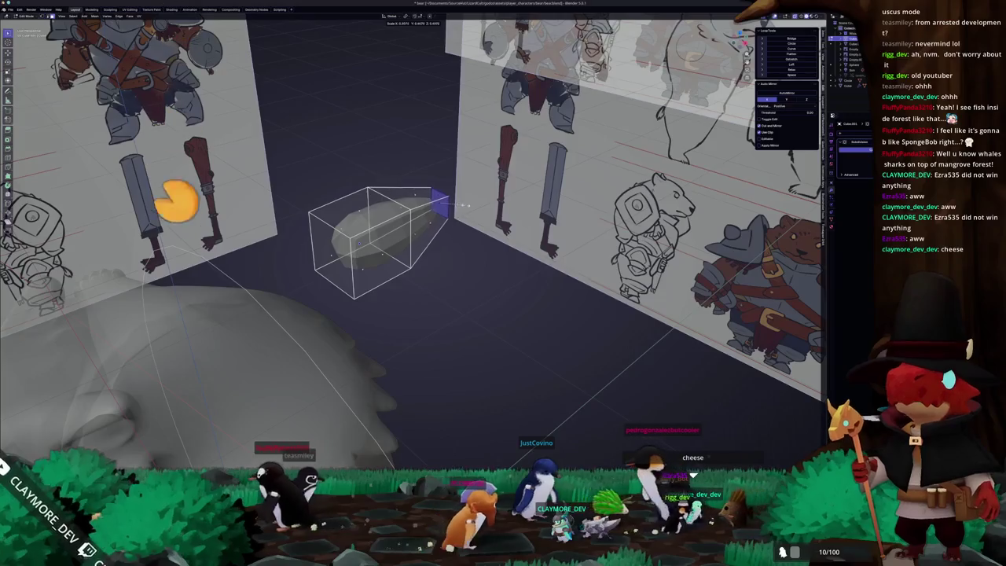
- Stretch the tuft piece's tip to a longer point and scale down its opposite end face
click(333, 254)
click(334, 253)
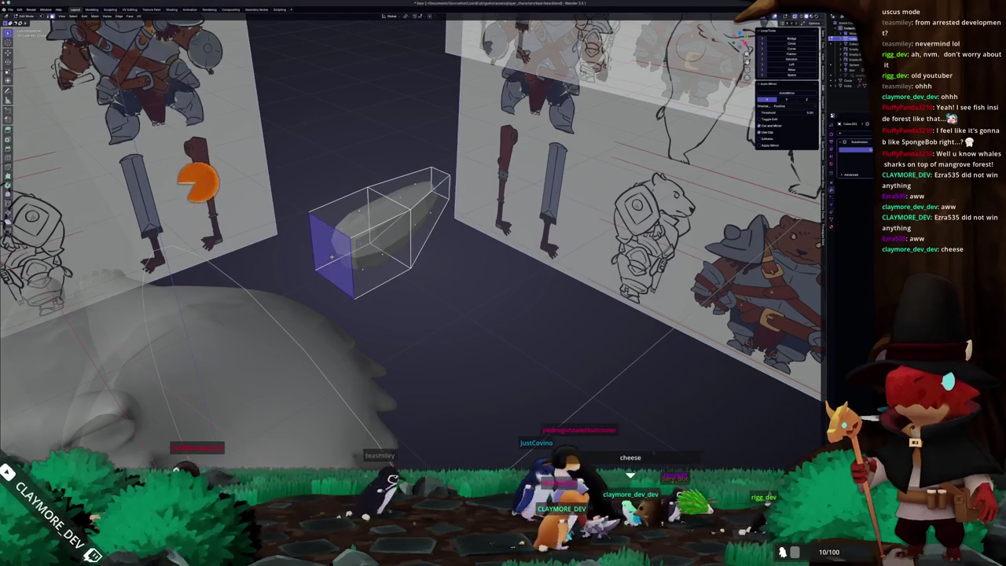
key(s)
mouse_move(410, 252)
middle_down()
mouse_move(571, 261)
mouse_move(408, 248)
mouse_move(495, 294)
middle_up()
click(571, 261)
key(Tab)
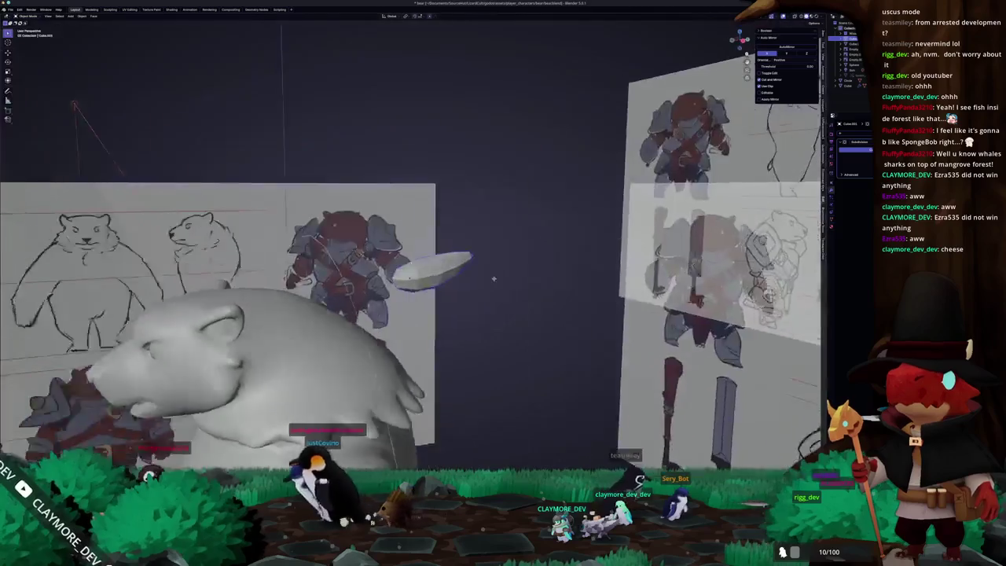
- Raise the selected part of the tuft mesh straight up along Z
key(Tab)
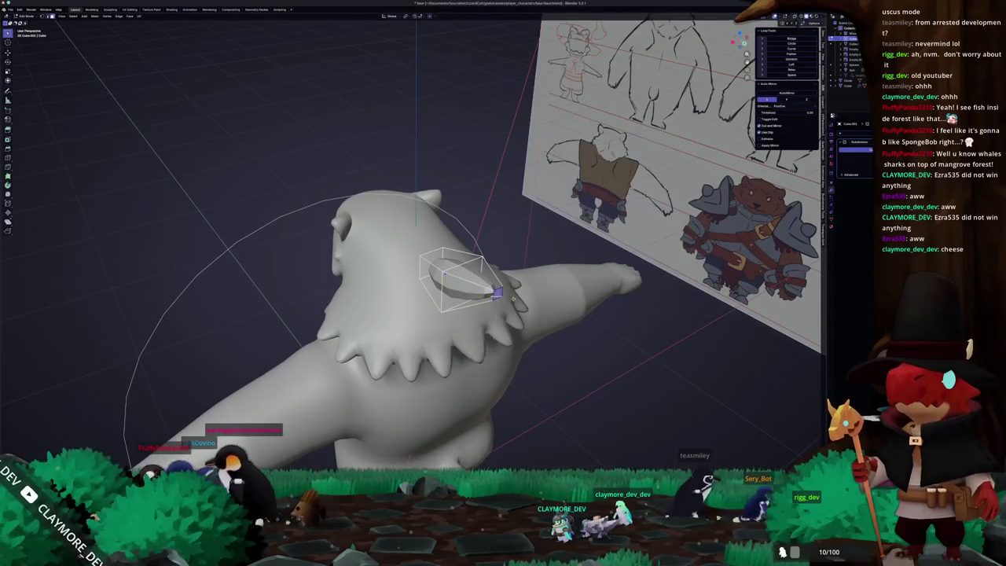
key(g)
key(z)
click(500, 279)
key(Tab)
- From the side view, tilt the tuft around its own X axis to lie on the upper back
mouse_move(499, 279)
middle_down()
mouse_move(516, 297)
mouse_move(452, 283)
middle_up()
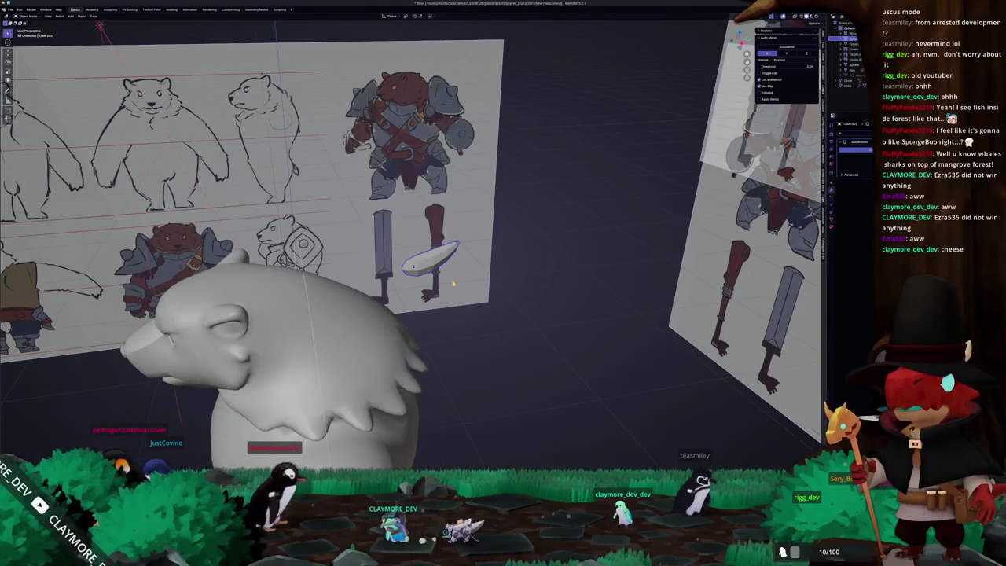
key(KP_3)
mouse_move(332, 344)
shift+middle_down()
mouse_move(386, 322)
mouse_move(458, 319)
mouse_move(354, 344)
shift+middle_up()
key(r)
key(z)
key(x)
key(x)
key(g)
key(z)
key(z)
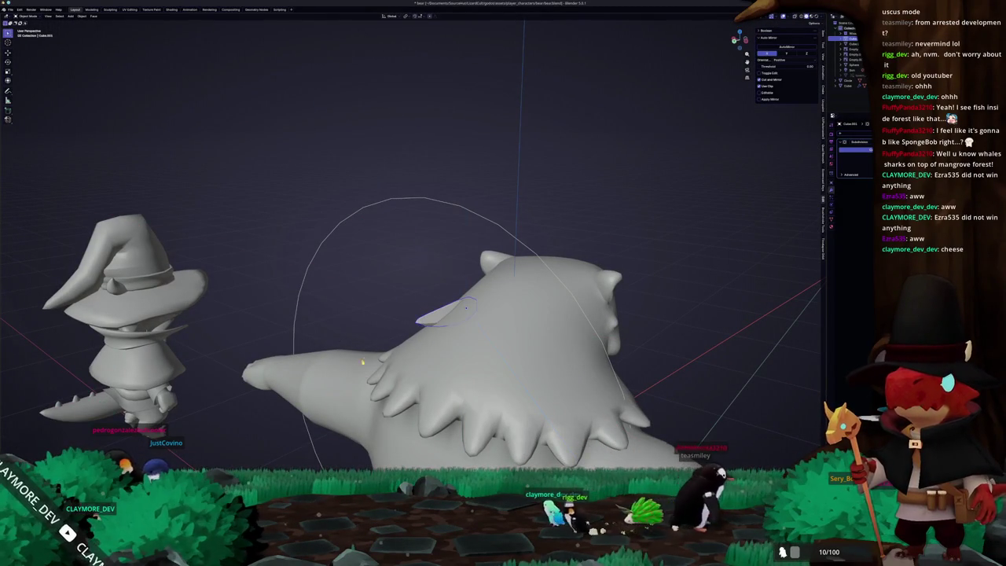
- Add a Data Transfer modifier to the tuft, set to transfer face corner custom normals
middle_drag(360, 312, 408, 312)
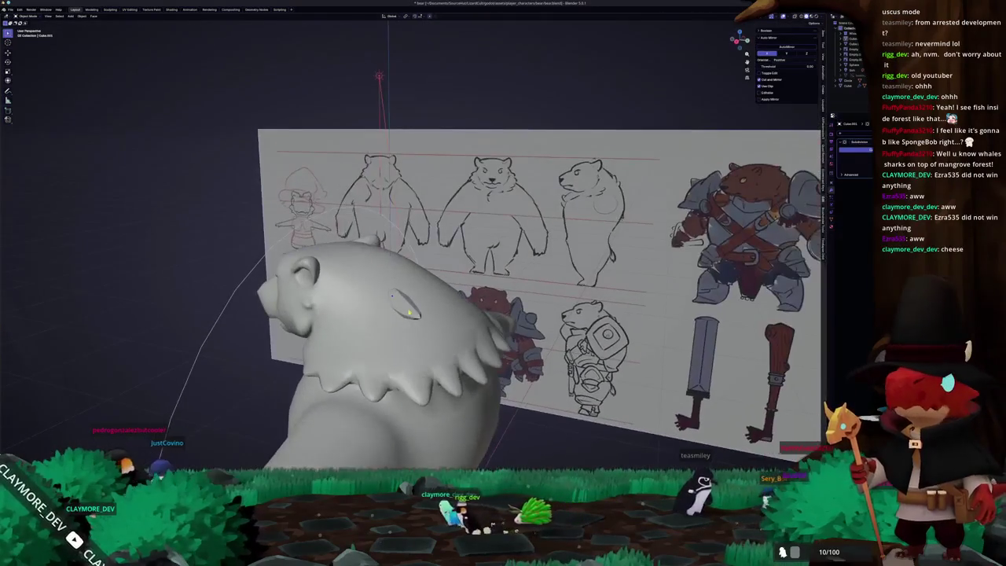
right_click(360, 297)
middle_drag(360, 297, 432, 300)
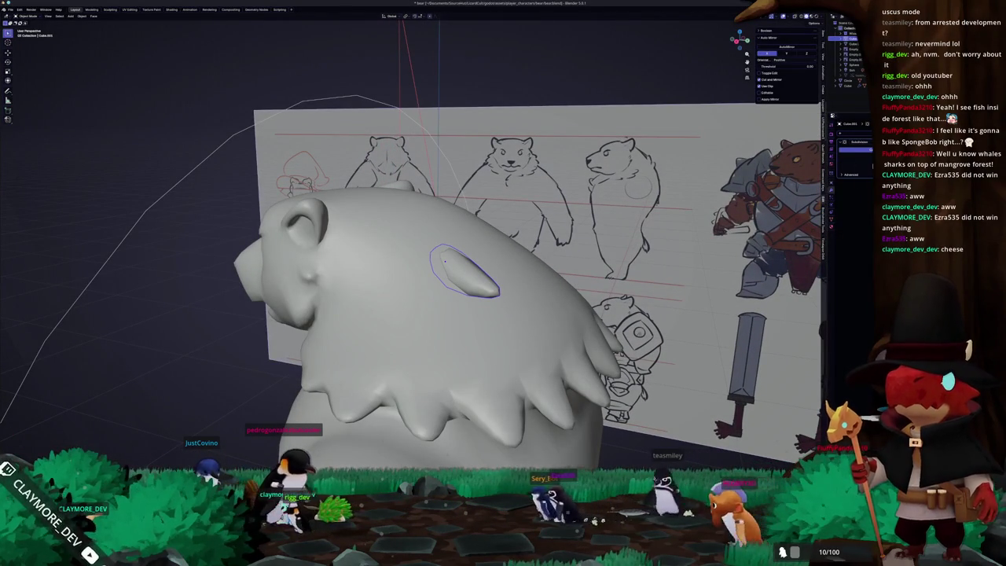
key(Escape)
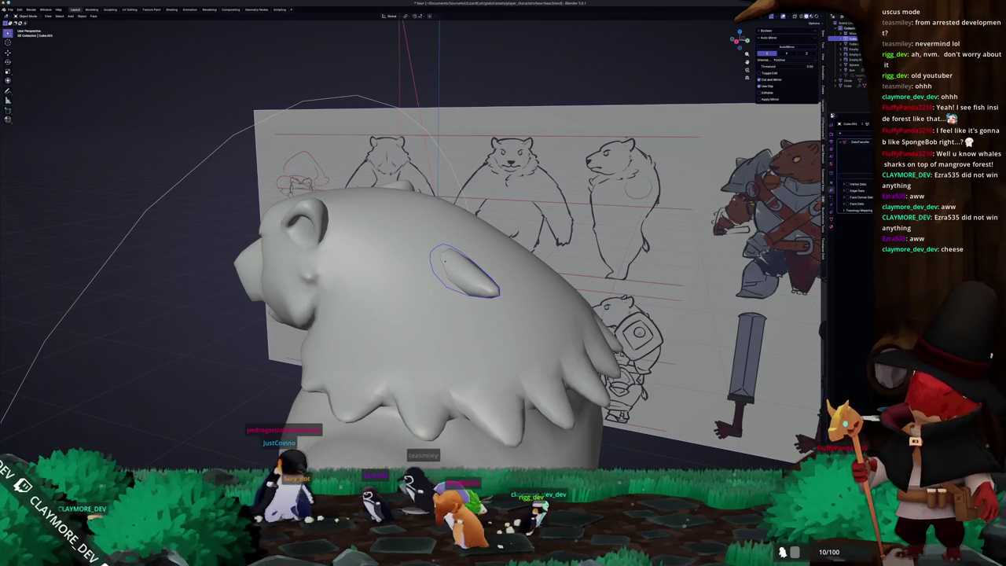
click(831, 213)
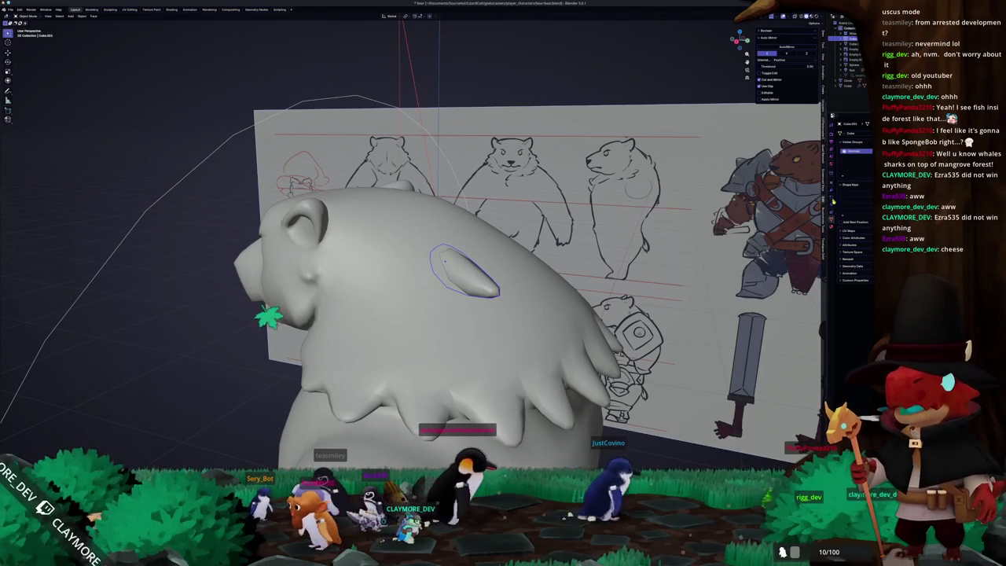
click(832, 191)
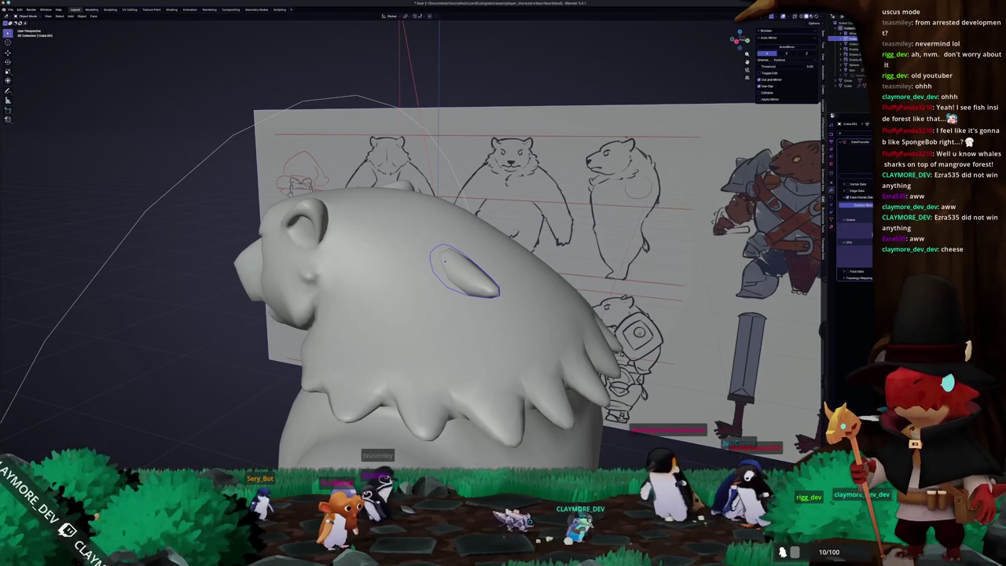
middle_drag(583, 265, 454, 268)
key(ctrl+Tab)
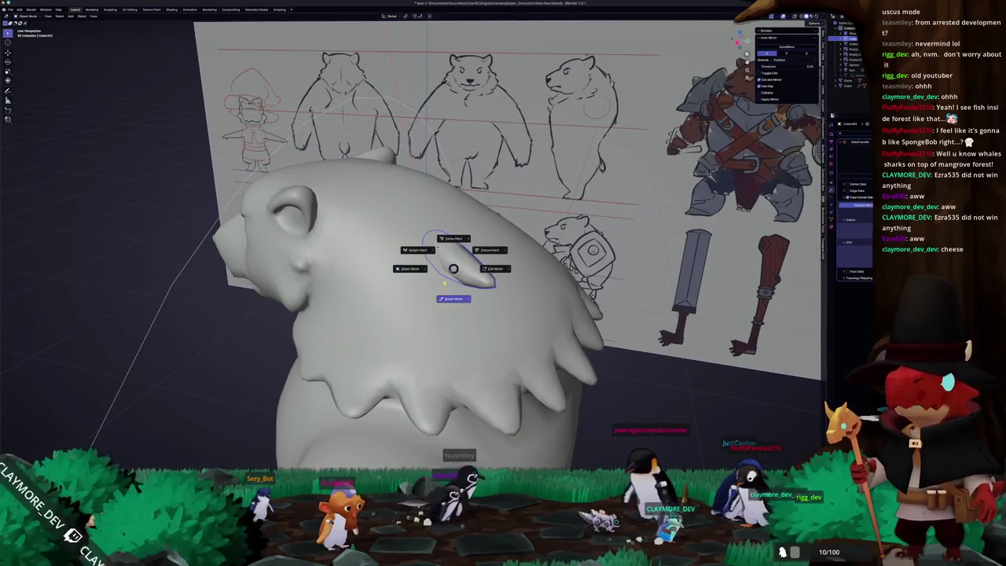
- Switch the tuft to Weight Paint mode and add a vertex group for its weights
click(418, 251)
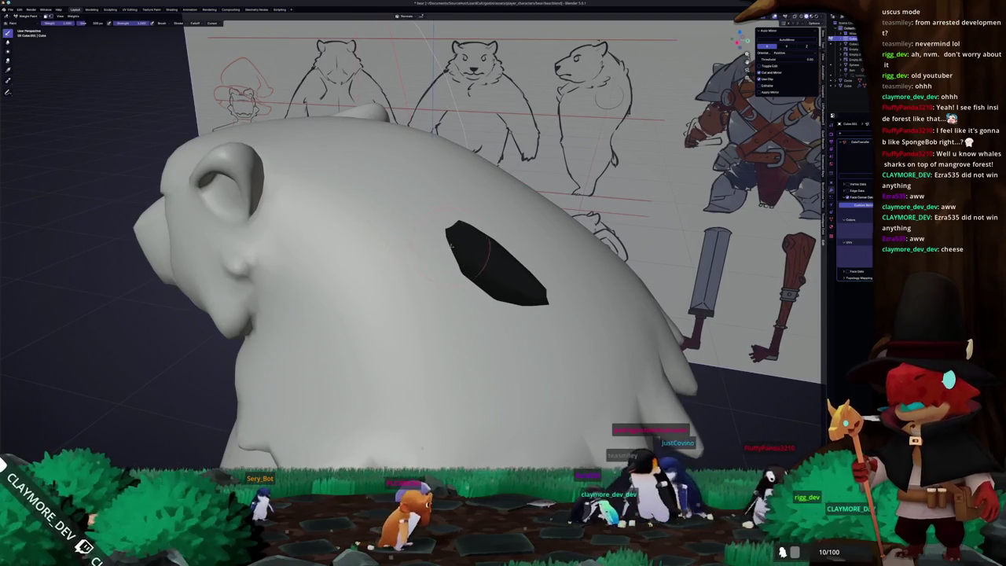
click(832, 205)
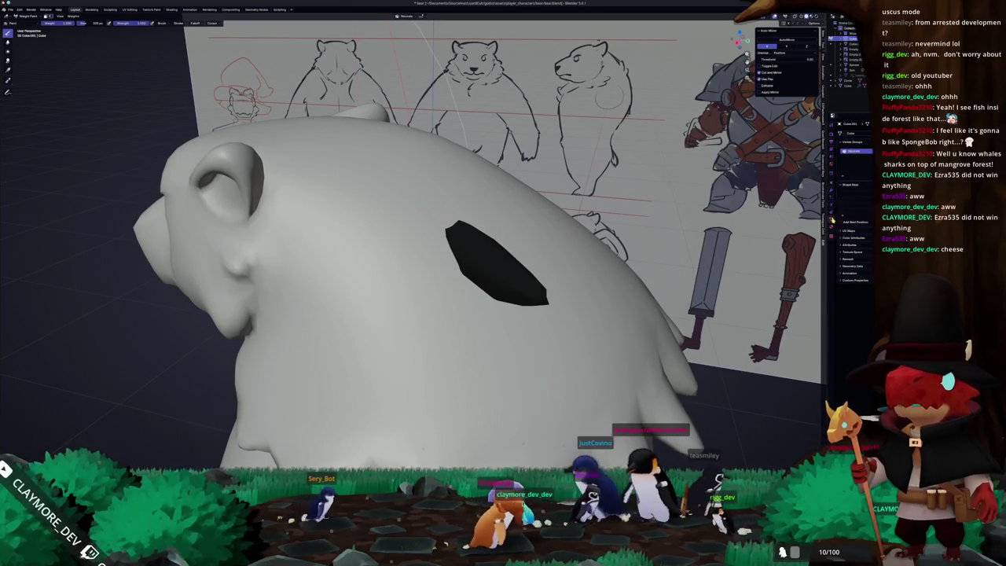
click(855, 150)
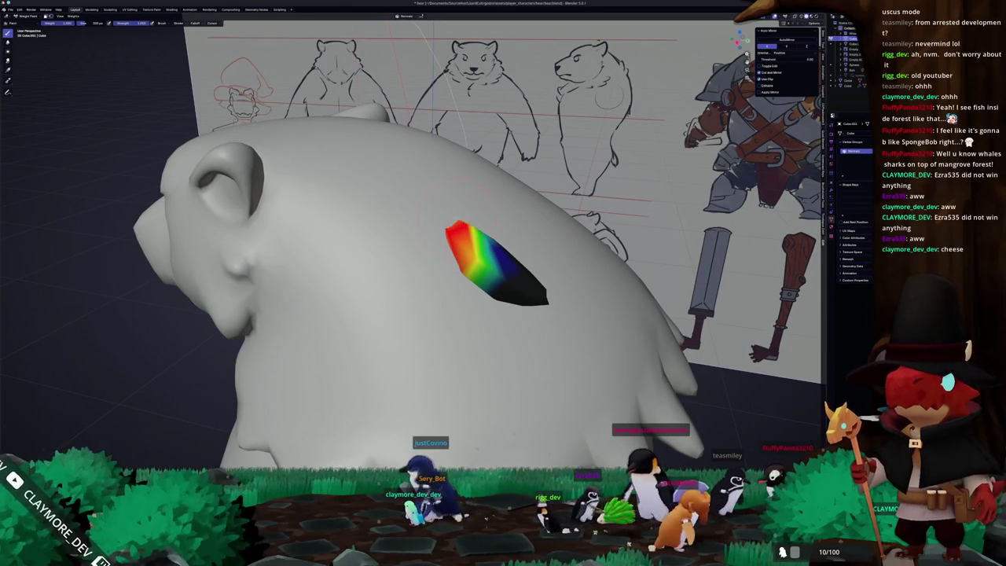
middle_drag(385, 236, 440, 239)
mouse_move(550, 244)
middle_down()
mouse_move(493, 223)
mouse_move(518, 212)
middle_up()
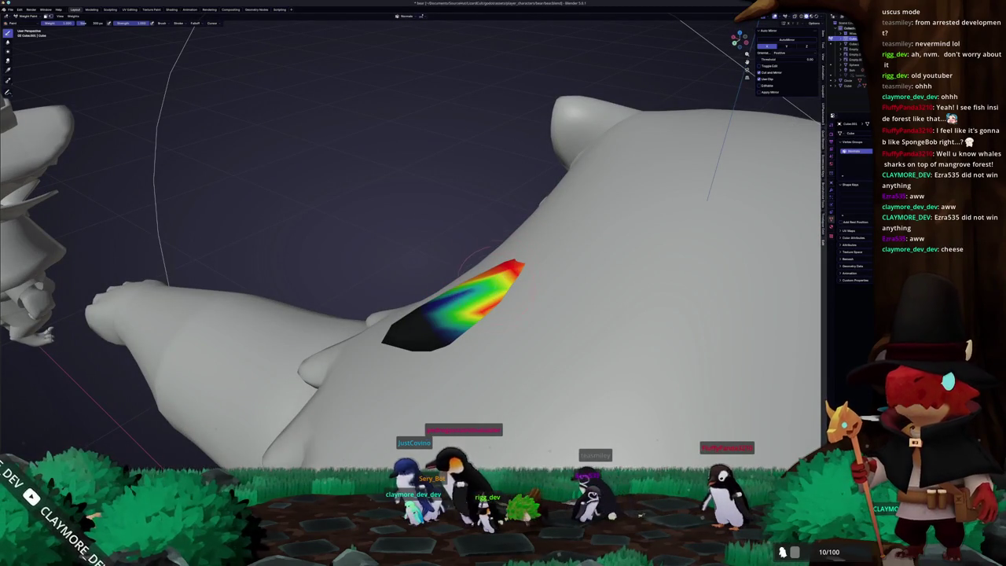
- Paint full weight on the tuft tip, fading toward its base, then return to Object Mode
drag(452, 297, 470, 290)
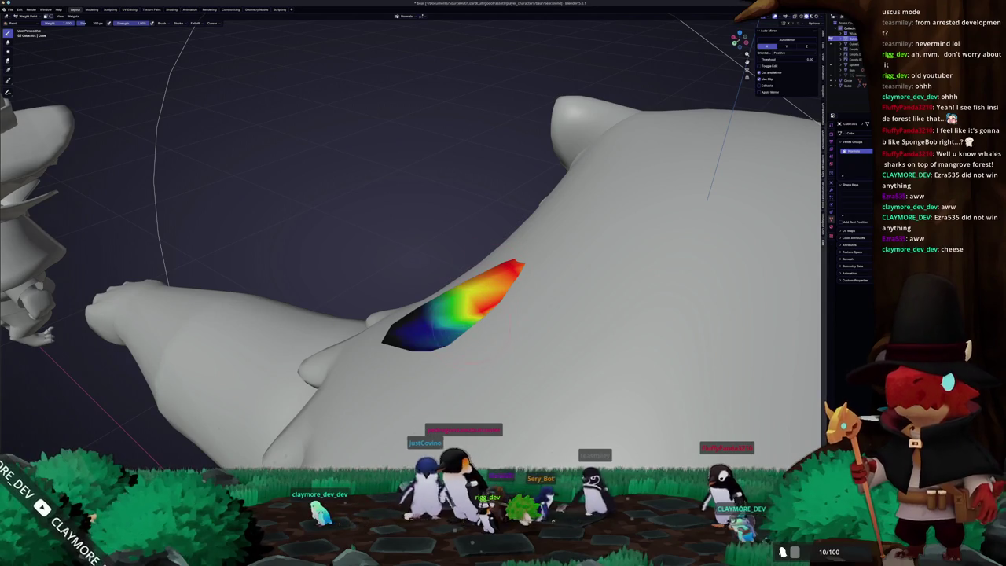
middle_drag(471, 291, 503, 236)
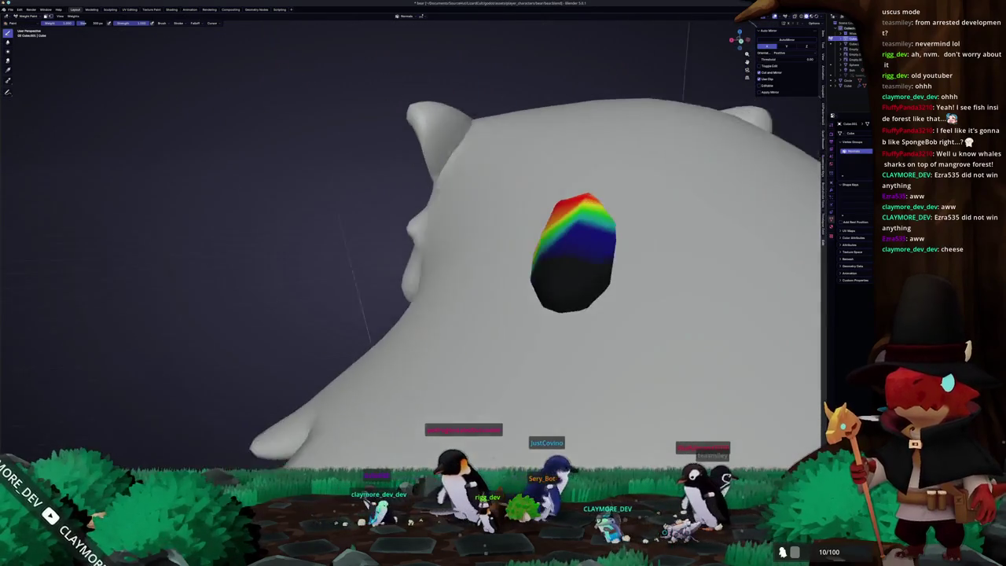
middle_drag(574, 252, 515, 302)
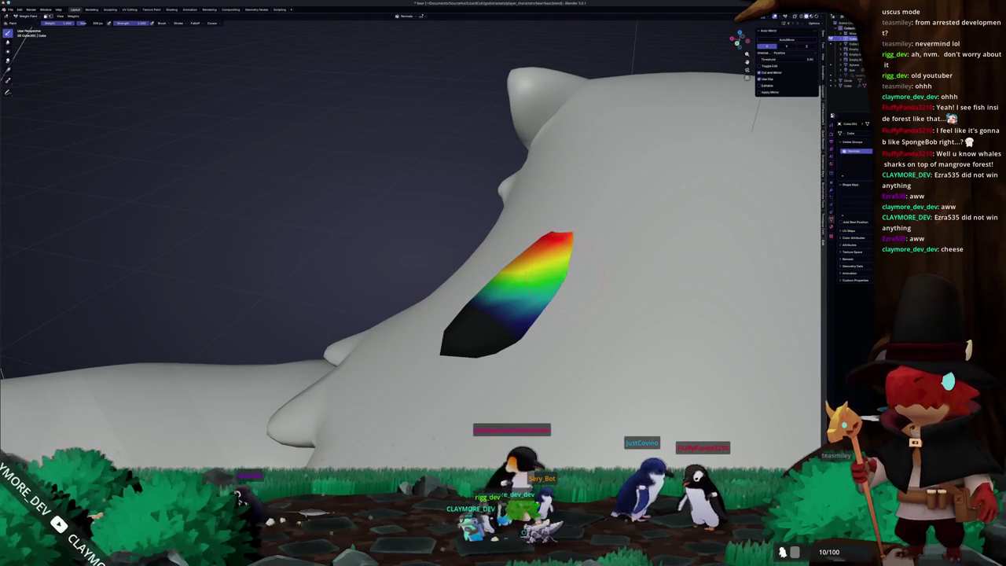
middle_drag(585, 275, 582, 283)
drag(550, 267, 586, 302)
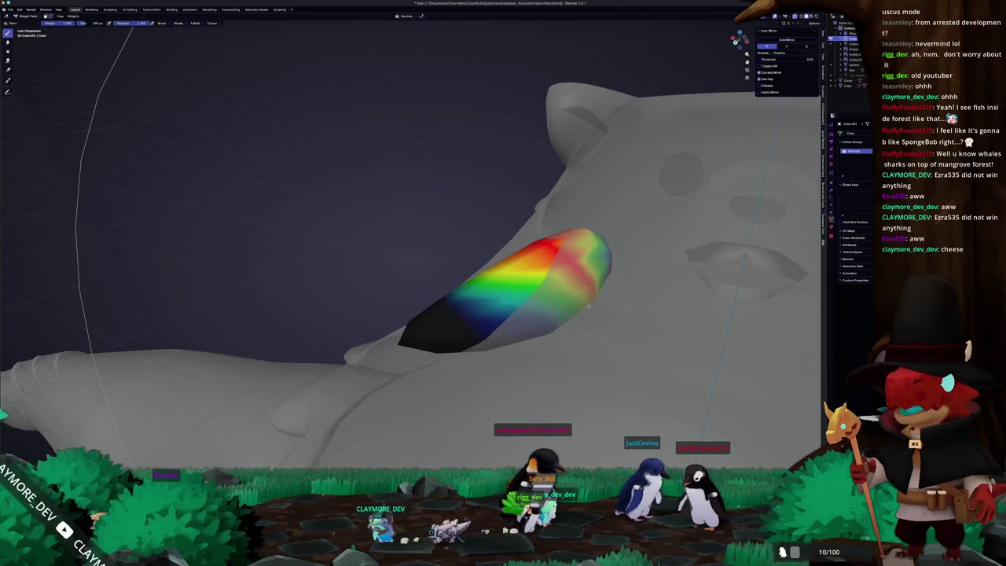
drag(586, 248, 595, 262)
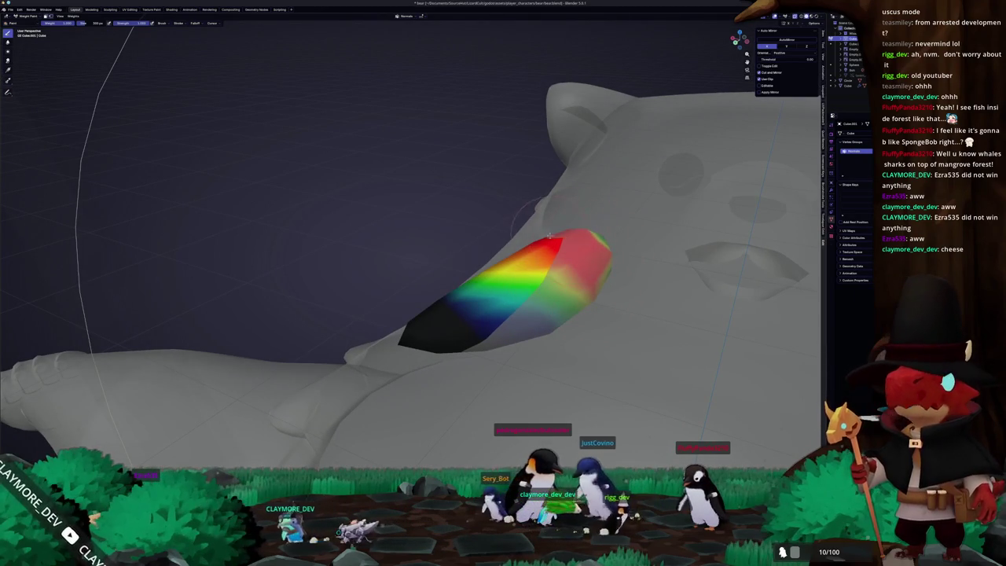
mouse_move(516, 241)
middle_down()
mouse_move(472, 291)
mouse_move(487, 275)
middle_up()
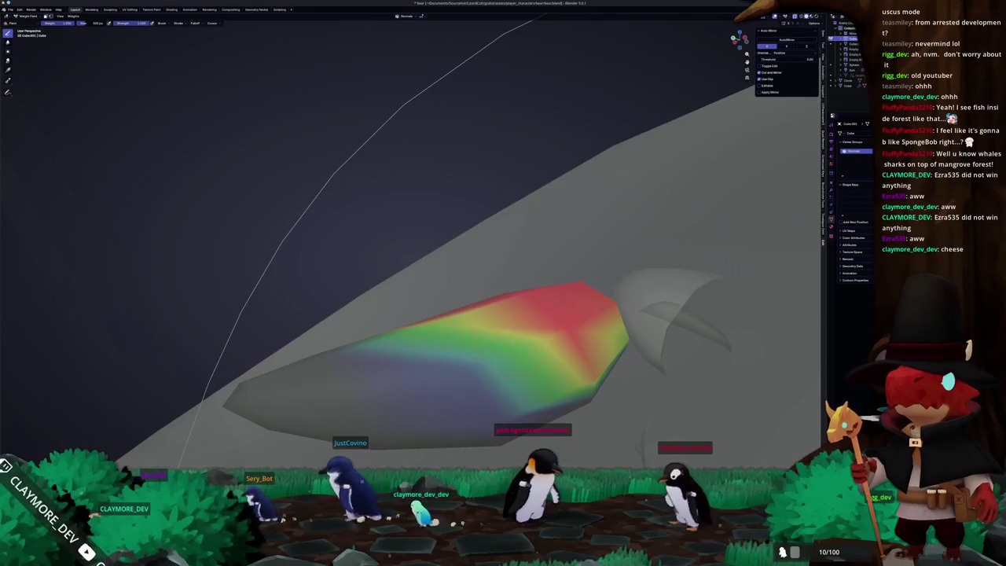
middle_drag(487, 380, 477, 310)
mouse_move(487, 234)
middle_down()
mouse_move(401, 314)
mouse_move(303, 292)
mouse_move(295, 350)
middle_up()
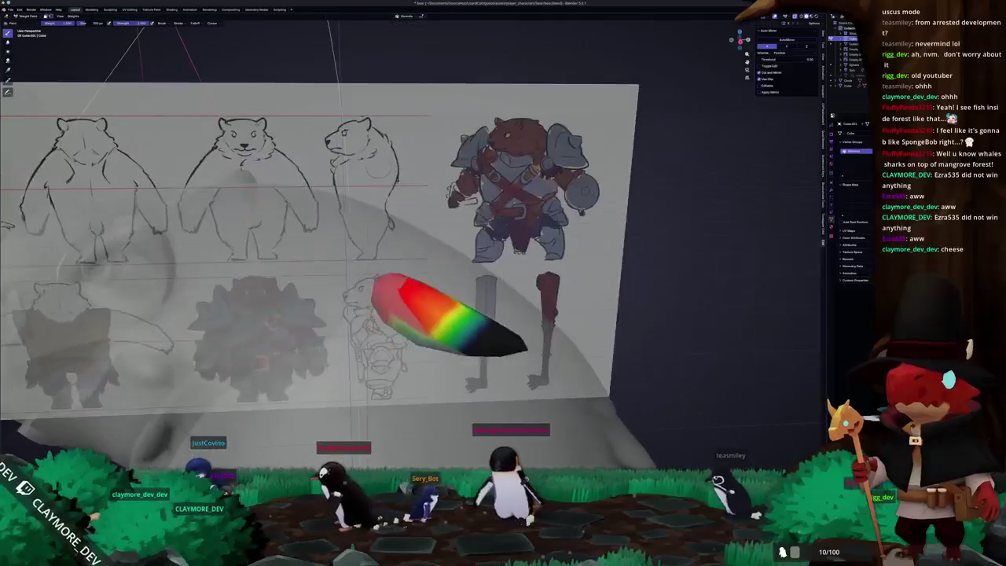
key(ctrl+Tab)
- Try joining the tuft spike into the bear body with Ctrl+J, then undo the join
middle_drag(387, 339, 357, 359)
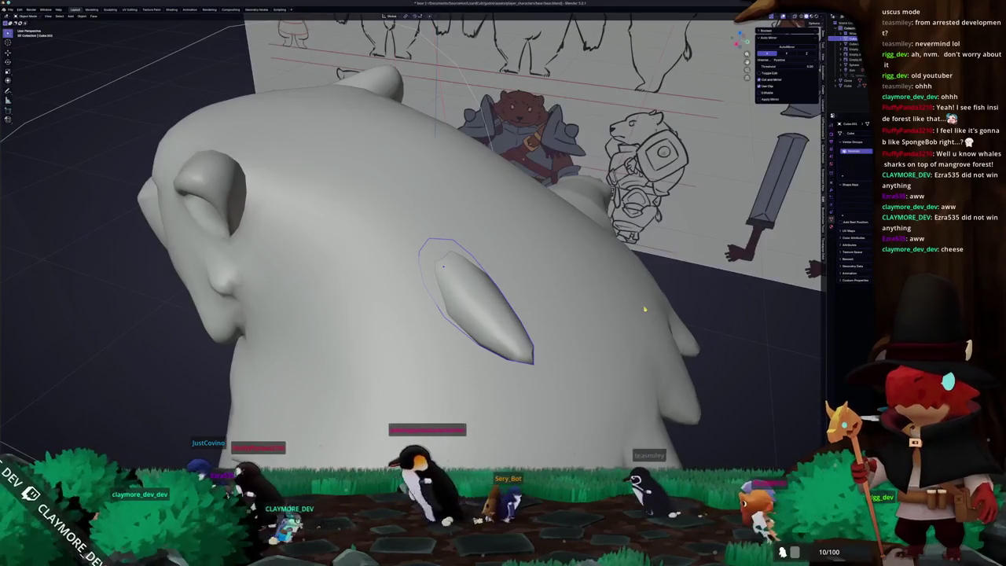
middle_drag(683, 297, 652, 283)
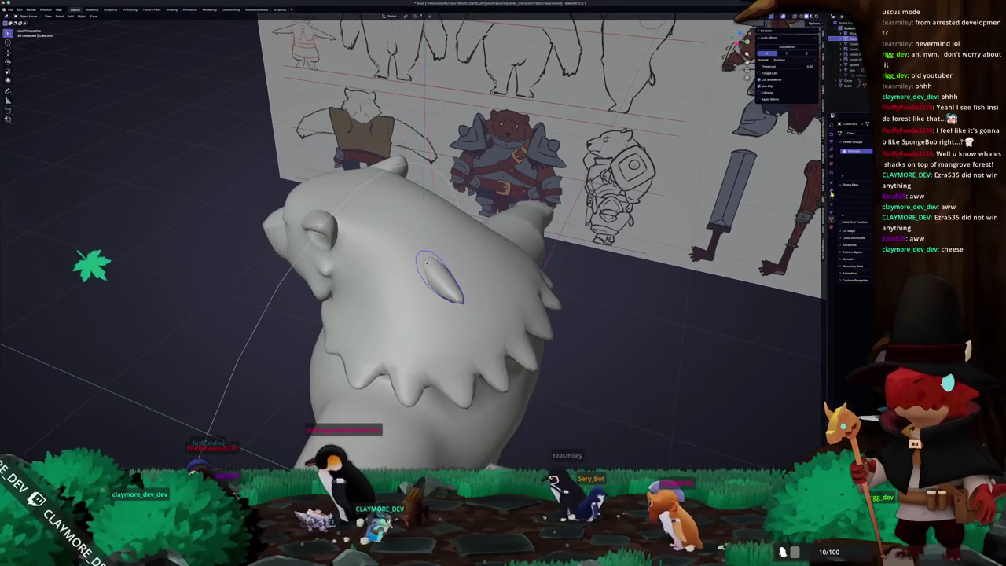
click(830, 200)
middle_drag(440, 299, 456, 307)
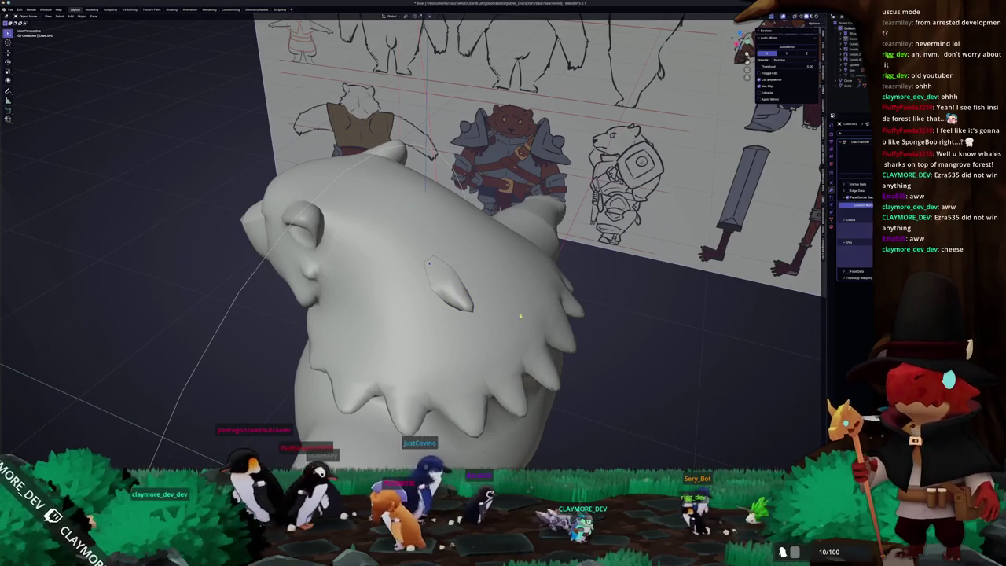
click(444, 279)
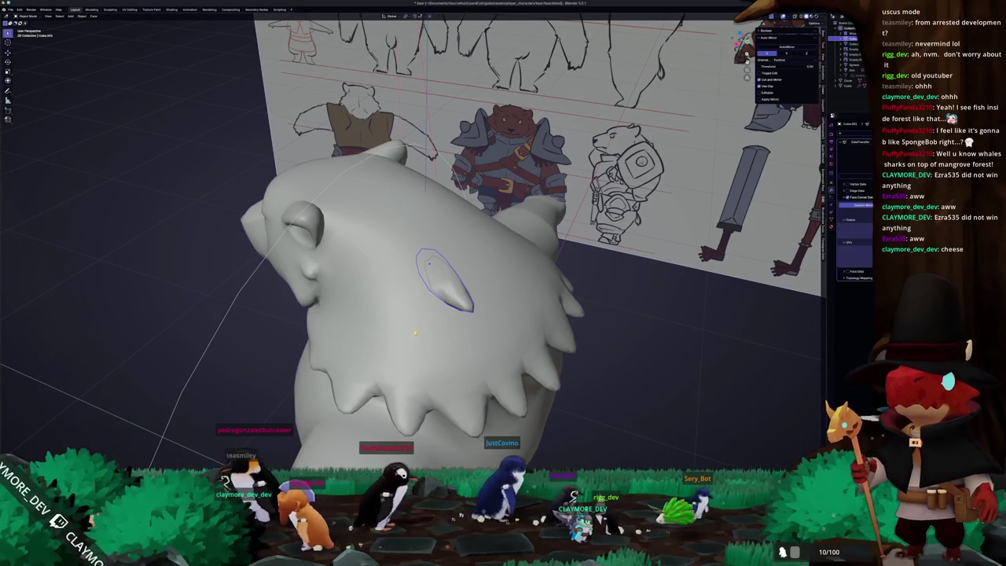
mouse_move(414, 332)
middle_down()
mouse_move(700, 326)
mouse_move(431, 364)
middle_up()
shift+click(431, 364)
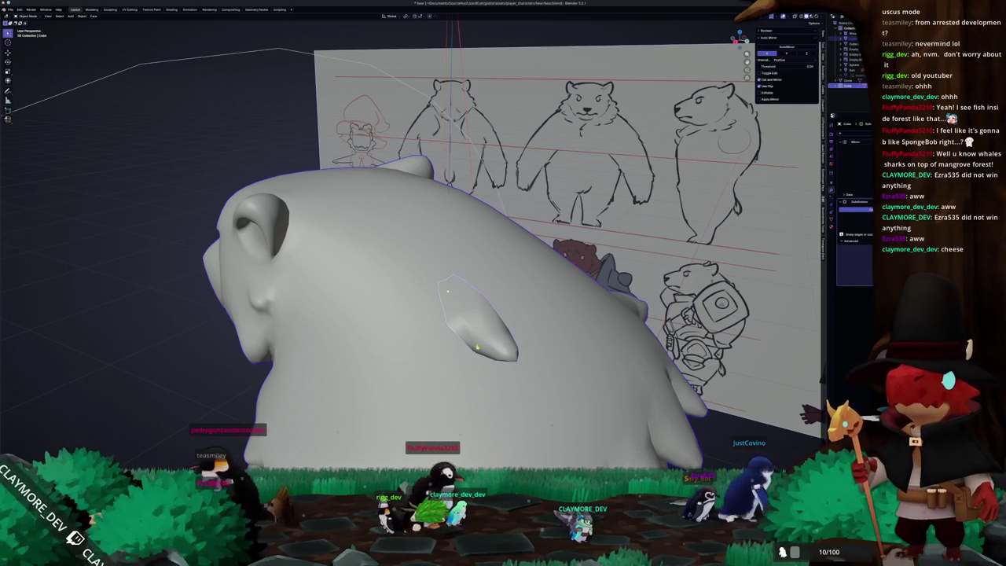
key(ctrl+j)
key(ctrl+z)
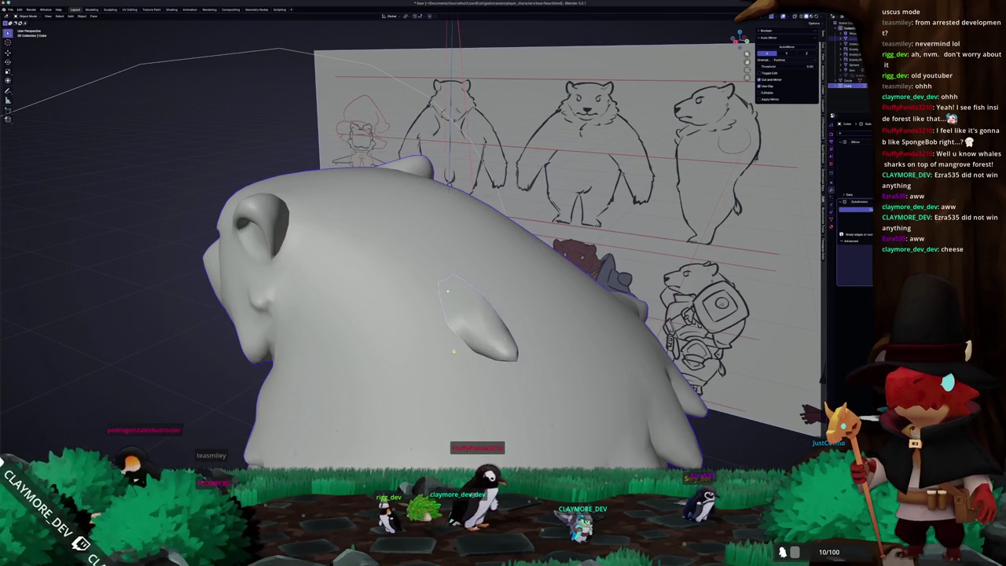
- Remove the Mirror modifier from the bear body, leaving Subdivision first, and reselect the body
click(470, 337)
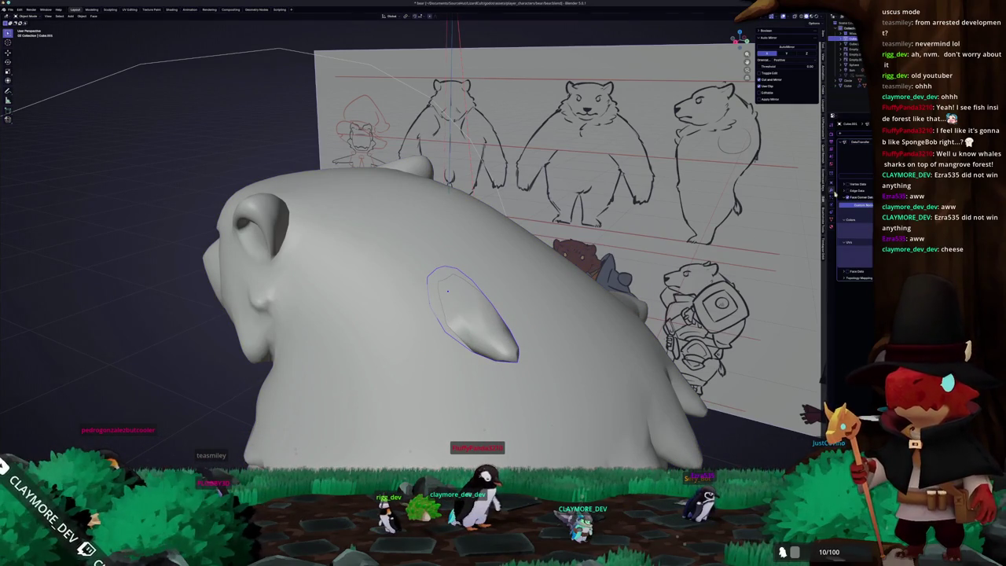
click(548, 334)
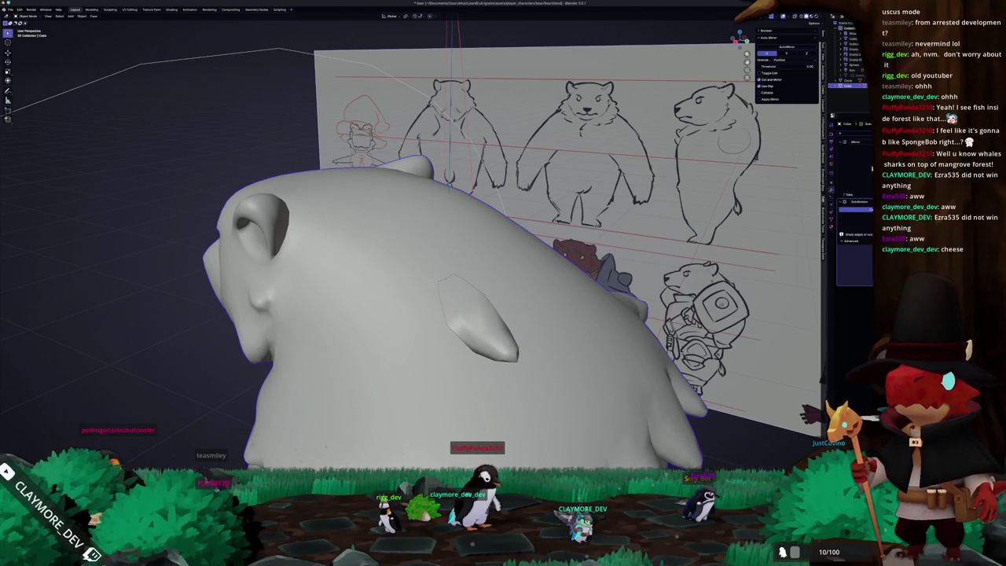
key(ctrl+a)
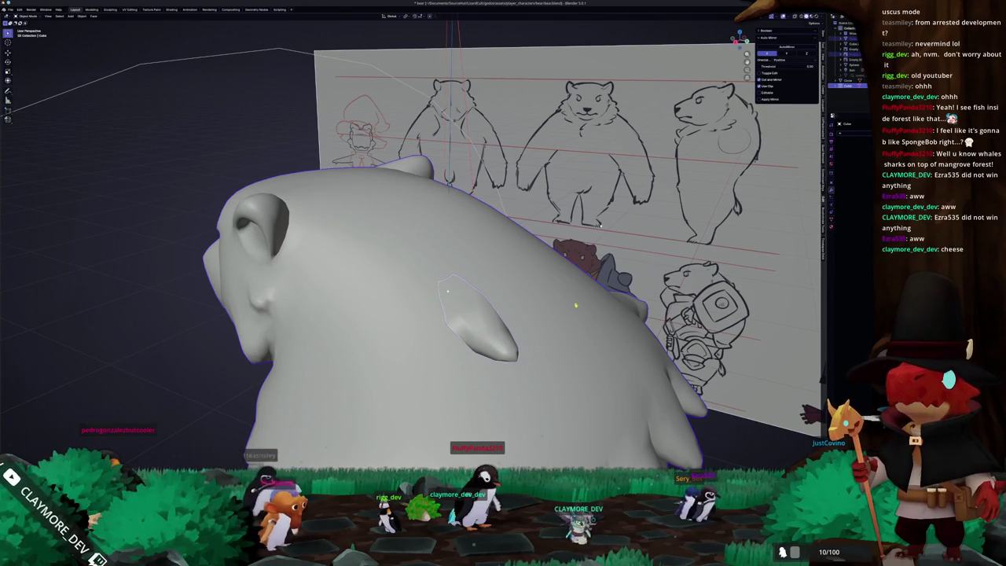
click(481, 340)
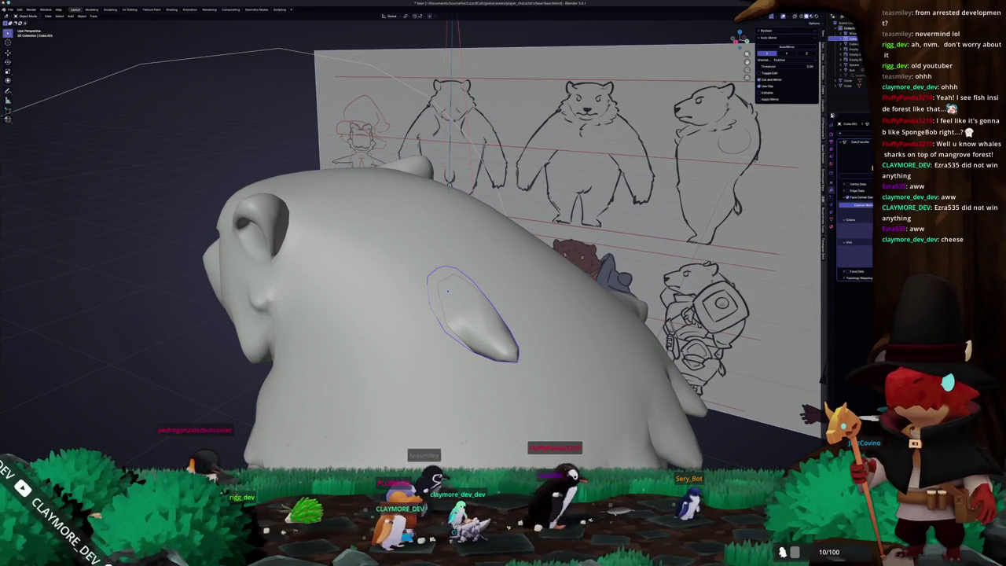
click(831, 188)
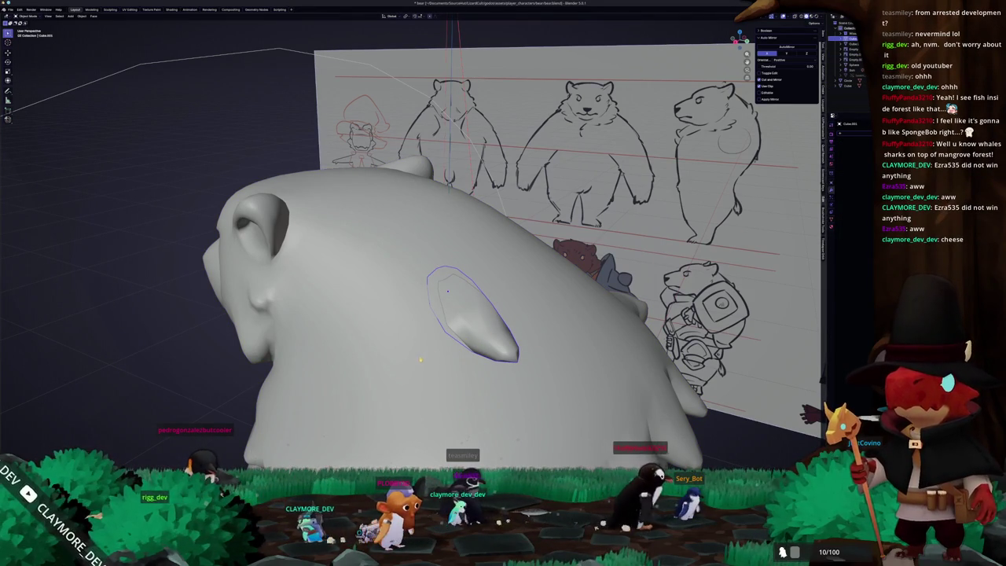
click(419, 361)
mouse_move(430, 359)
middle_down()
mouse_move(203, 406)
mouse_move(211, 398)
mouse_move(242, 420)
mouse_move(346, 385)
middle_up()
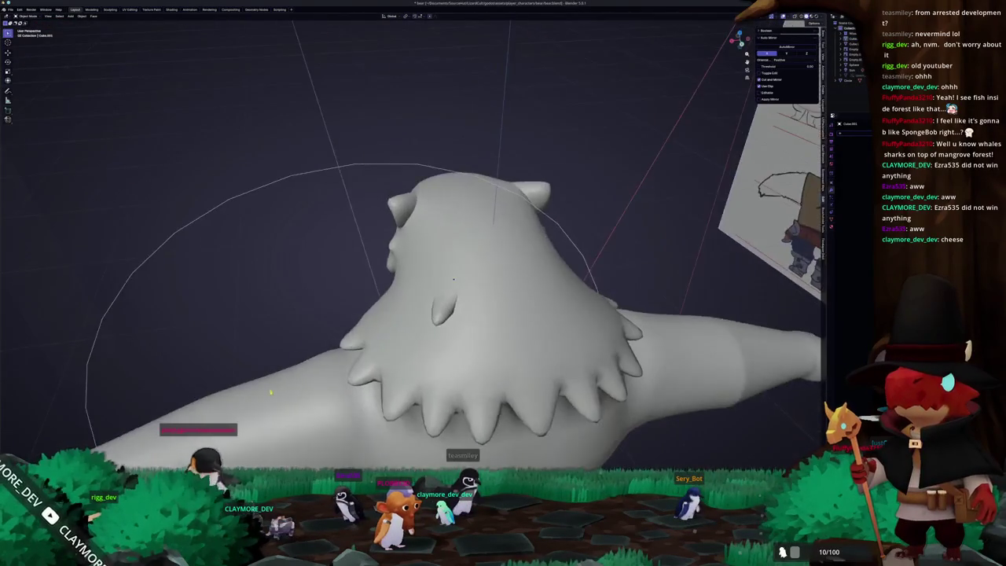
- Select the tuft on the bear's back and review the Overlays, Gizmos and Shading popovers
mouse_move(483, 353)
middle_down()
mouse_move(524, 353)
mouse_move(497, 297)
mouse_move(500, 319)
middle_up()
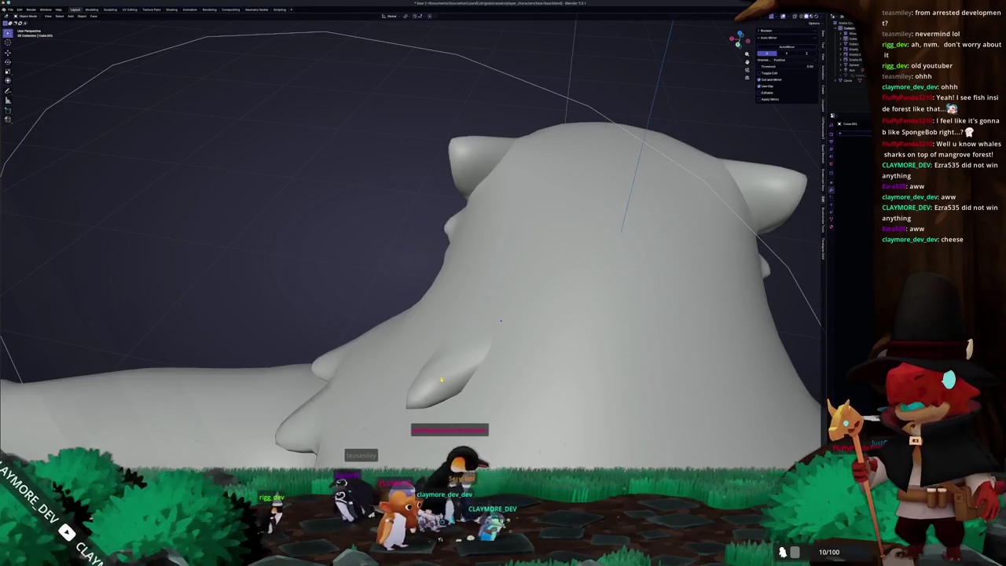
click(500, 319)
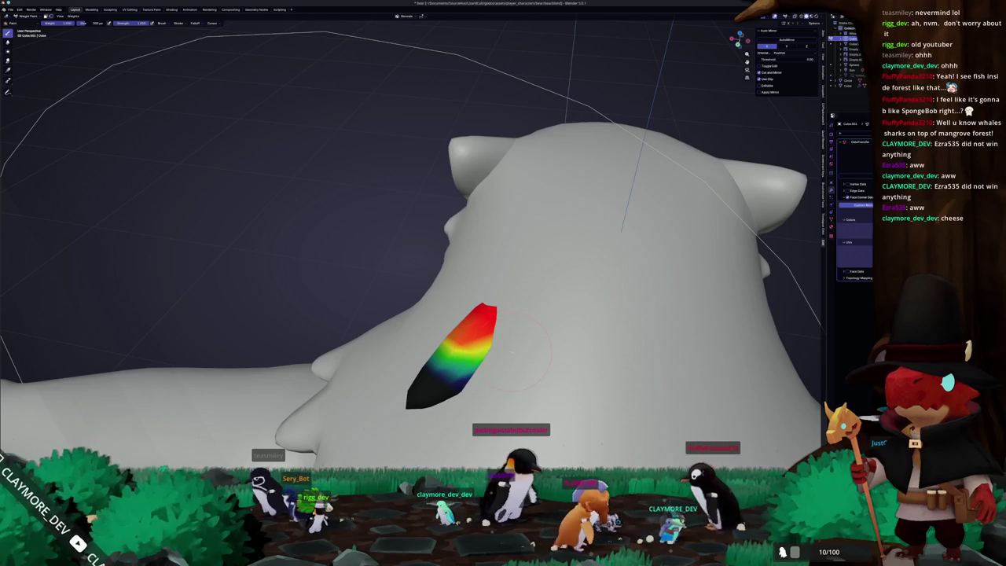
middle_drag(330, 341, 554, 194)
click(788, 16)
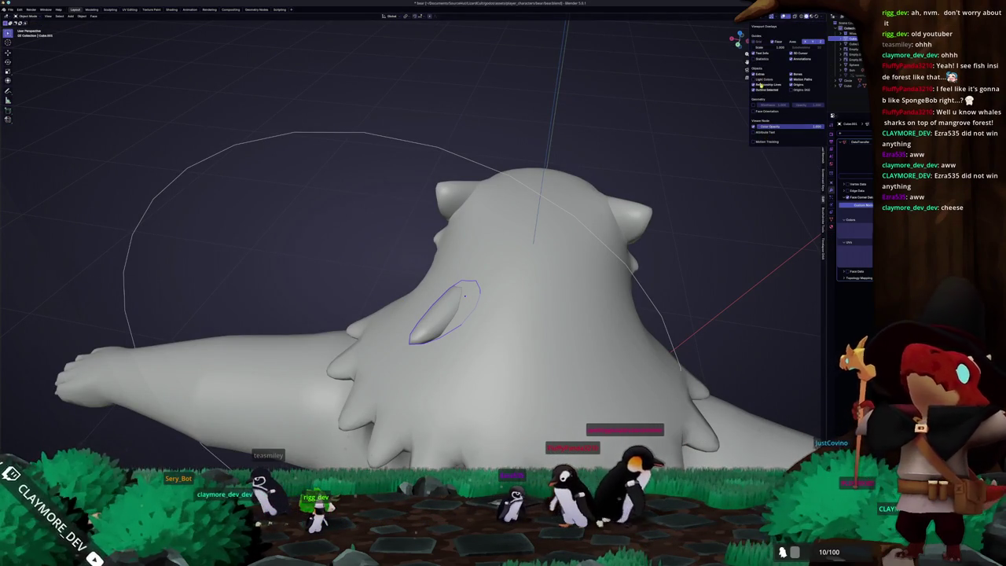
click(778, 16)
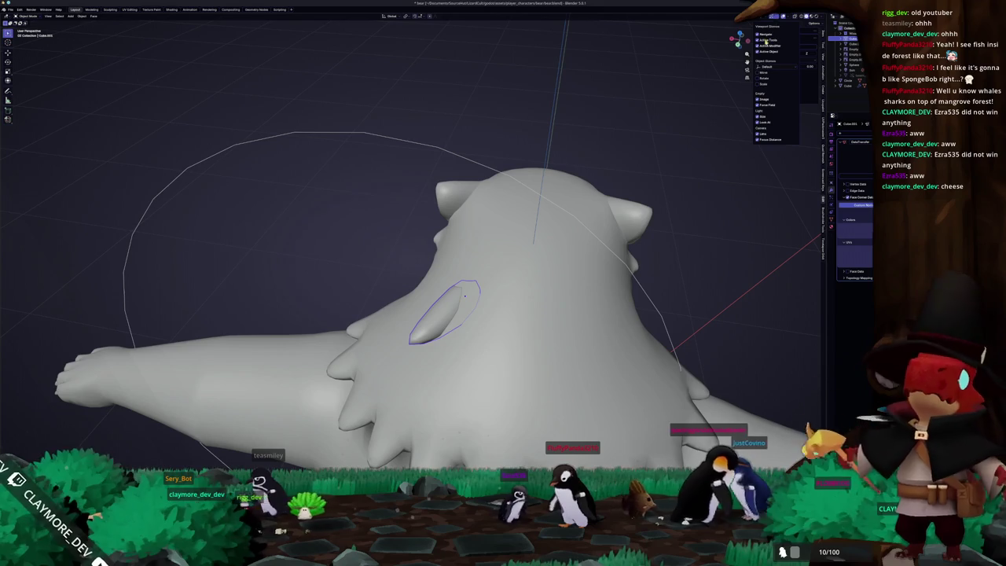
click(821, 16)
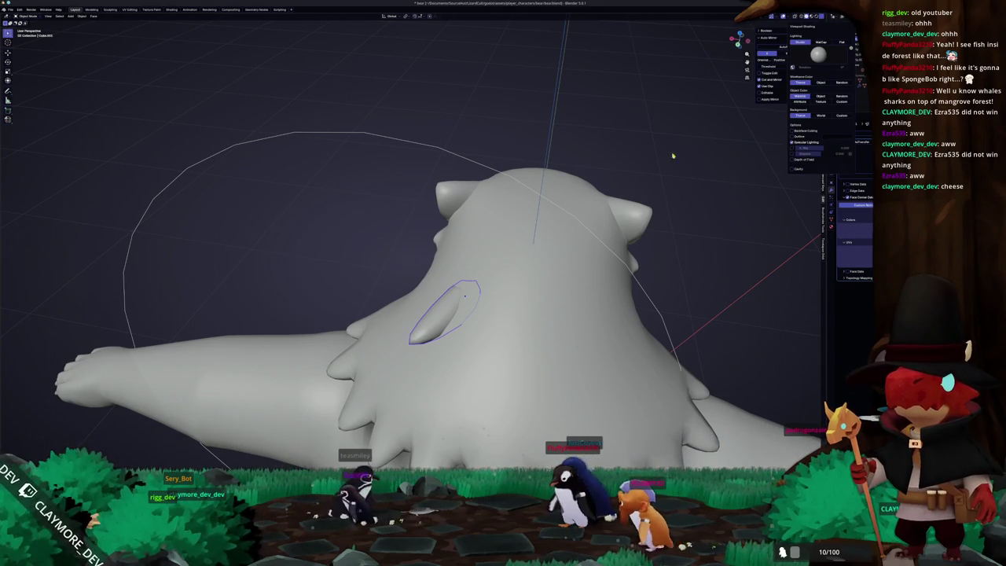
middle_drag(640, 163, 559, 223)
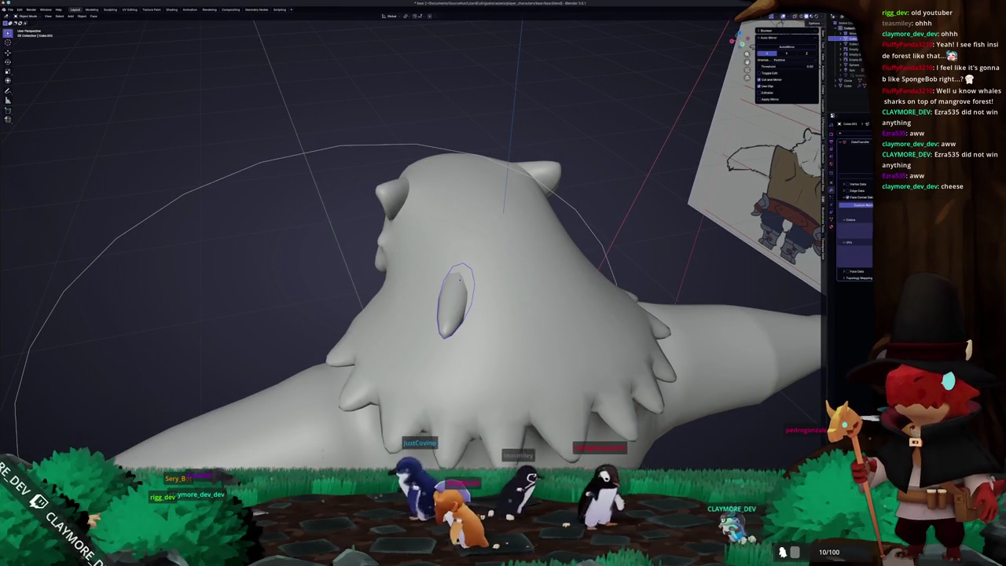
- Reselect the small back tuft and bring up the mode pie menu for it
key(alt+a)
middle_drag(503, 235, 452, 271)
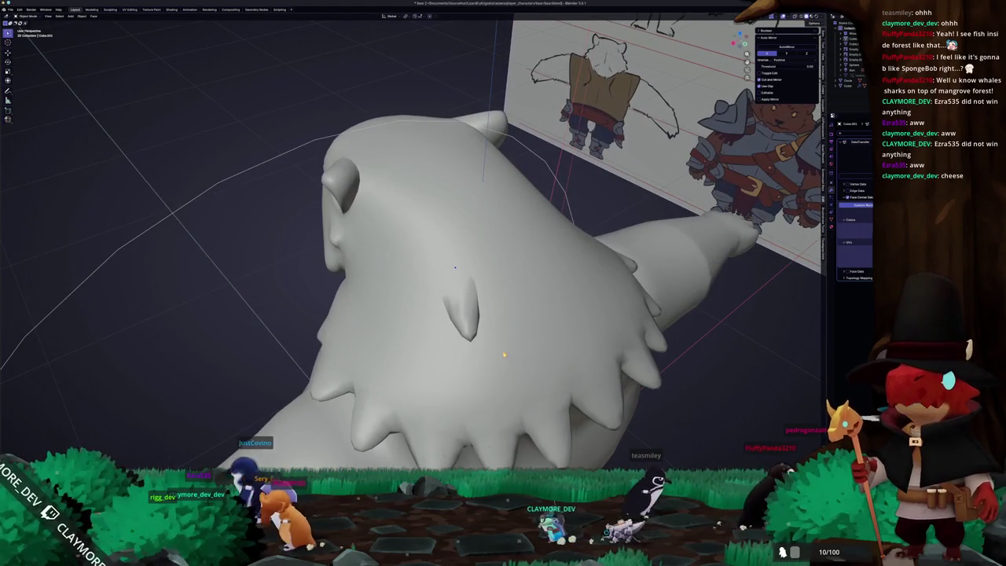
click(470, 323)
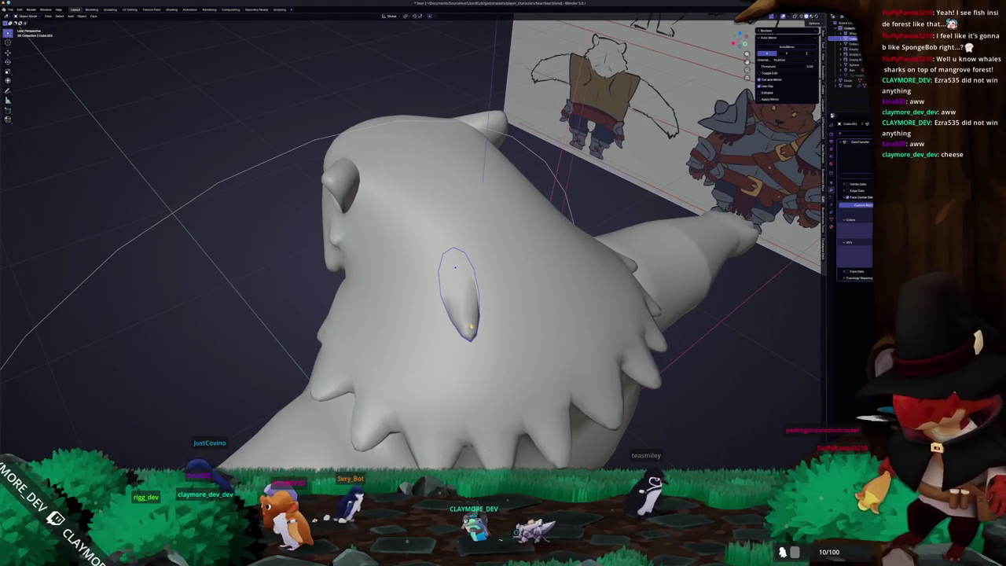
scroll(470, 322, up, 3)
key(ctrl+Tab)
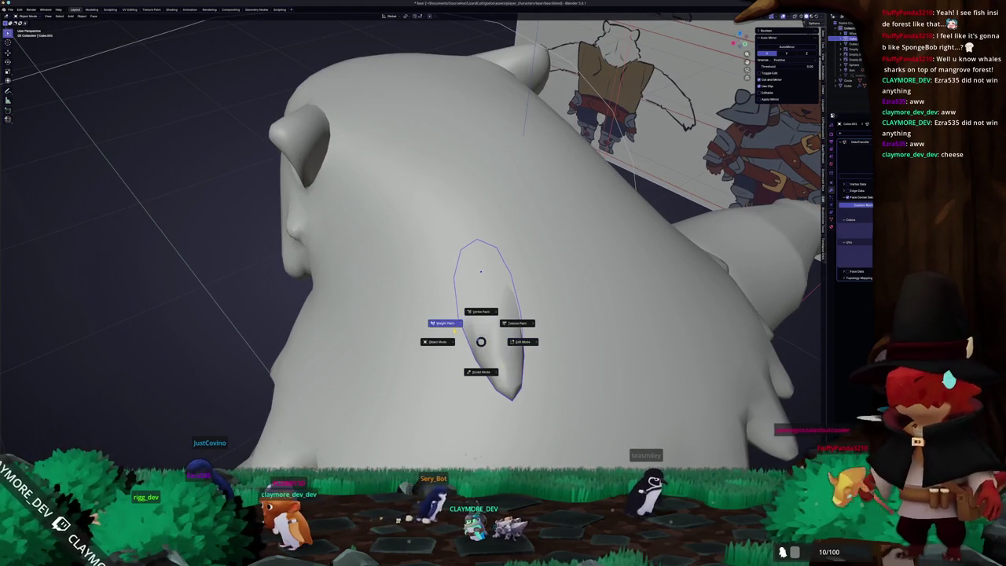
- Repaint the tuft's blue and green weight areas to red, then return to Object Mode
click(454, 331)
mouse_move(472, 330)
middle_down()
mouse_move(409, 314)
mouse_move(475, 338)
mouse_move(482, 363)
middle_up()
drag(482, 363, 481, 365)
scroll(471, 345, up, 3)
middle_drag(472, 338, 440, 297)
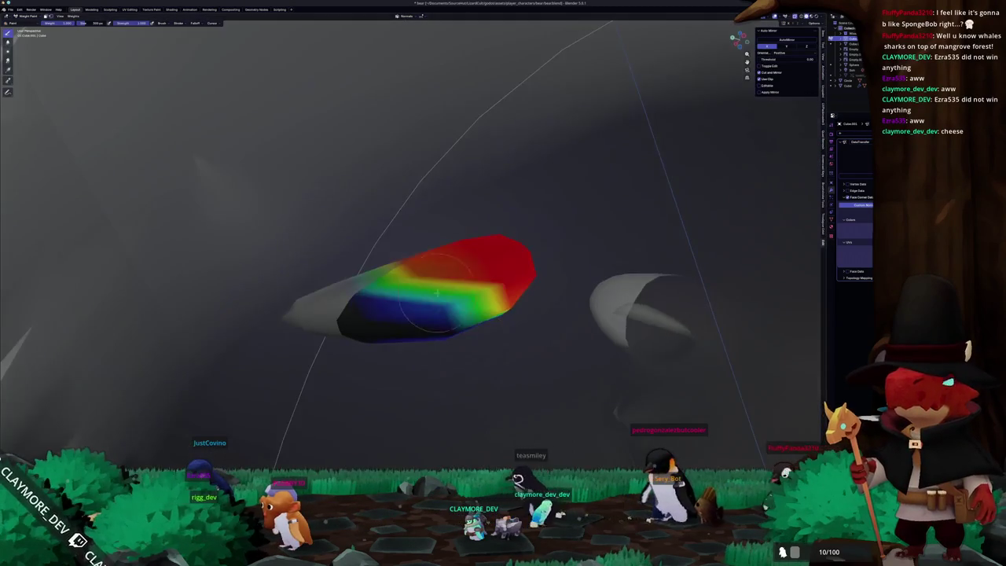
drag(441, 297, 448, 352)
middle_drag(476, 354, 407, 224)
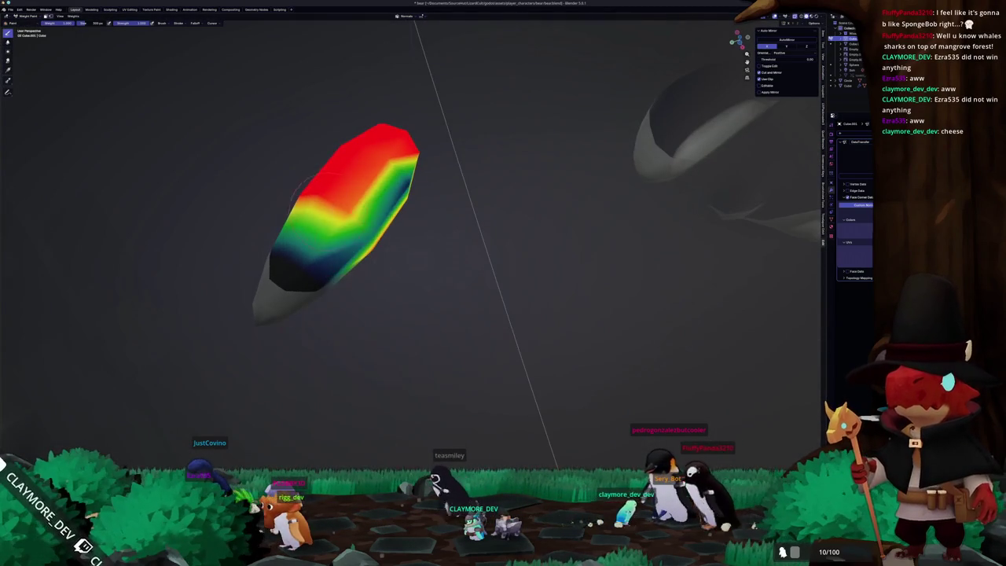
drag(376, 195, 371, 202)
mouse_move(392, 200)
middle_down()
mouse_move(471, 326)
mouse_move(404, 336)
mouse_move(414, 351)
middle_up()
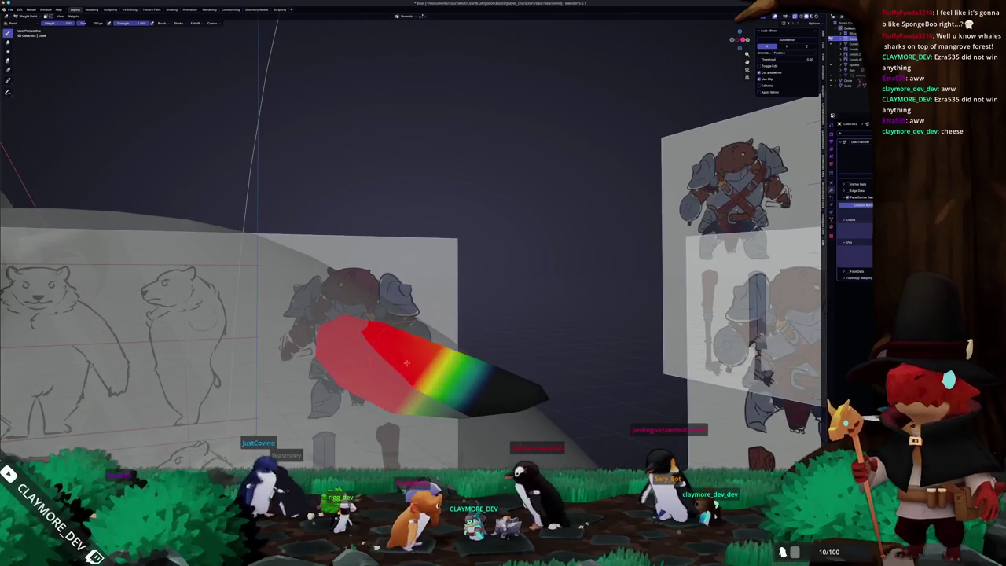
mouse_move(313, 365)
middle_down()
mouse_move(411, 276)
mouse_move(440, 267)
mouse_move(422, 276)
middle_up()
key(ctrl+Tab)
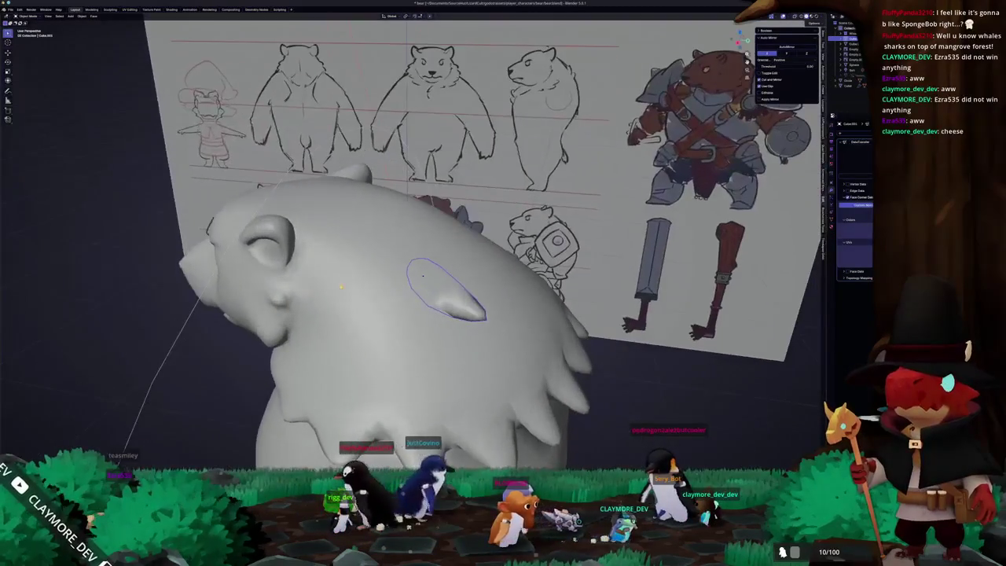
- Back in Weight Paint, apply an operation from the Weights menu to the tuft, then return to Object Mode
key(Tab)
key(ctrl+Tab)
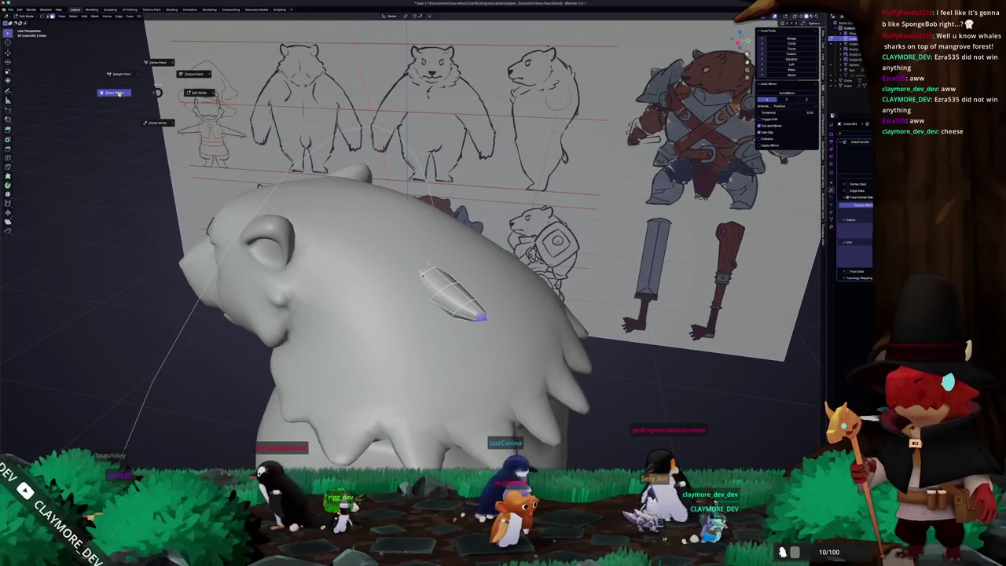
click(122, 73)
click(75, 17)
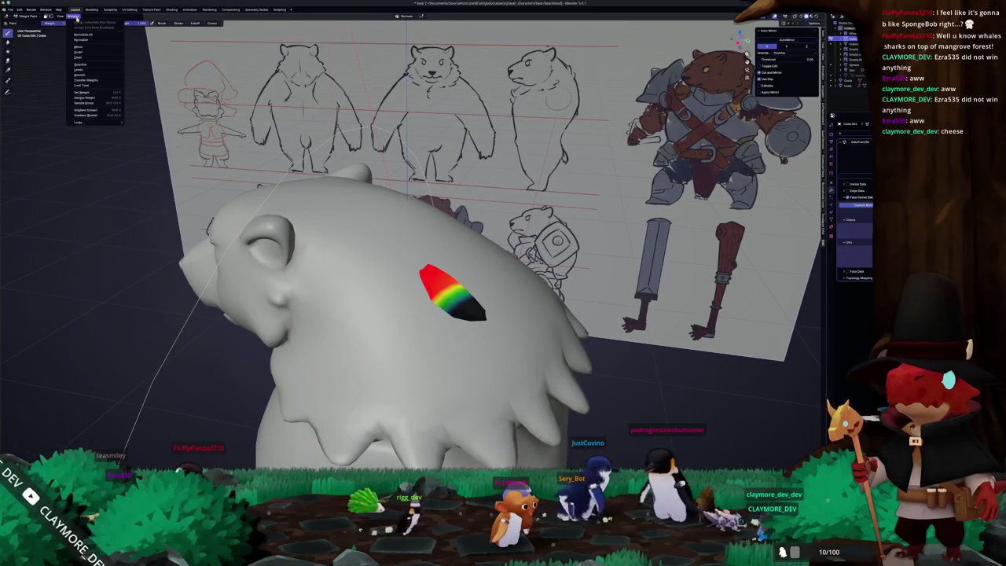
click(85, 76)
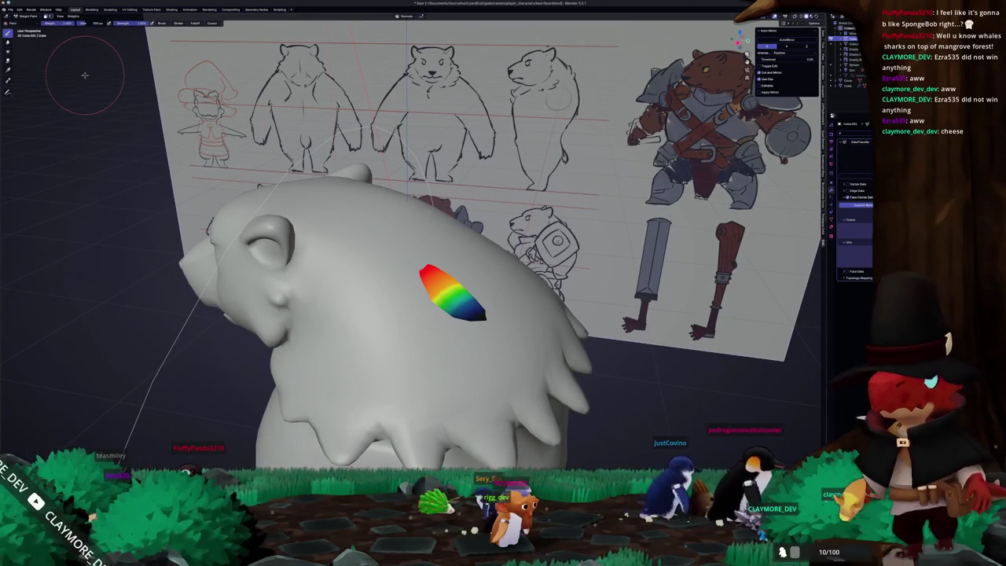
click(75, 17)
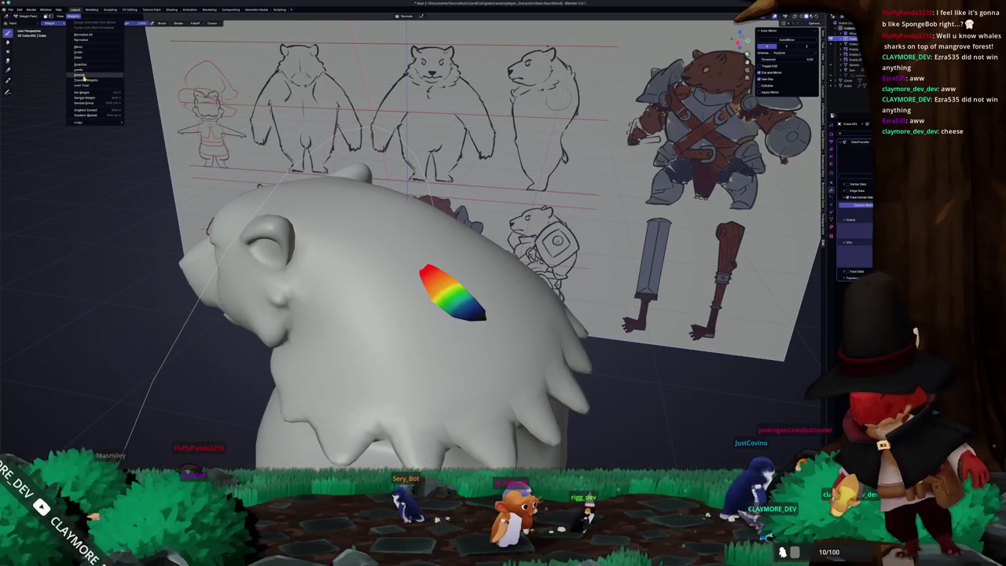
click(84, 76)
key(alt+z)
key(alt+z)
mouse_move(212, 187)
middle_down()
mouse_move(184, 351)
mouse_move(417, 331)
middle_up()
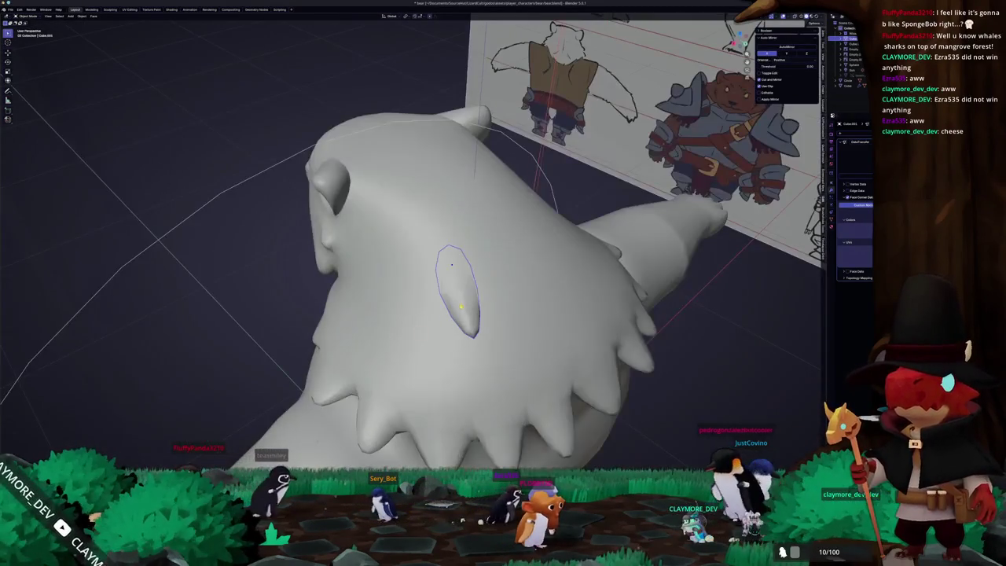
- Undo the tuft's recent Subdivision and shading changes, then redo the last one
middle_drag(445, 261, 445, 261)
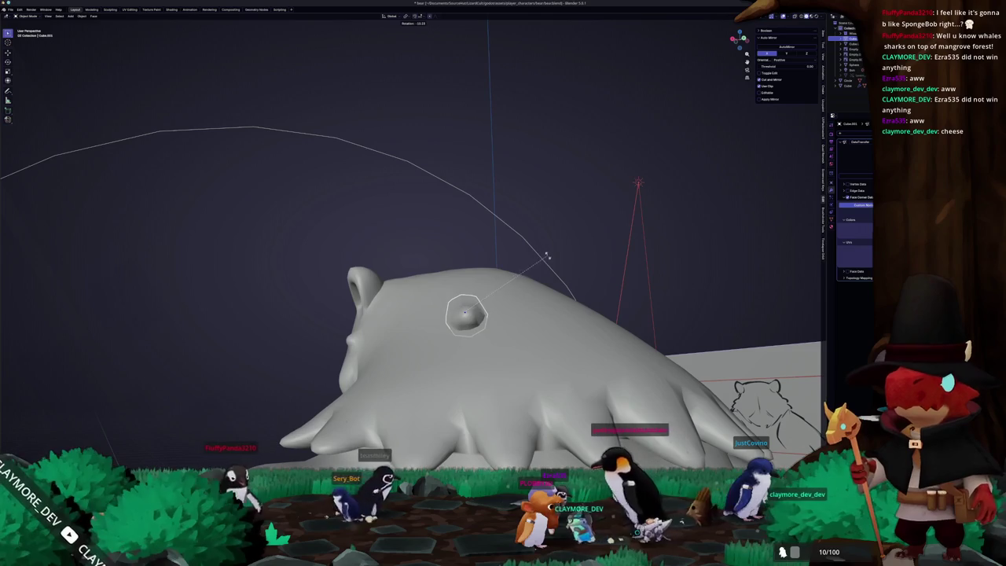
middle_drag(545, 266, 495, 334)
key(ctrl+z)
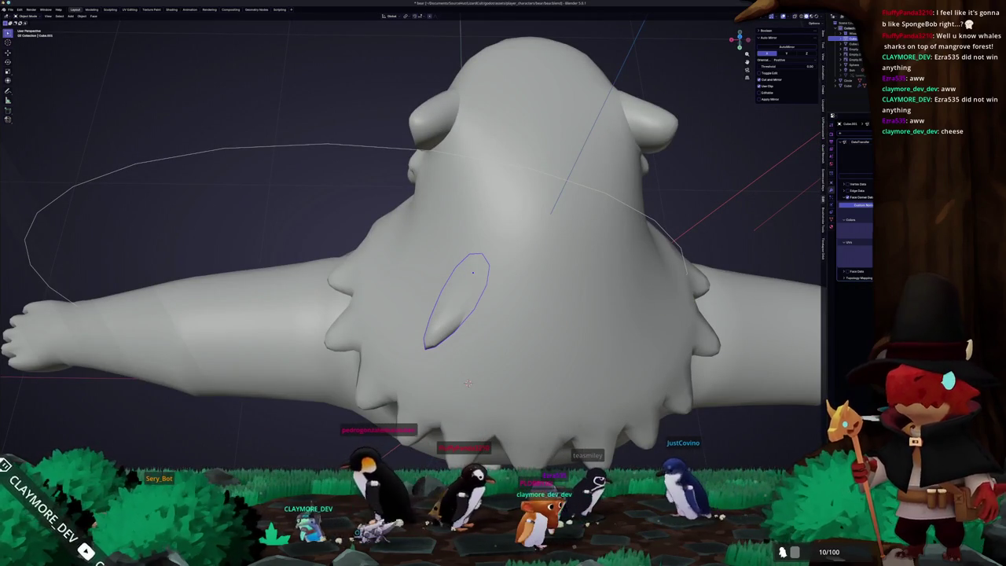
middle_drag(698, 274, 701, 282)
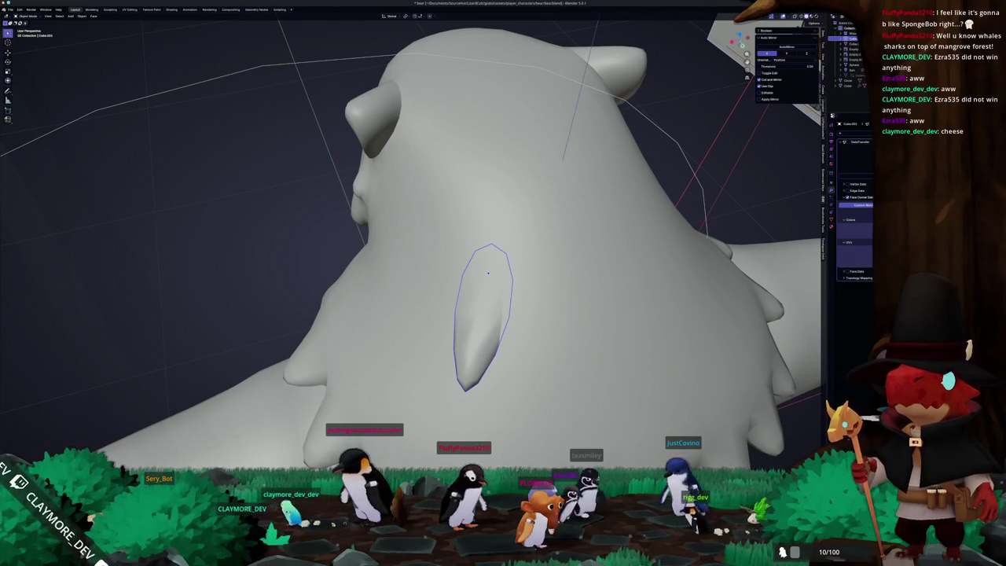
key(ctrl+z)
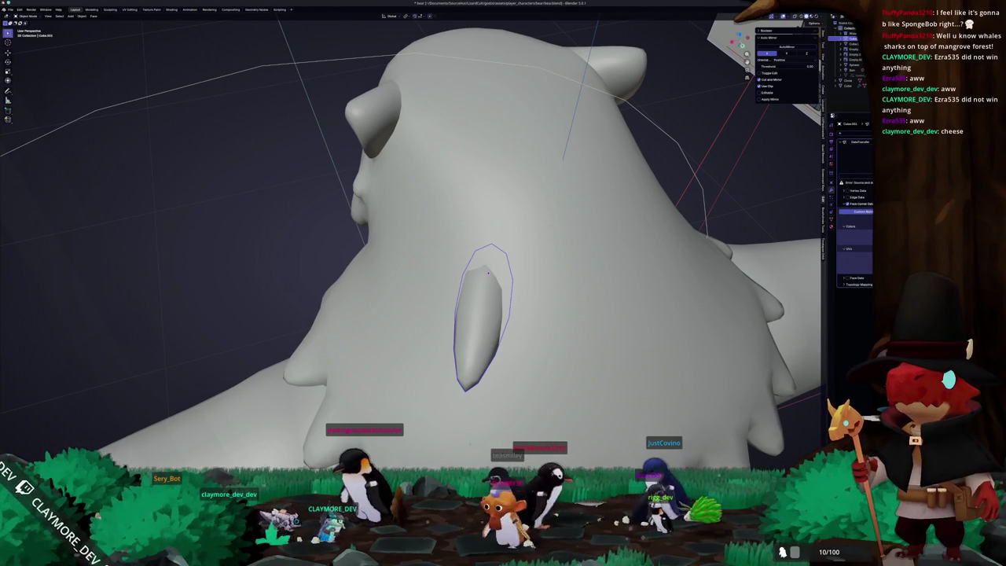
key(ctrl+shift+z)
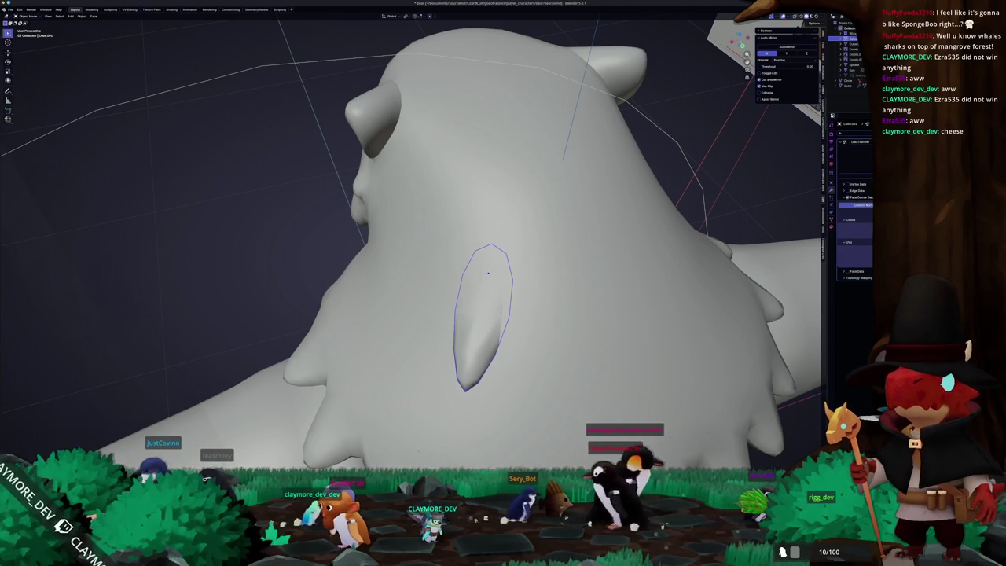
- Orbit and zoom to inspect the spiky ruff and chest tuft from below and the side
middle_drag(550, 299, 591, 317)
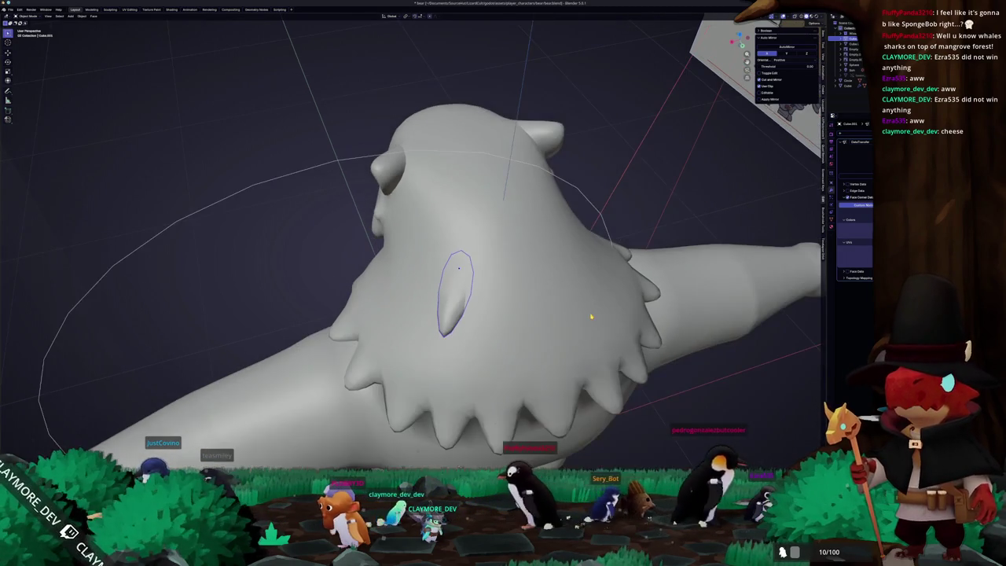
middle_drag(325, 283, 355, 295)
scroll(355, 295, down, 3)
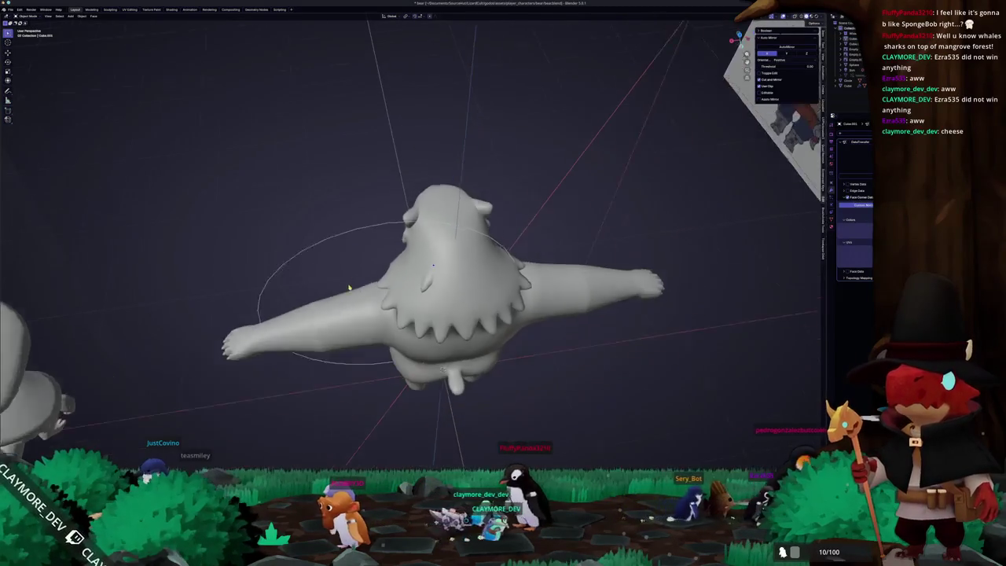
mouse_move(436, 314)
middle_down()
mouse_move(452, 306)
mouse_move(440, 299)
middle_up()
scroll(452, 307, up, 3)
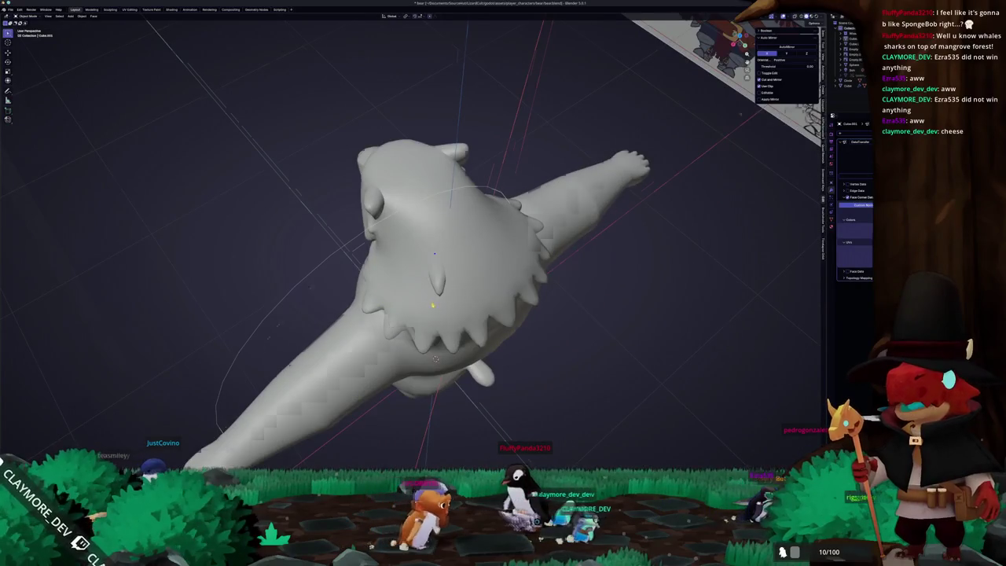
scroll(440, 299, up, 2)
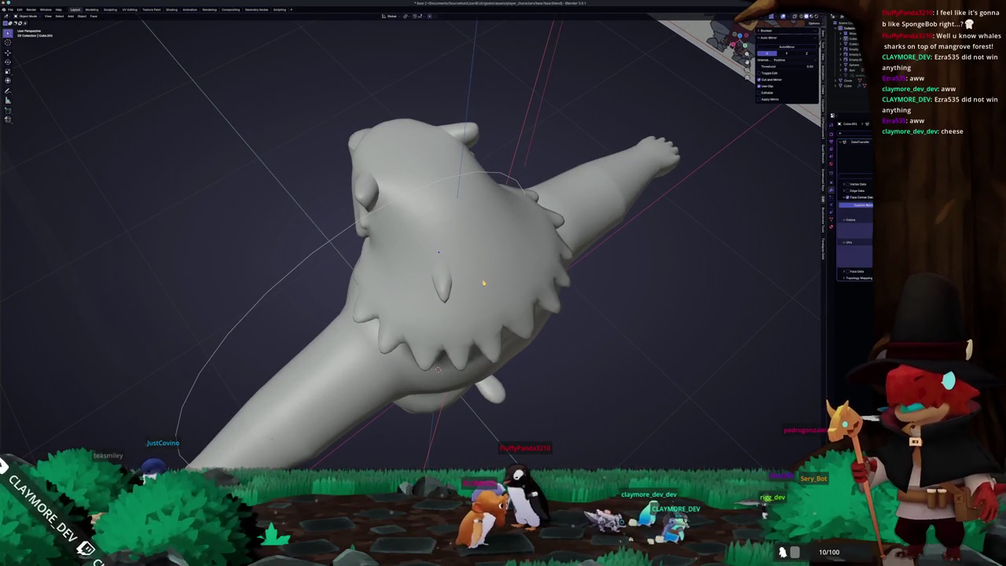
middle_drag(483, 282, 437, 333)
- Nudge the selected fur tuft along its local Y axis with G Y
click(437, 334)
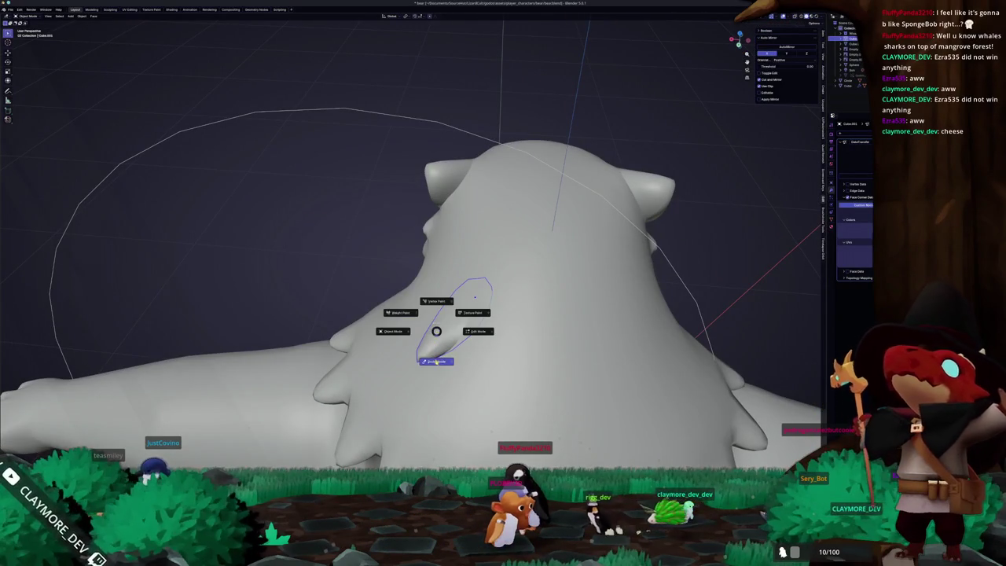
click(400, 312)
mouse_move(400, 312)
middle_down()
mouse_move(415, 333)
mouse_move(402, 298)
middle_up()
key(g)
key(y)
key(y)
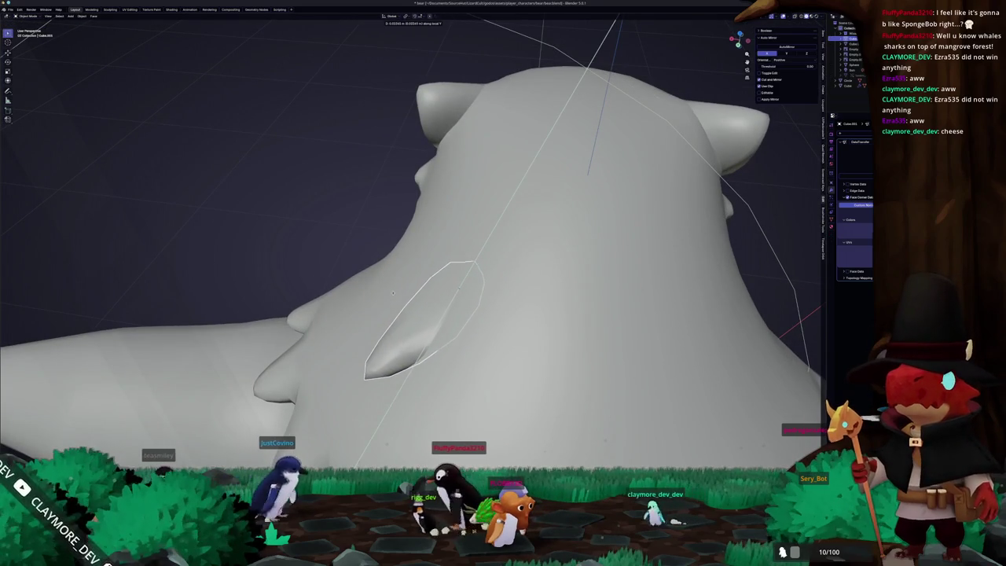
click(393, 293)
- In Weight Paint mode, run Weights > Smooth on the tuft, then return to Object Mode
key(Tab)
key(ctrl+Tab)
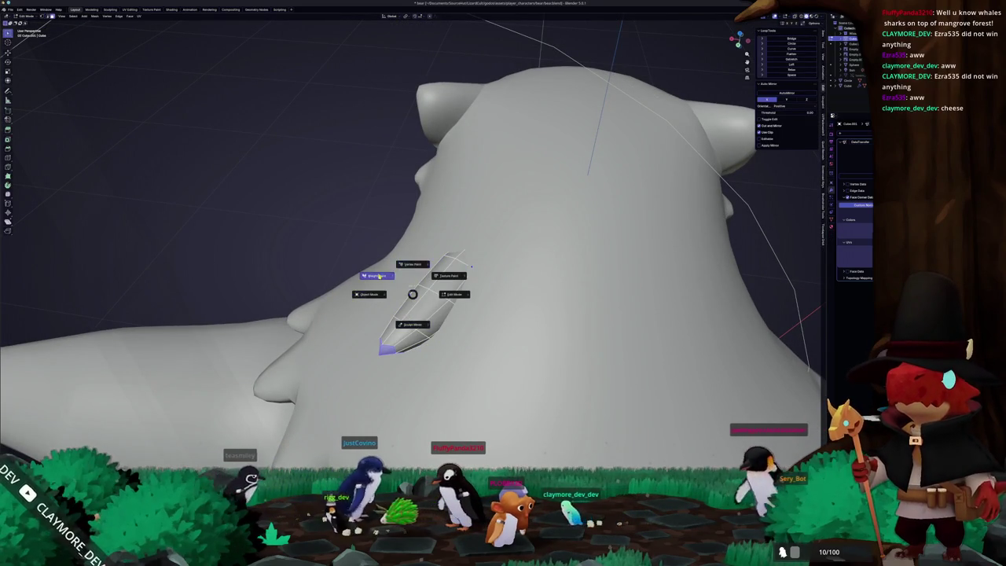
click(378, 276)
mouse_move(379, 276)
middle_down()
mouse_move(424, 292)
mouse_move(550, 213)
middle_up()
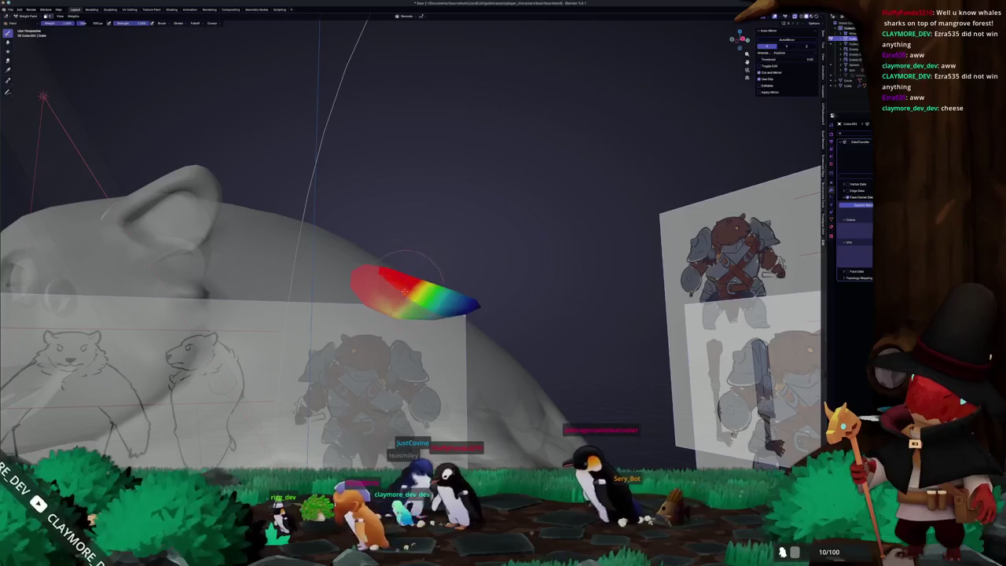
scroll(371, 280, up, 2)
scroll(377, 286, up, 2)
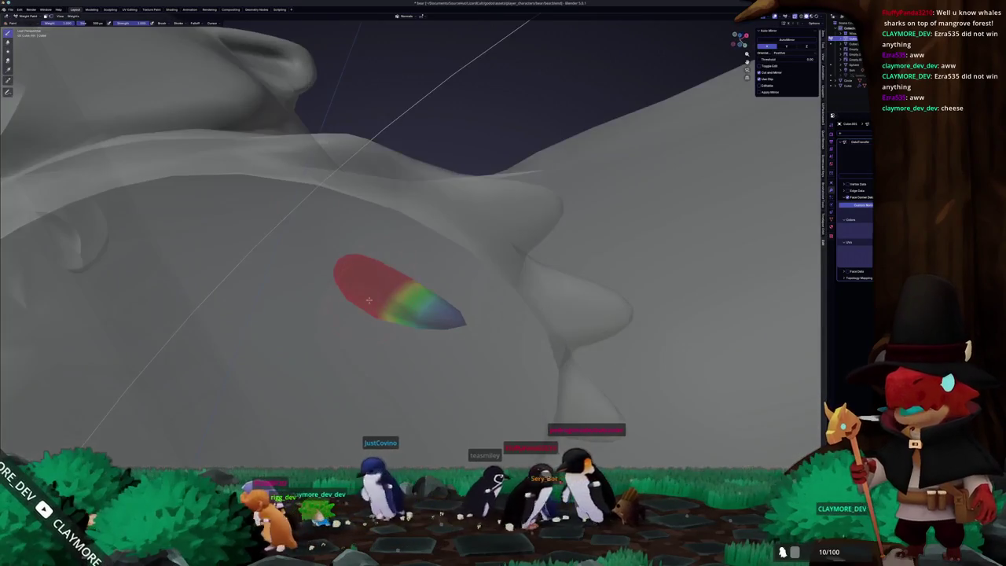
click(77, 18)
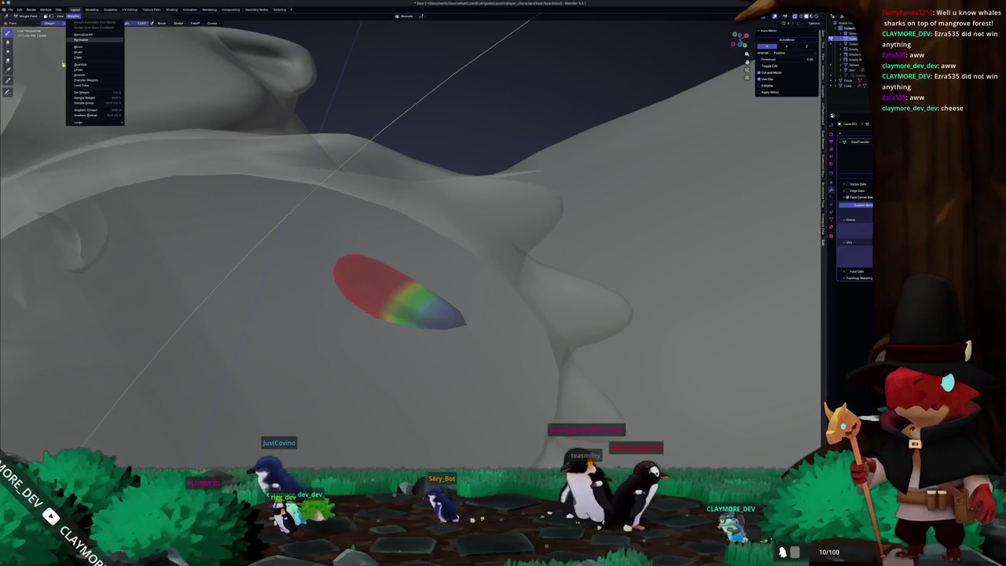
click(89, 75)
scroll(84, 433, down, 2)
scroll(84, 433, down, 2)
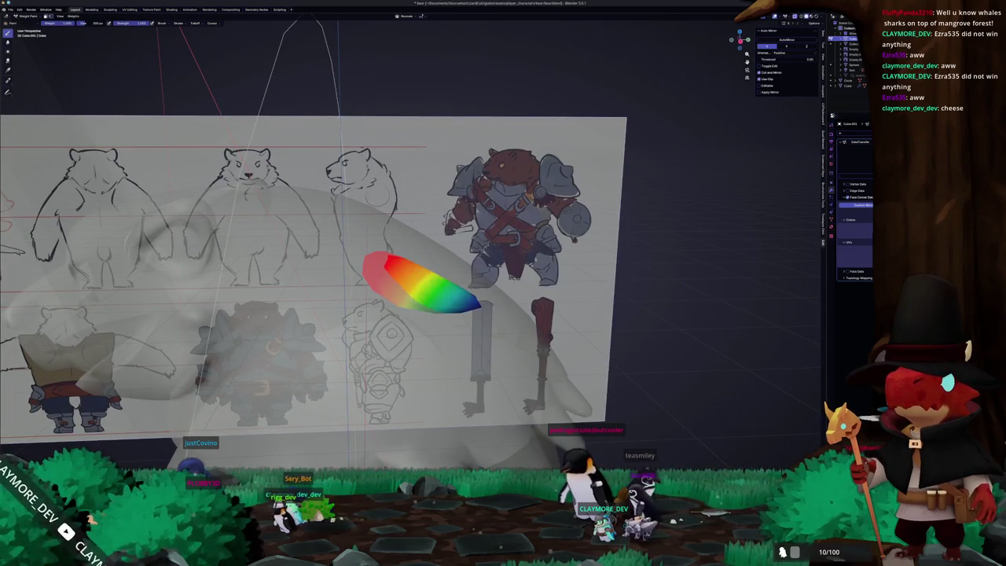
mouse_move(83, 433)
middle_down()
mouse_move(71, 370)
mouse_move(157, 333)
middle_up()
key(ctrl+Tab)
- Select the chest spike piece and toggle its Edit Mode on and off
scroll(158, 333, up, 2)
scroll(170, 342, up, 3)
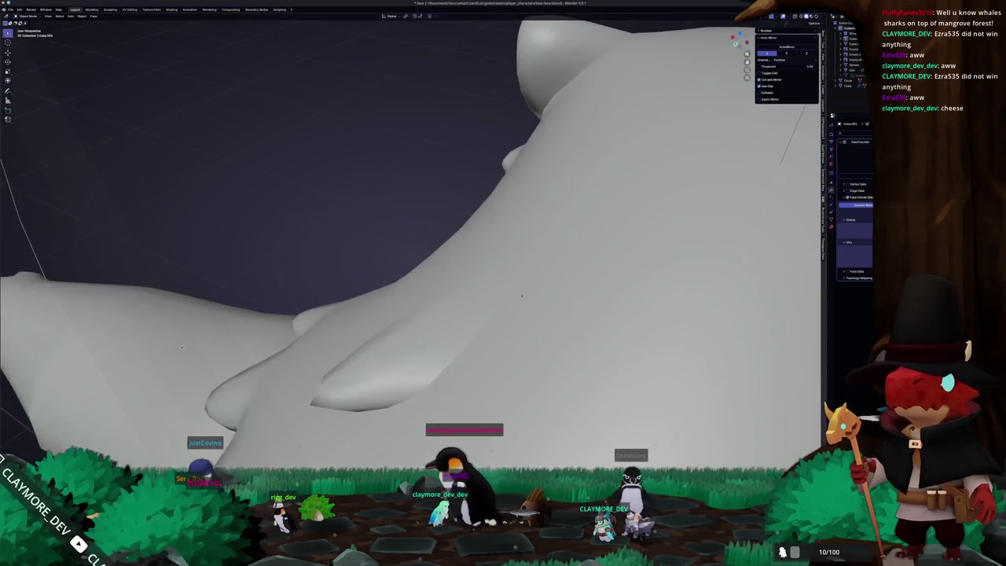
mouse_move(231, 360)
middle_down()
mouse_move(378, 376)
mouse_move(350, 351)
mouse_move(331, 350)
mouse_move(343, 310)
middle_up()
click(379, 376)
key(Tab)
scroll(349, 351, down, 3)
key(Tab)
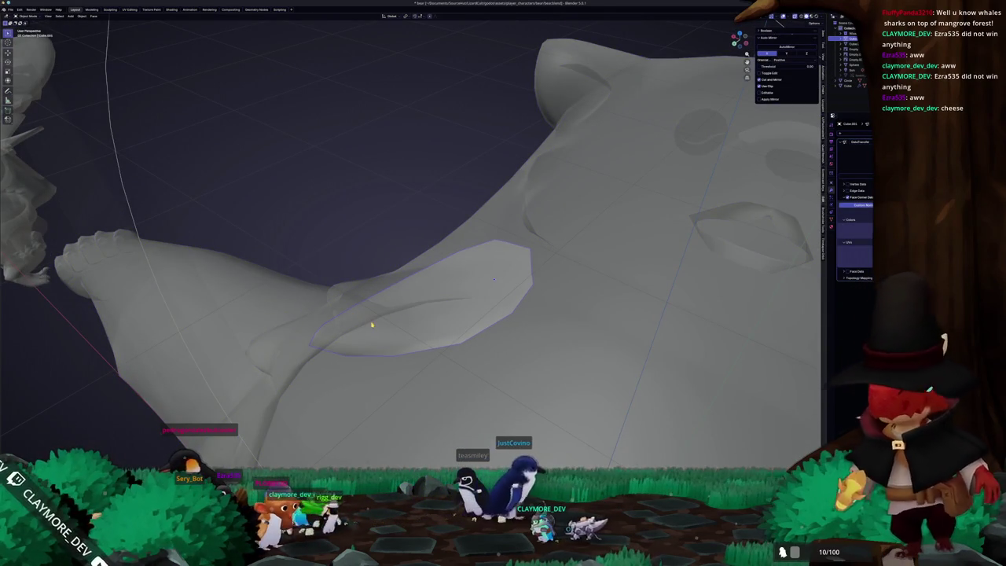
key(Tab)
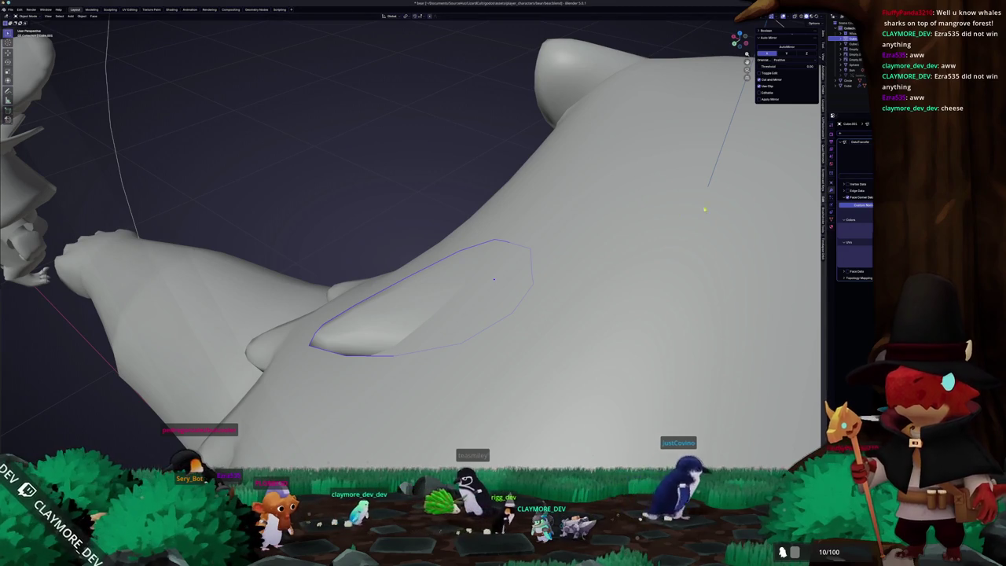
- Paint more red weight over the tuft's centre, then switch it back to Object Mode
middle_drag(747, 199, 640, 234)
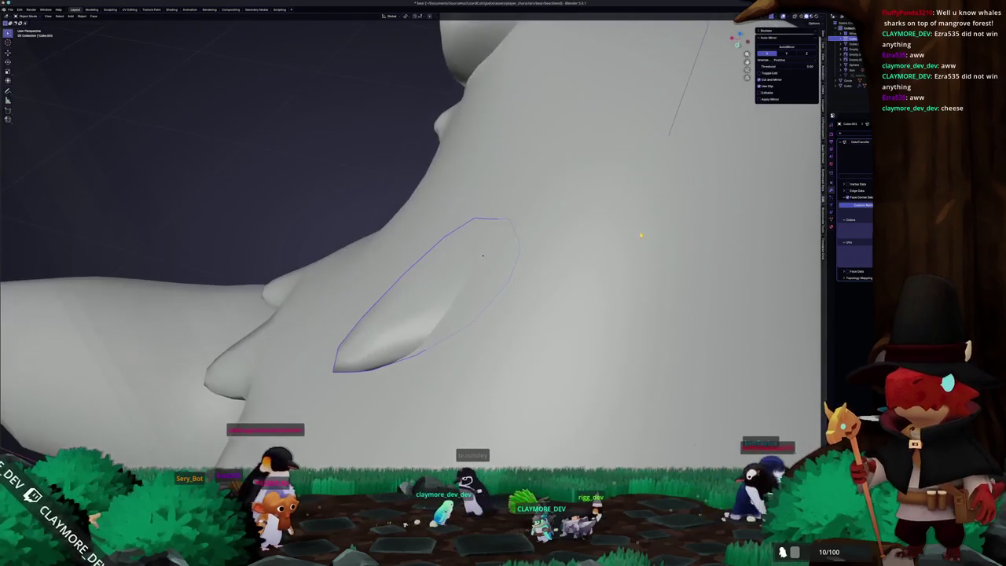
click(580, 221)
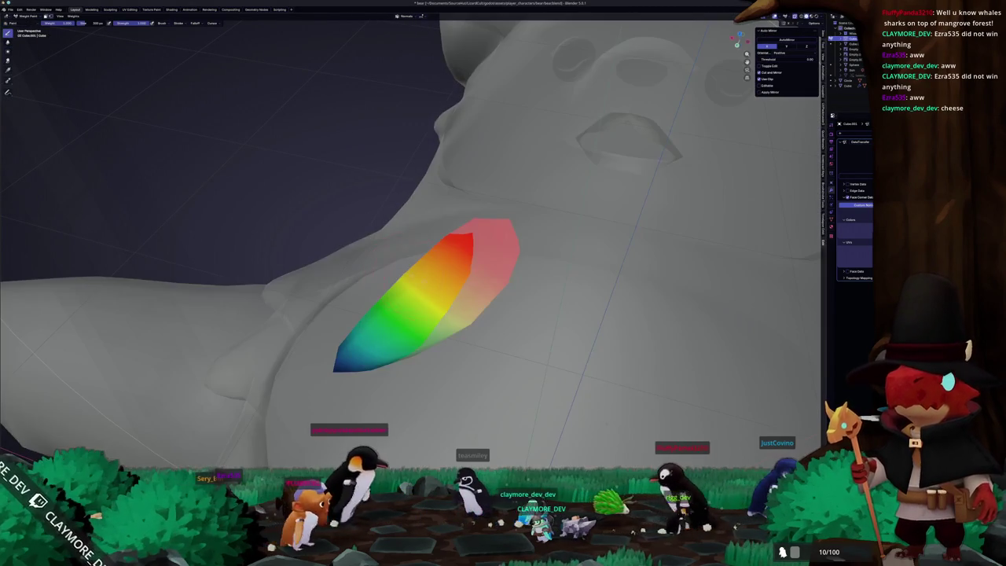
drag(445, 263, 400, 338)
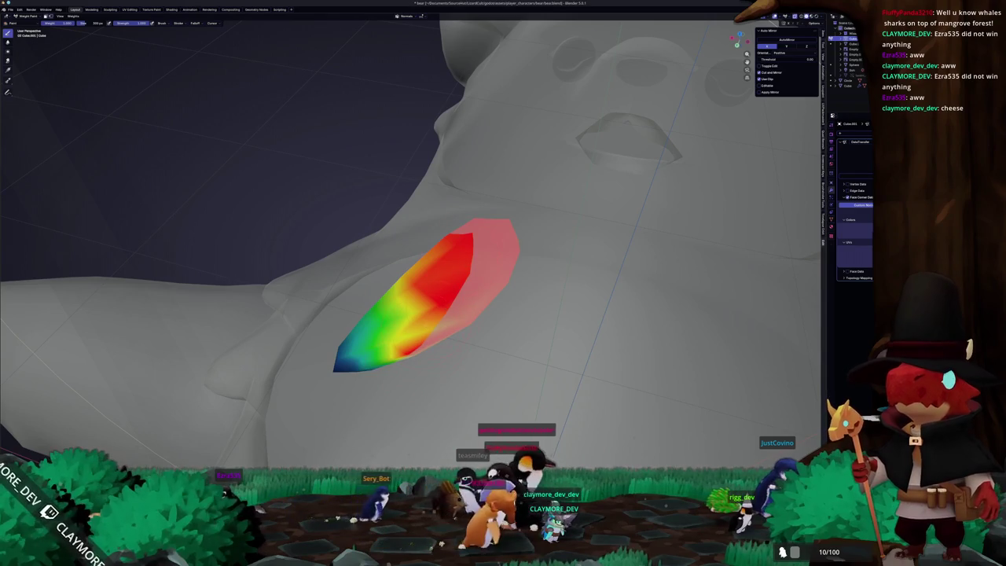
middle_drag(417, 307, 448, 314)
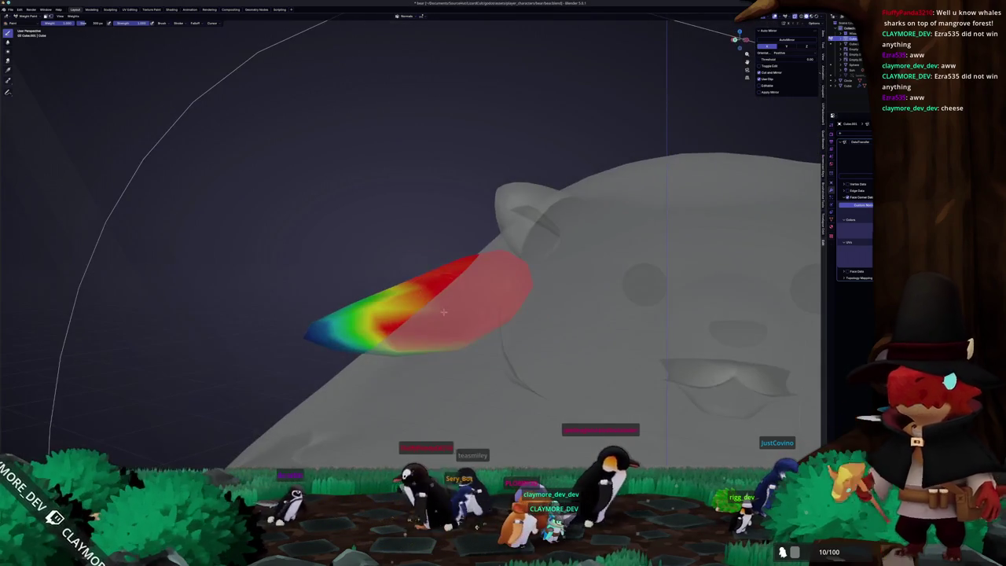
middle_drag(392, 336, 428, 310)
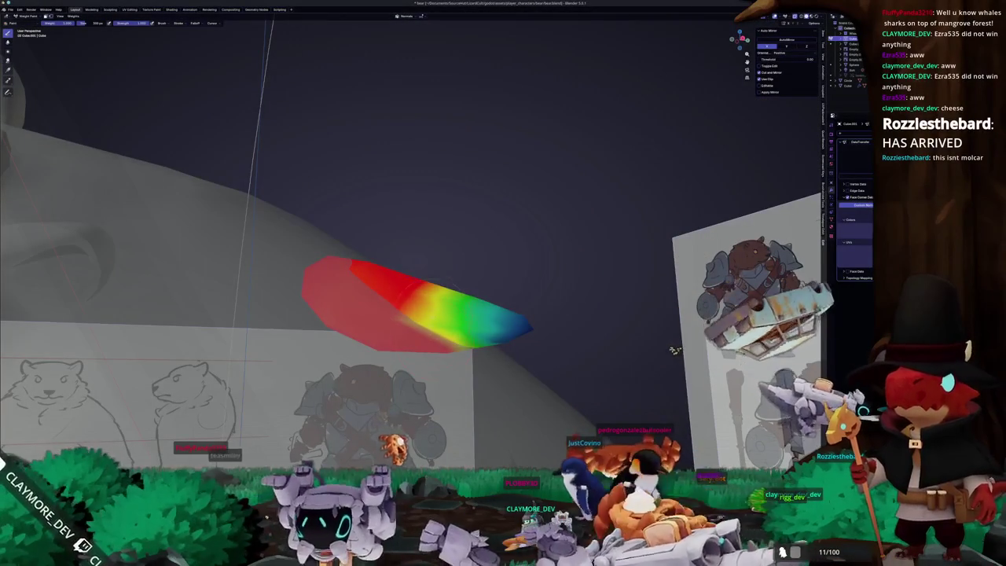
drag(429, 283, 421, 279)
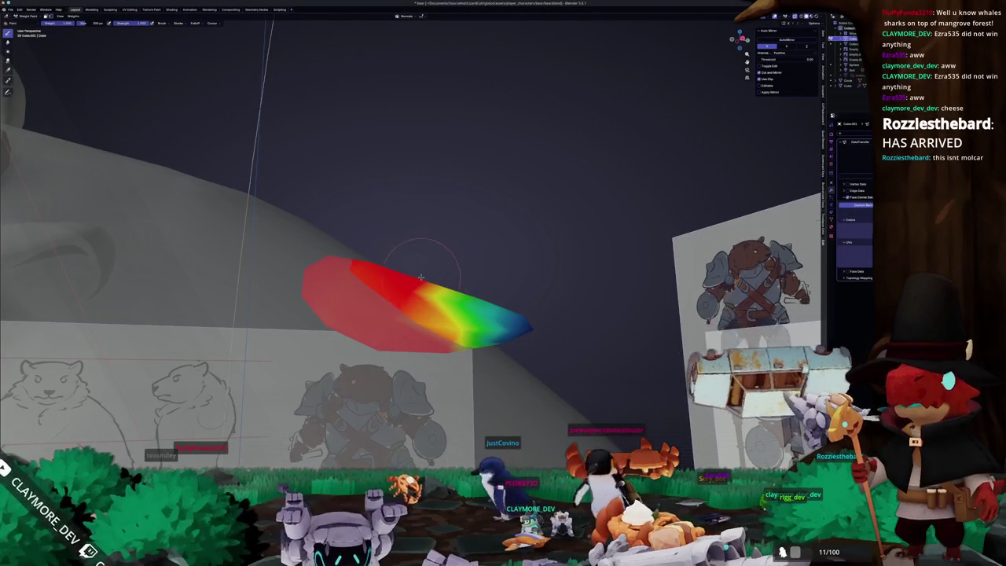
mouse_move(421, 279)
middle_down()
mouse_move(416, 310)
mouse_move(425, 271)
middle_up()
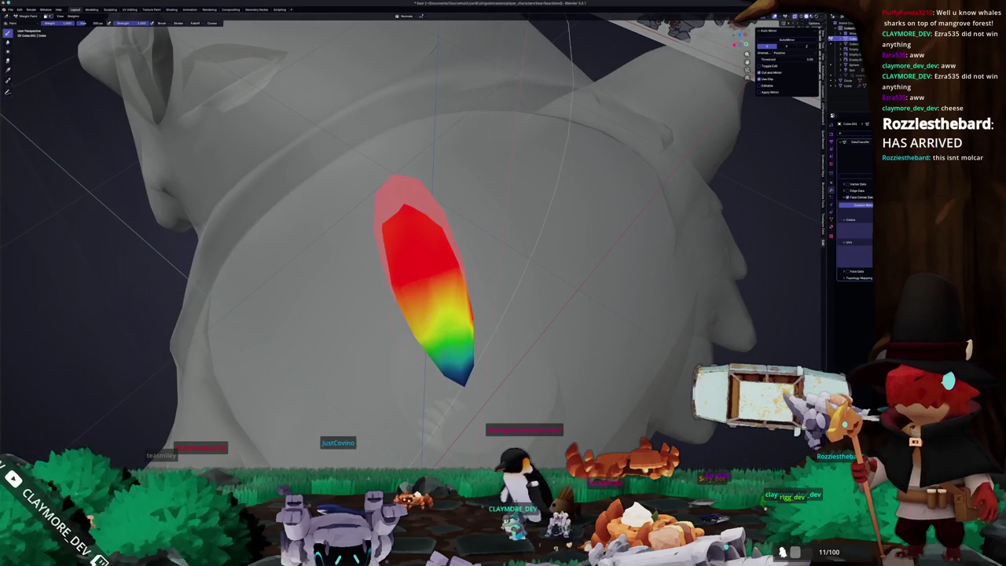
middle_drag(458, 286, 432, 310)
click(406, 260)
mouse_move(406, 260)
middle_down()
mouse_move(417, 241)
mouse_move(461, 298)
mouse_move(367, 255)
mouse_move(386, 275)
middle_up()
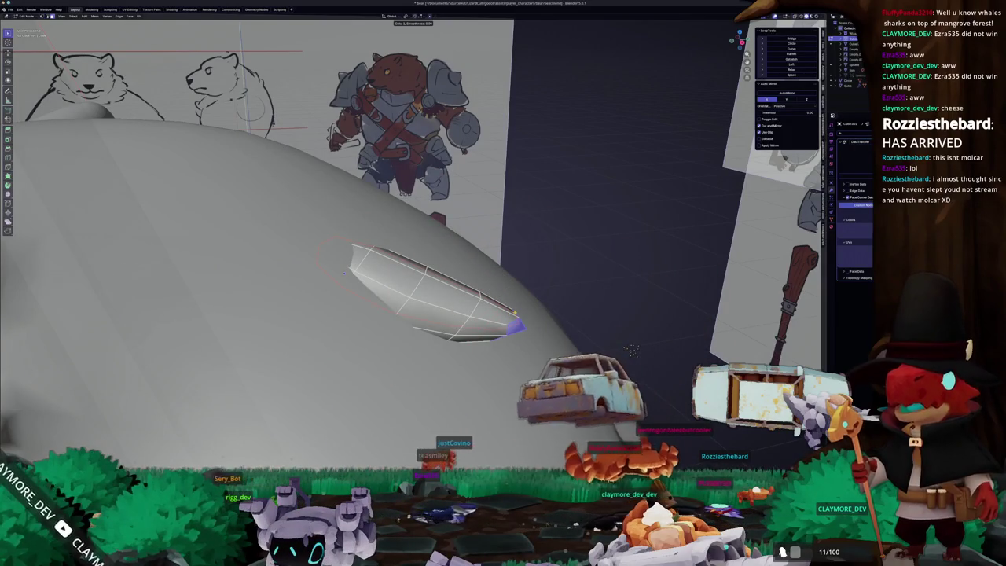
- Edge-slide the new loop along the tuft, then adjust a vertex with X-ray toggled on and off
key(Return)
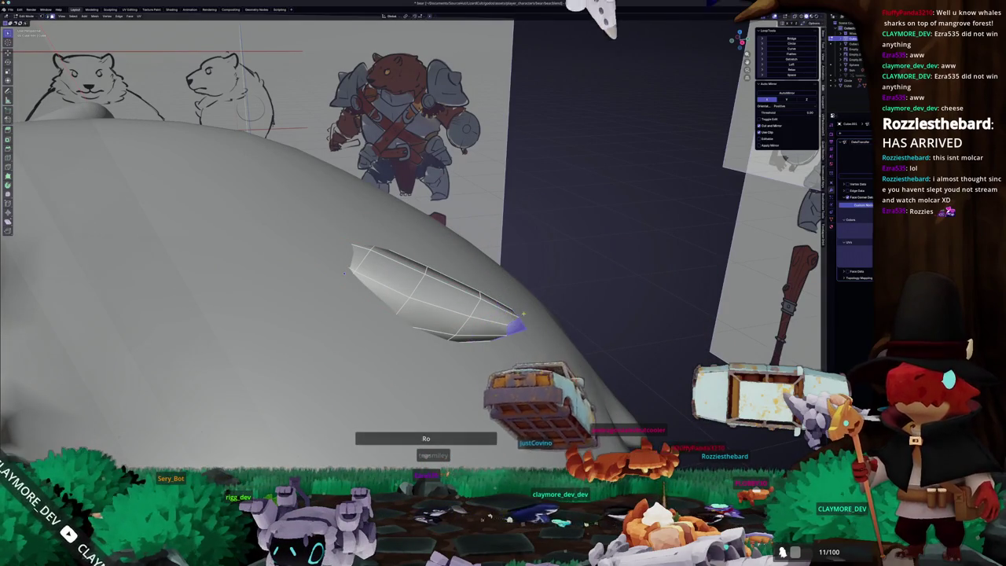
key(Tab)
mouse_move(343, 273)
middle_down()
mouse_move(486, 299)
mouse_move(472, 291)
middle_up()
key(Tab)
scroll(472, 290, up, 2)
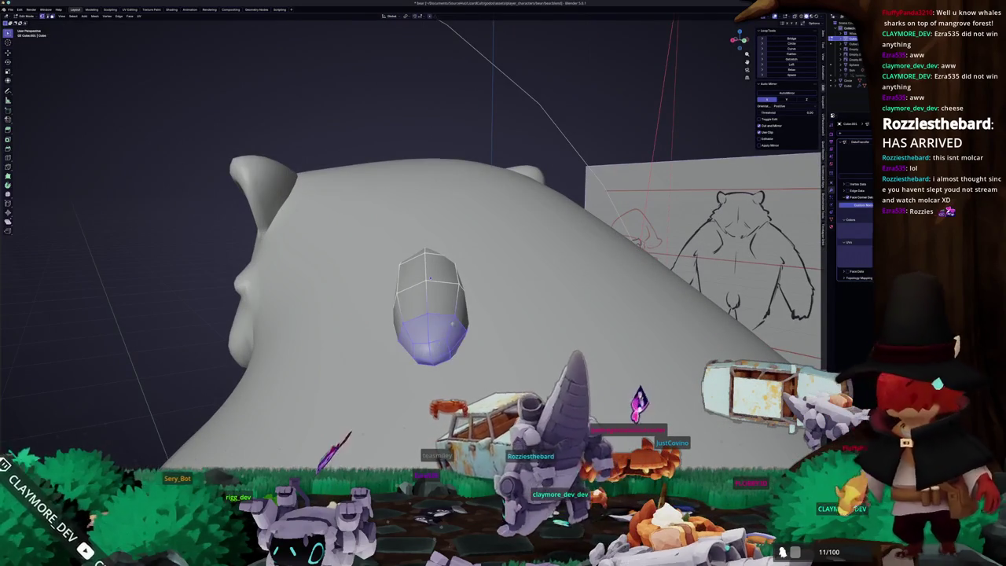
click(454, 316)
middle_drag(454, 316, 424, 307)
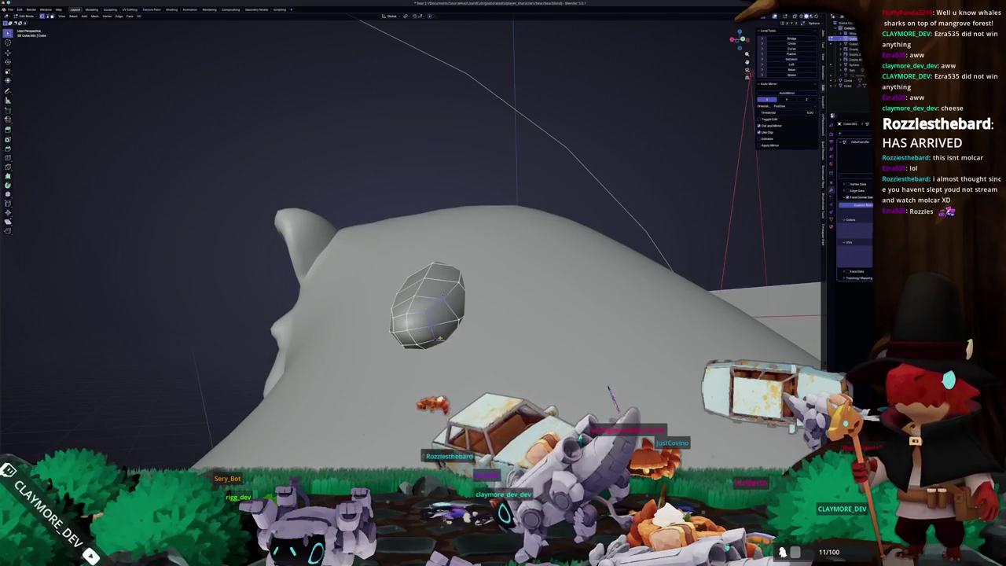
key(alt+z)
key(alt+z)
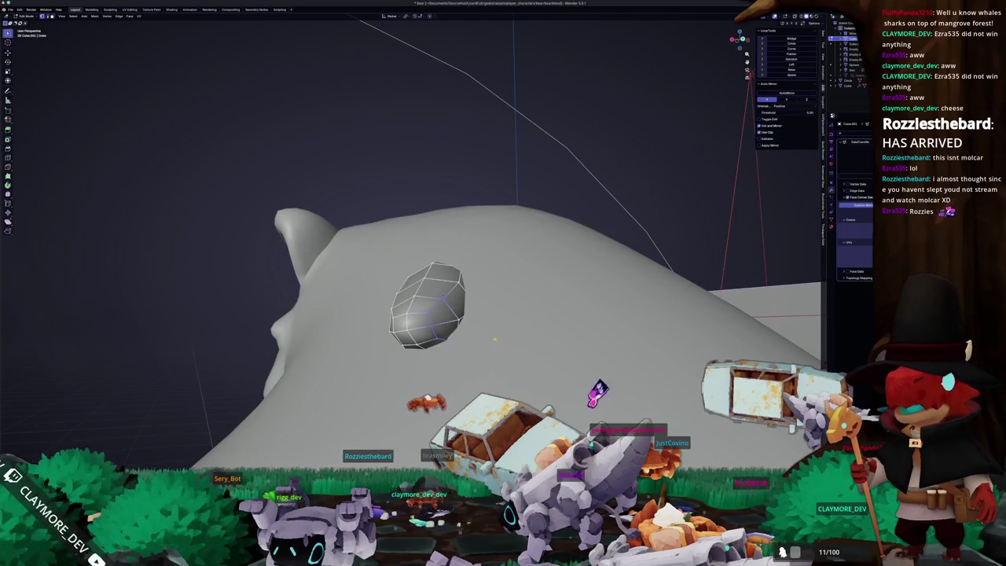
middle_drag(454, 316, 389, 305)
key(alt+z)
key(alt+z)
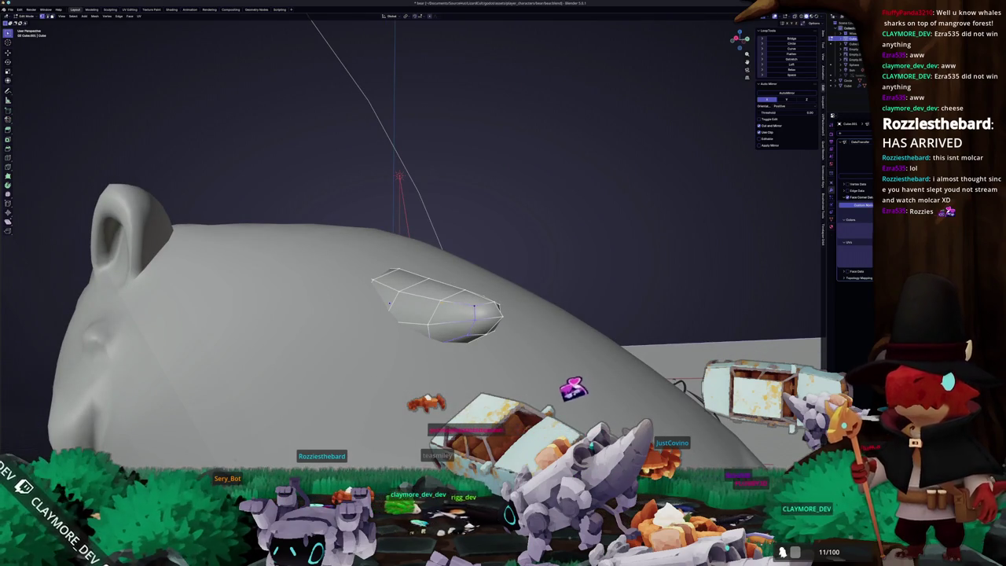
key(Tab)
- Orbit and zoom out to show the whole bear beside its reference sheet
middle_drag(389, 305, 518, 311)
mouse_move(401, 351)
middle_down()
mouse_move(377, 350)
mouse_move(401, 352)
middle_up()
scroll(316, 233, down, 5)
scroll(316, 233, down, 3)
mouse_move(315, 233)
middle_down()
mouse_move(361, 279)
mouse_move(324, 312)
middle_up()
scroll(345, 291, up, 3)
scroll(338, 299, up, 2)
scroll(338, 304, up, 2)
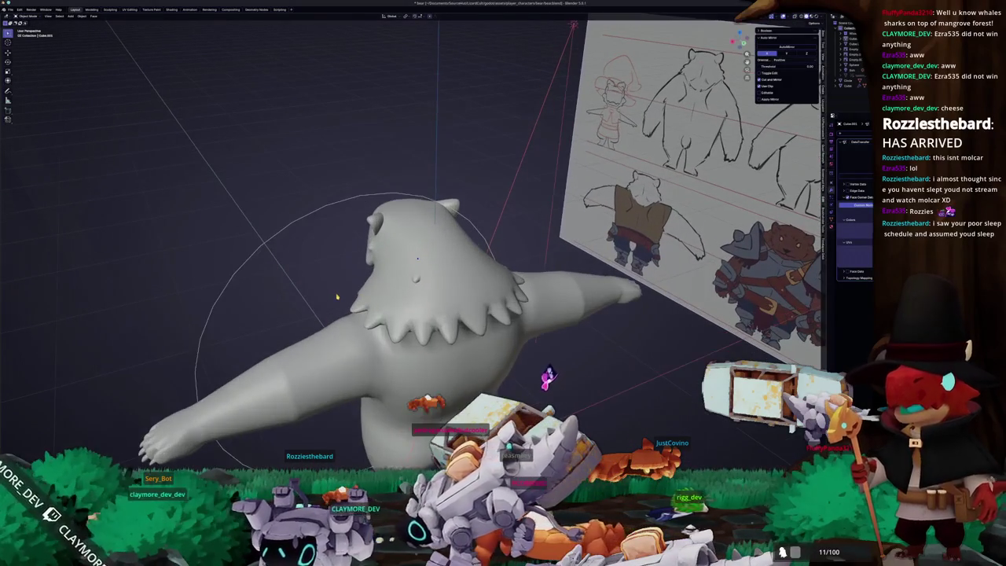
- Briefly try weight painting on the back tuft, then return to Object Mode with X-ray on
mouse_move(352, 296)
middle_down()
mouse_move(416, 273)
mouse_move(393, 267)
mouse_move(389, 253)
mouse_move(575, 236)
mouse_move(562, 264)
middle_up()
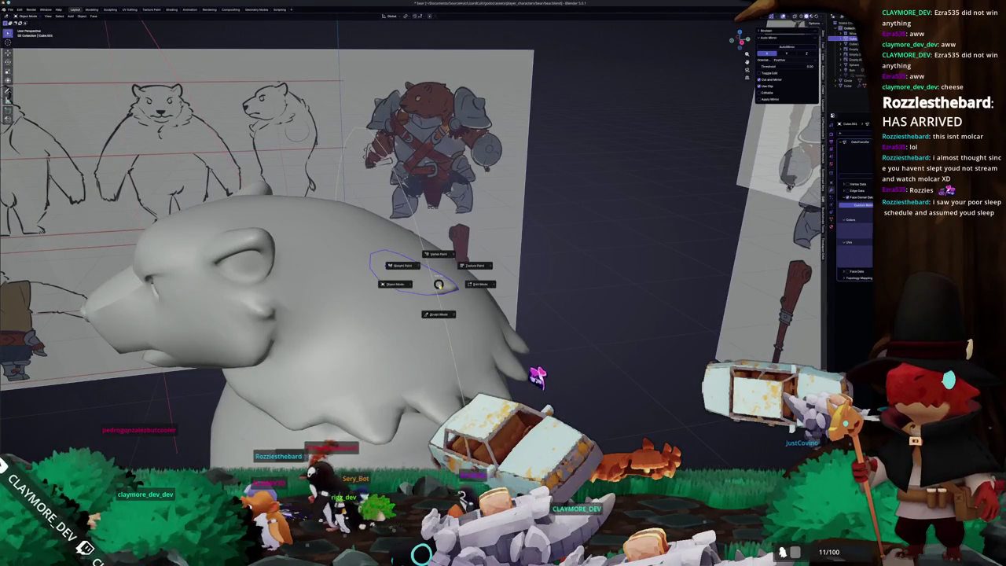
click(395, 266)
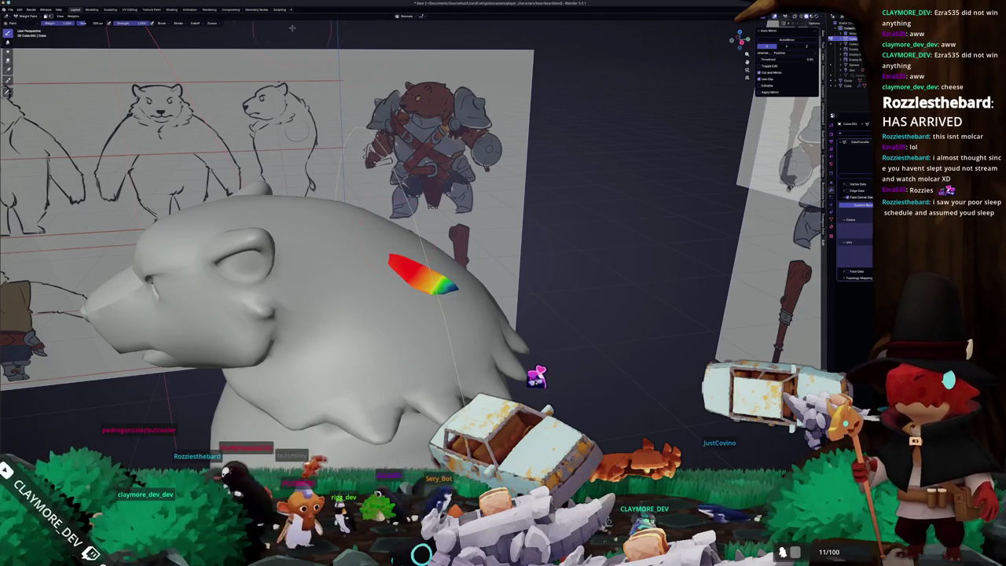
click(75, 16)
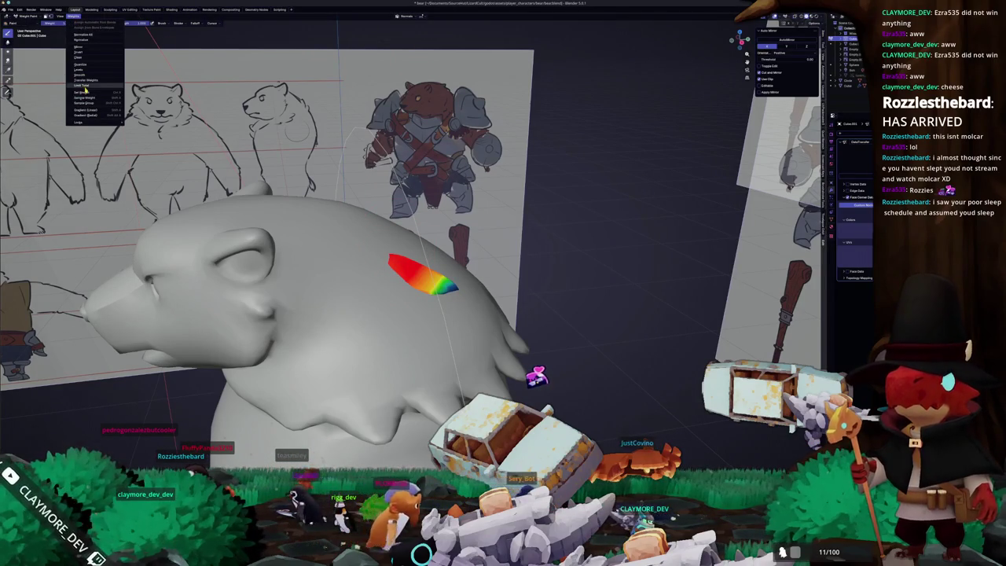
key(Escape)
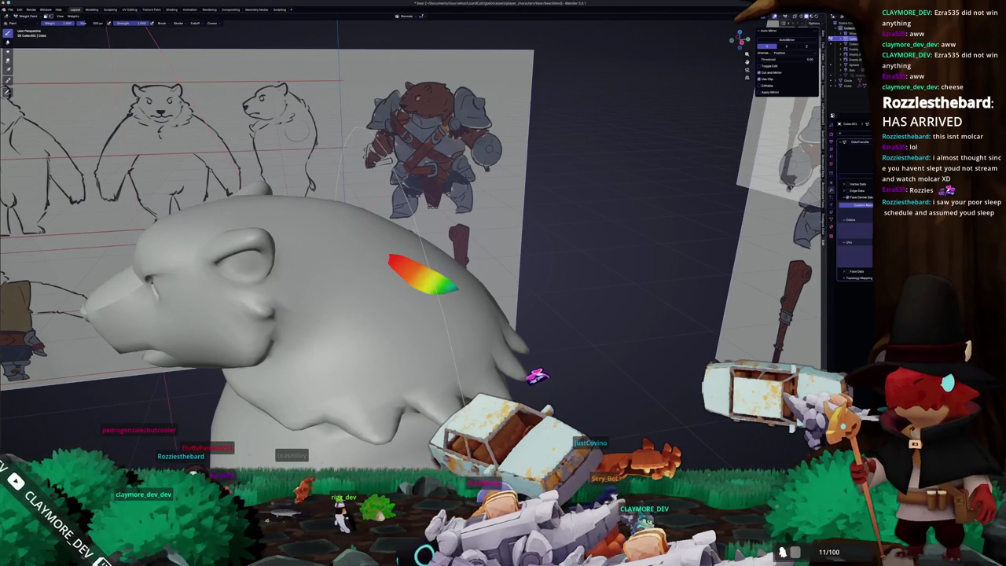
key(ctrl+Tab)
key(alt+z)
key(alt+z)
middle_drag(384, 265, 402, 257)
- Move and scale the back tuft's edge loop to reshape it
key(g)
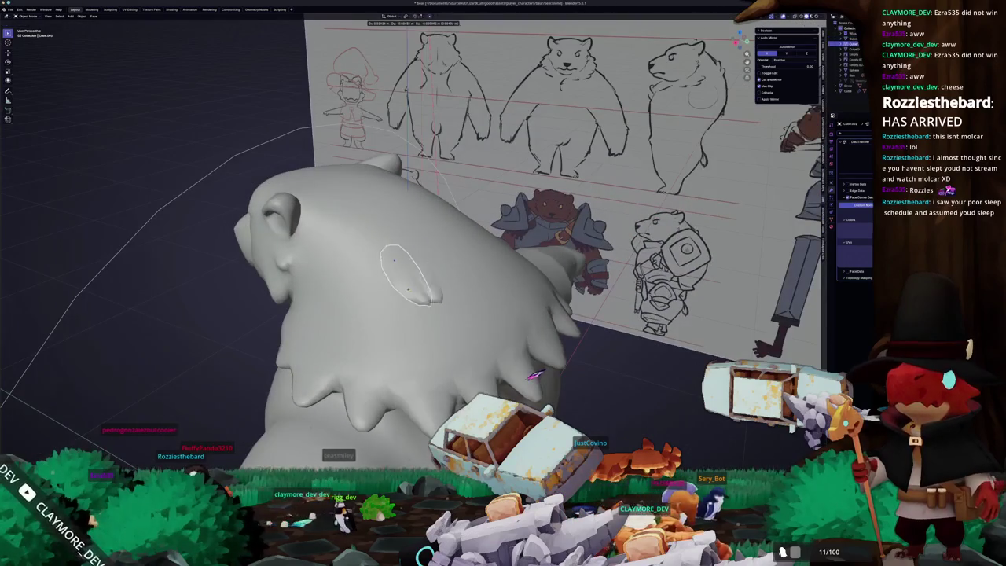
click(345, 318)
mouse_move(346, 319)
middle_down()
mouse_move(479, 328)
mouse_move(466, 330)
middle_up()
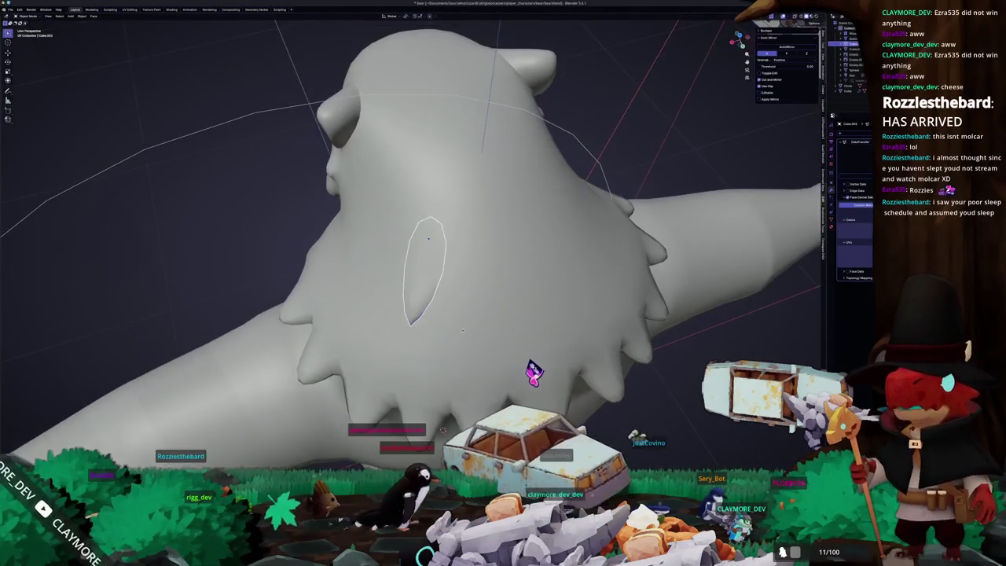
key(g)
key(s)
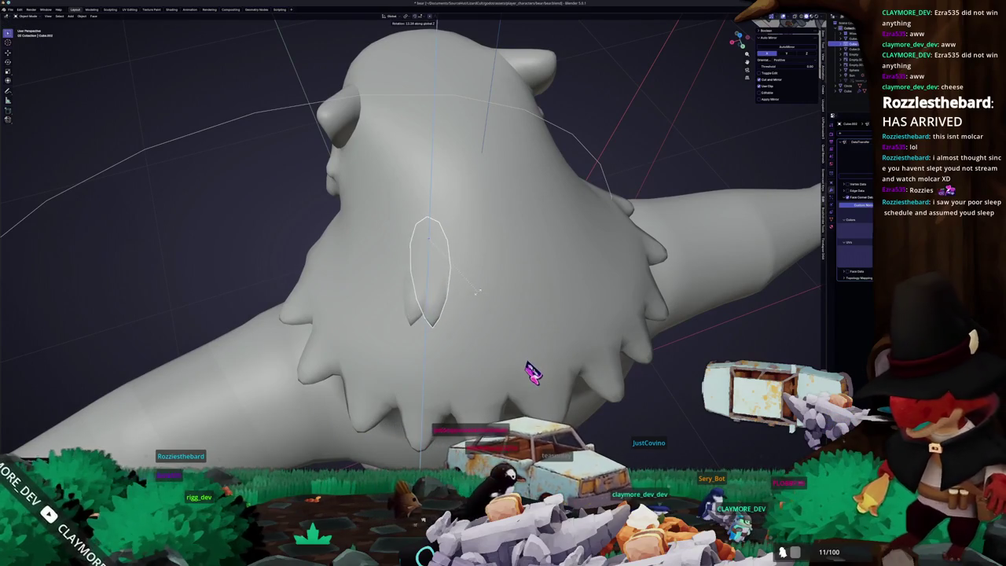
click(467, 290)
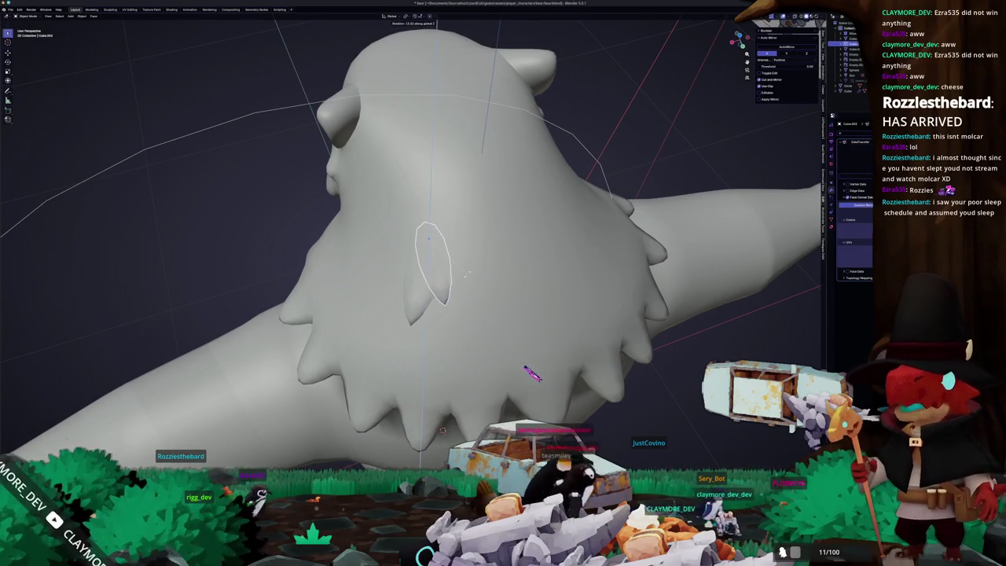
click(467, 270)
middle_drag(467, 270, 504, 279)
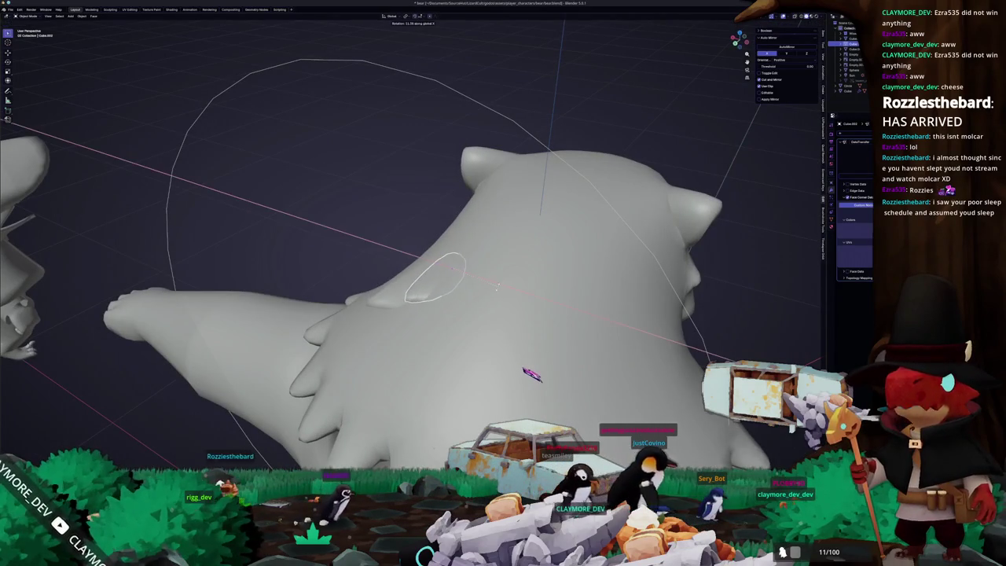
mouse_move(498, 293)
middle_down()
mouse_move(520, 268)
mouse_move(495, 281)
middle_up()
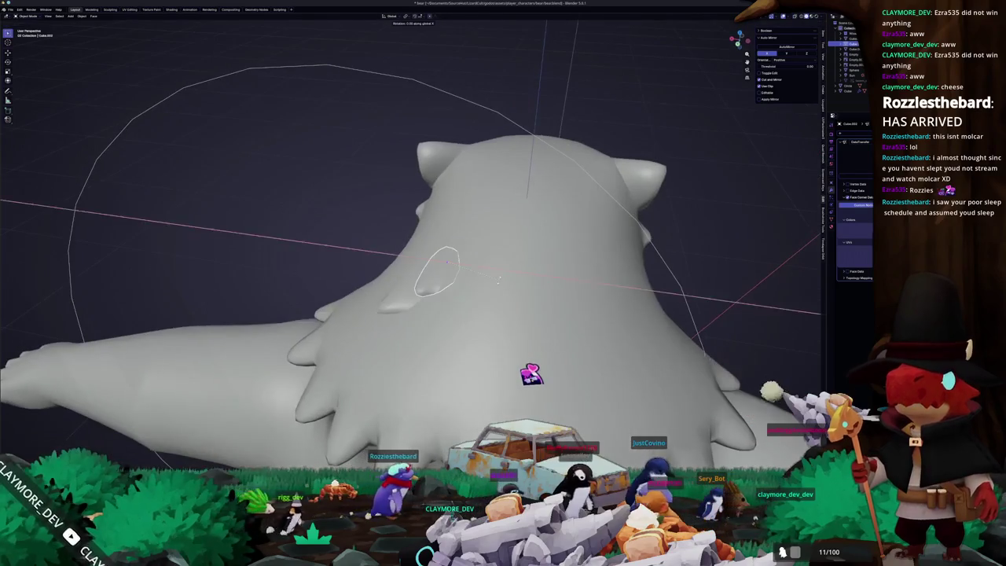
- Rotate the edge loop on local X and move it vertically along Z
key(r)
key(x)
key(x)
mouse_move(446, 259)
middle_down()
mouse_move(420, 269)
mouse_move(409, 259)
mouse_move(427, 257)
mouse_move(411, 257)
middle_up()
key(g)
key(z)
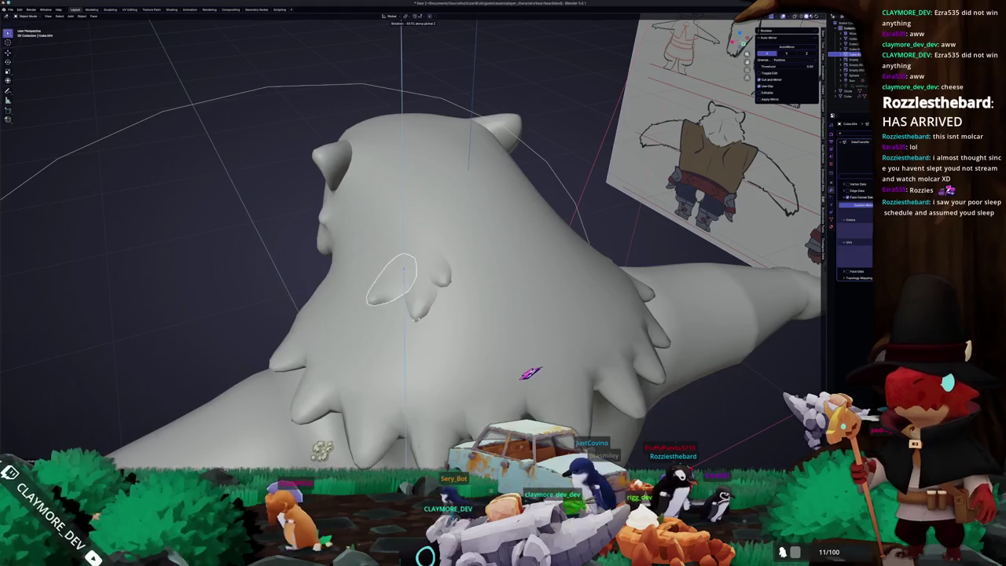
mouse_move(402, 269)
middle_down()
mouse_move(407, 295)
mouse_move(448, 324)
middle_up()
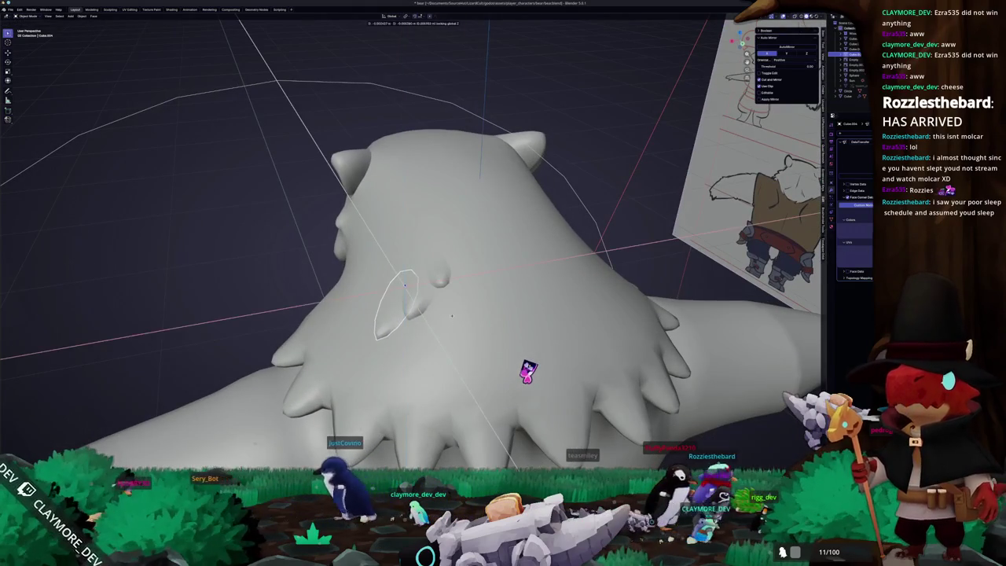
mouse_move(409, 273)
middle_down()
mouse_move(397, 299)
mouse_move(399, 282)
middle_up()
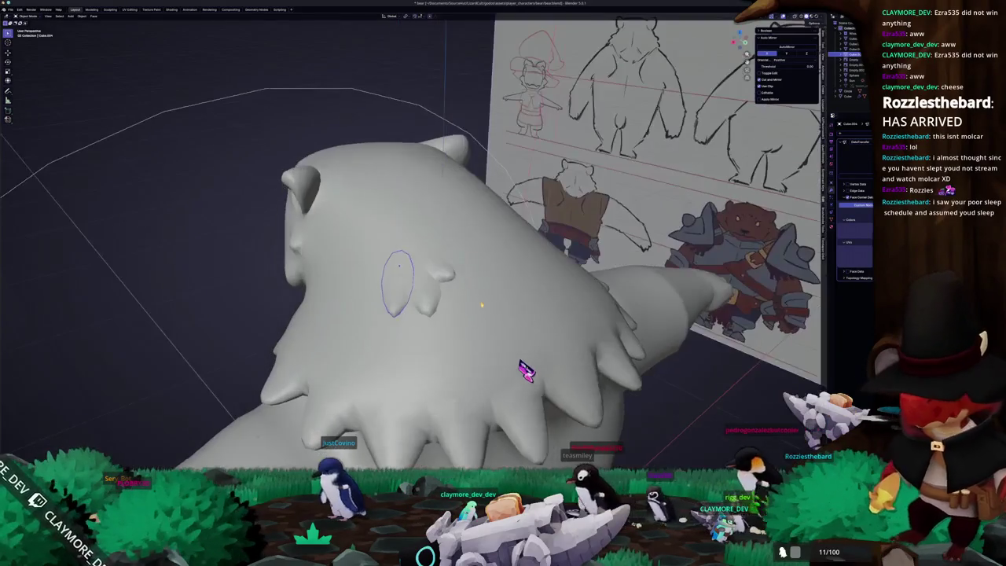
middle_drag(479, 309, 455, 283)
- Rotate the tuft piece on local X again so it lies along the fur
key(x)
middle_drag(277, 306, 240, 295)
middle_drag(386, 269, 379, 282)
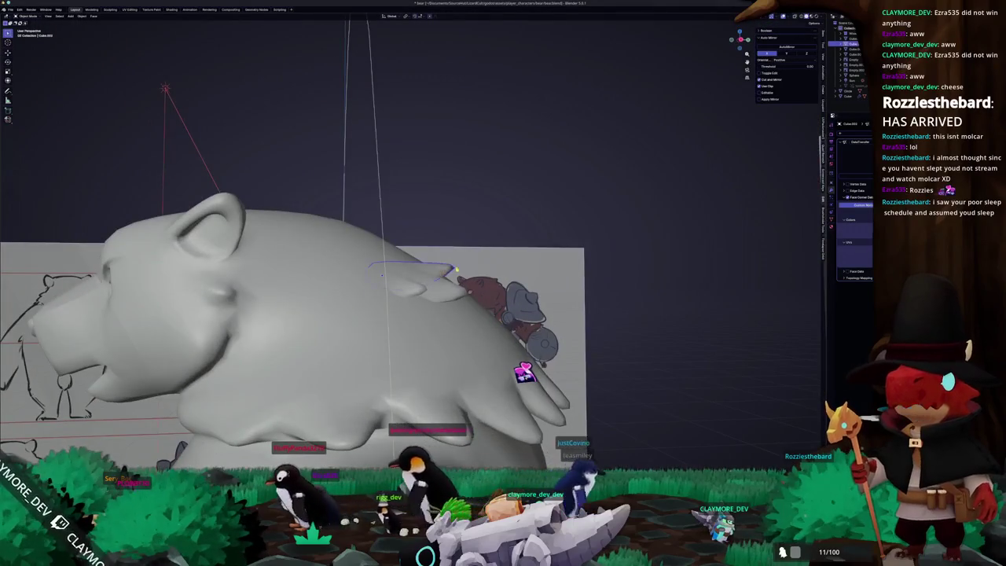
scroll(450, 270, up, 2)
key(r)
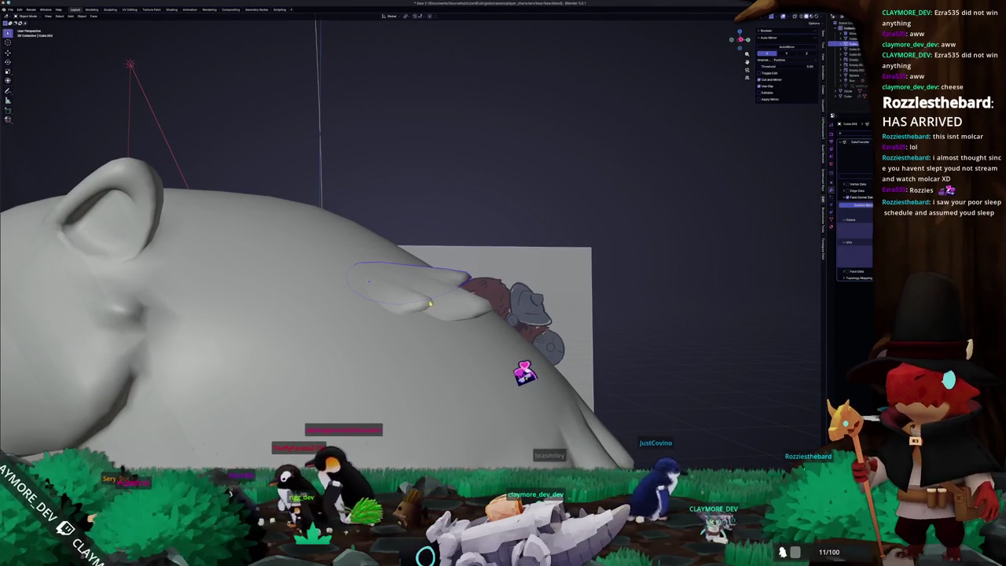
scroll(401, 304, down, 5)
mouse_move(229, 332)
middle_down()
mouse_move(253, 322)
mouse_move(337, 323)
middle_up()
scroll(354, 323, up, 4)
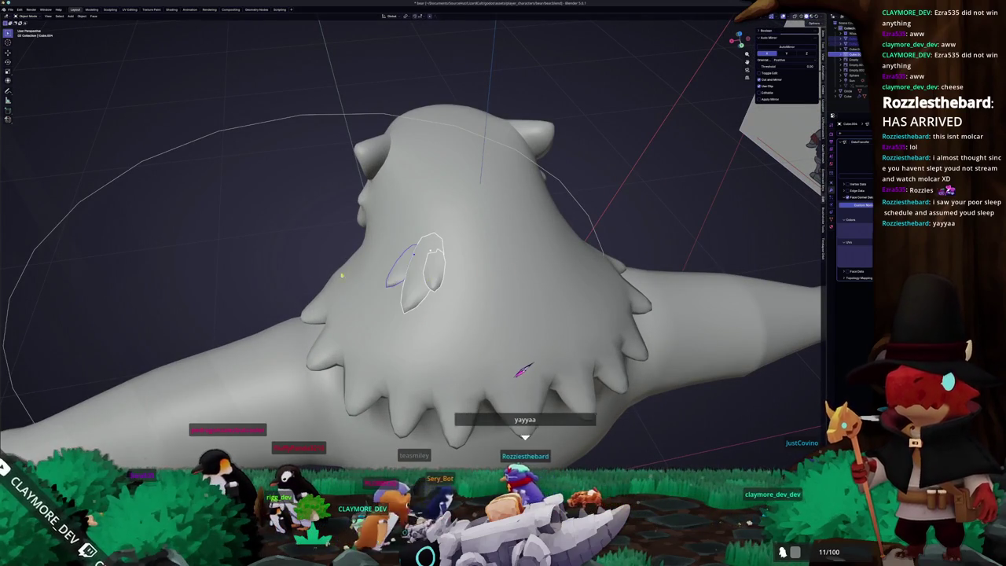
mouse_move(296, 267)
middle_down()
mouse_move(389, 264)
mouse_move(402, 285)
mouse_move(432, 292)
middle_up()
key(Tab)
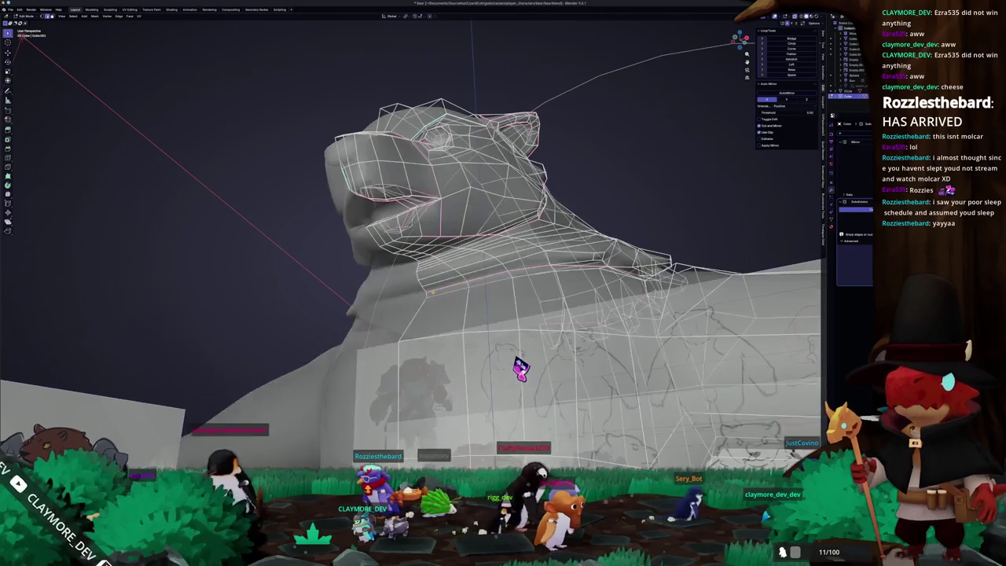
- Raise several of the neck ruff's faces vertically along Z
key(Tab)
middle_drag(518, 366, 519, 369)
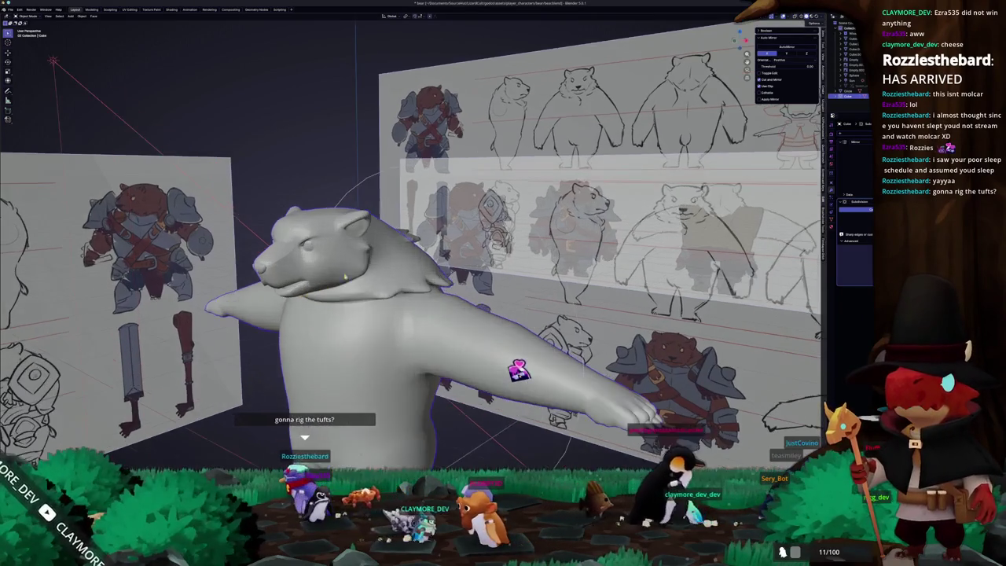
middle_drag(517, 369, 408, 369)
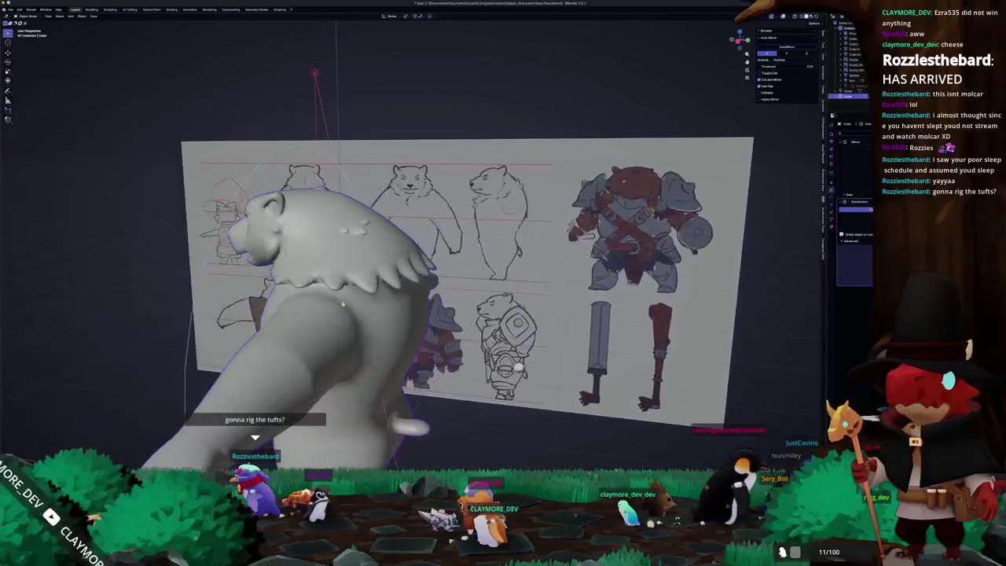
key(Tab)
mouse_move(350, 305)
middle_down()
mouse_move(271, 283)
mouse_move(228, 244)
middle_up()
click(377, 285)
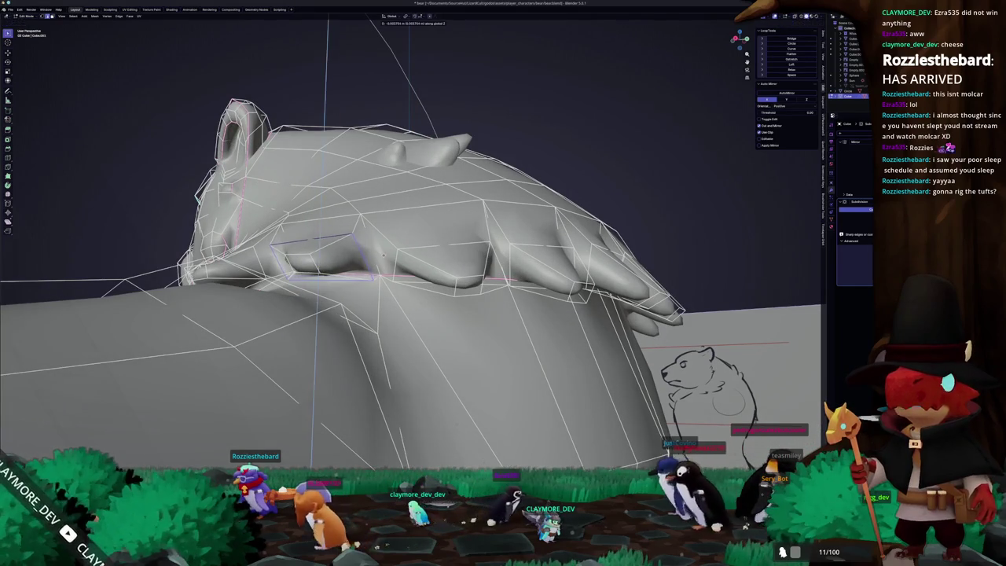
mouse_move(408, 275)
middle_down()
mouse_move(407, 293)
mouse_move(422, 306)
mouse_move(389, 299)
mouse_move(440, 303)
mouse_move(407, 308)
mouse_move(404, 321)
mouse_move(414, 318)
mouse_move(402, 281)
mouse_move(402, 303)
middle_up()
click(406, 283)
key(Tab)
key(Tab)
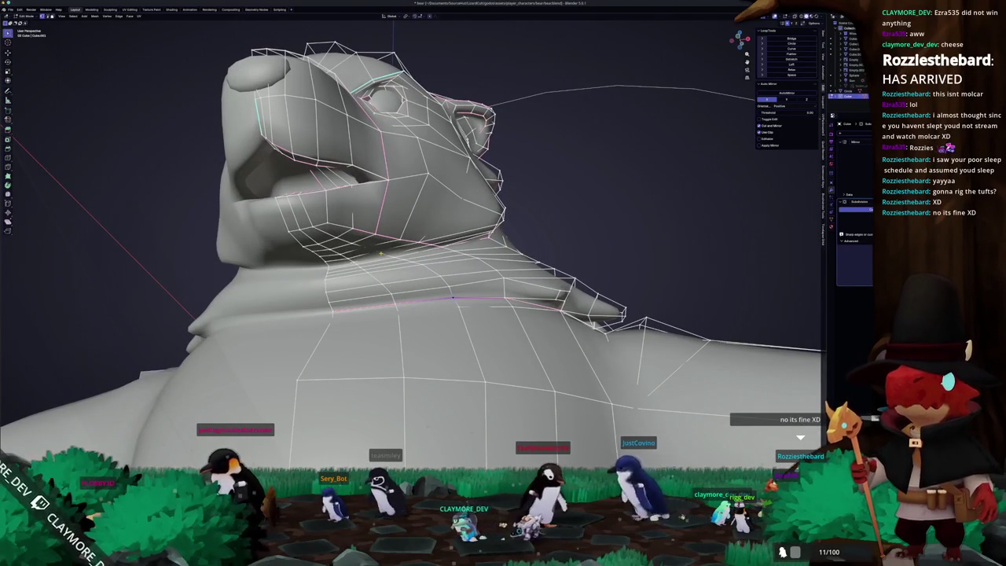
- Check the head against the reference sketches in X-ray, then select the small fur tuft piece
key(alt+z)
key(alt+z)
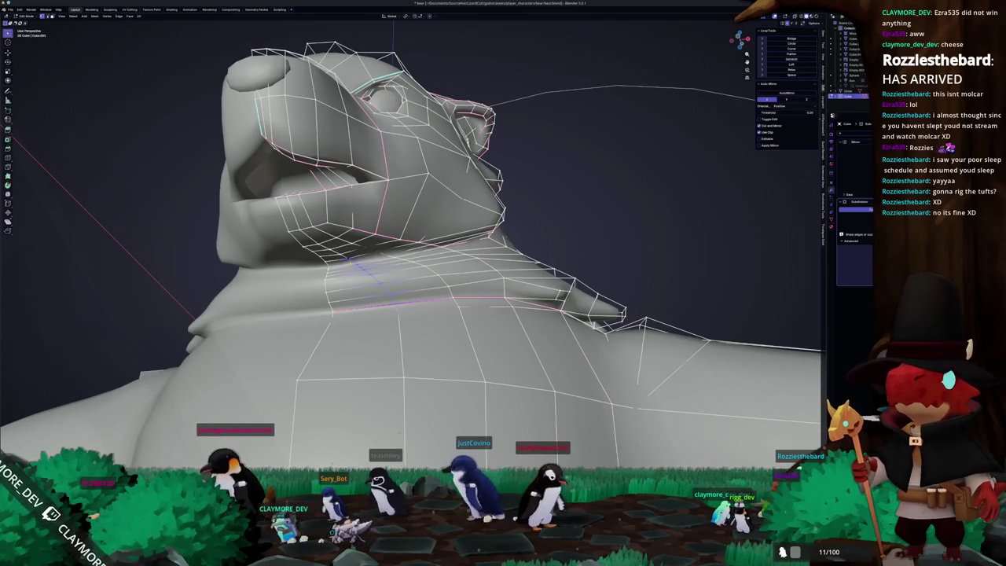
middle_drag(389, 264, 320, 254)
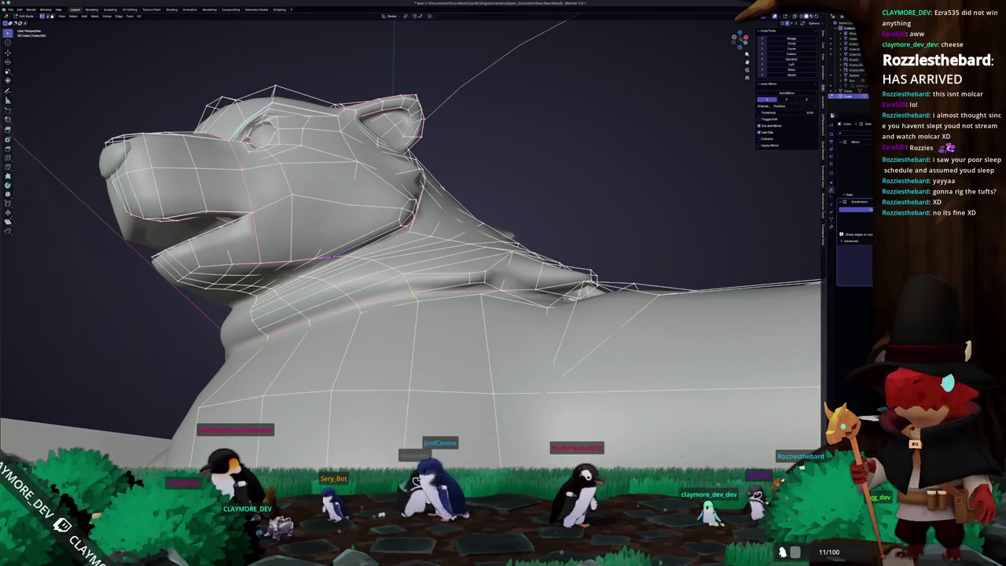
middle_drag(411, 291, 403, 300)
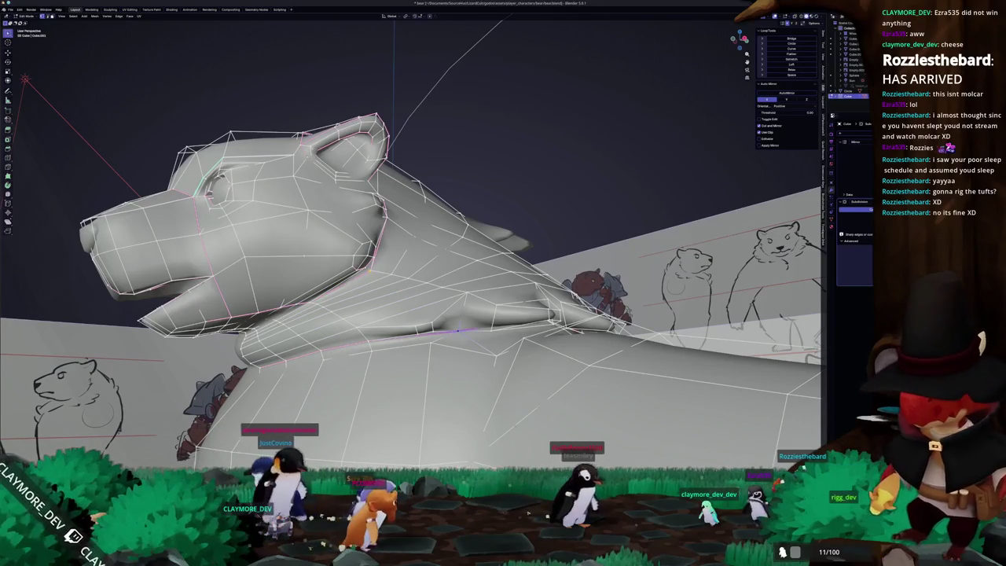
key(Tab)
middle_drag(406, 298, 373, 313)
click(419, 249)
mouse_move(419, 248)
middle_down()
mouse_move(417, 355)
mouse_move(448, 281)
mouse_move(479, 263)
mouse_move(480, 281)
middle_up()
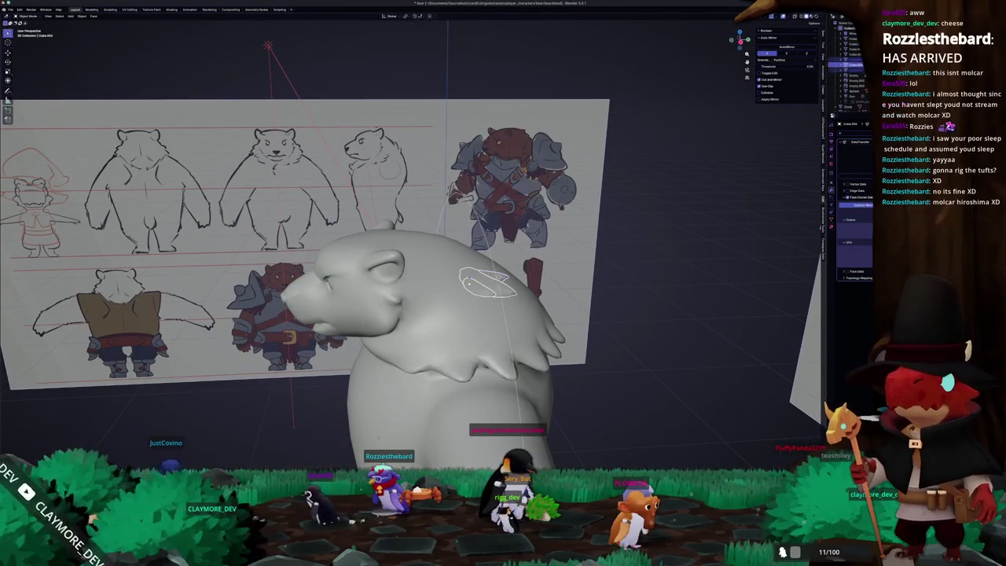
- Move the tuft piece vertically along Z into its new position
key(shift+z)
middle_drag(340, 265, 359, 300)
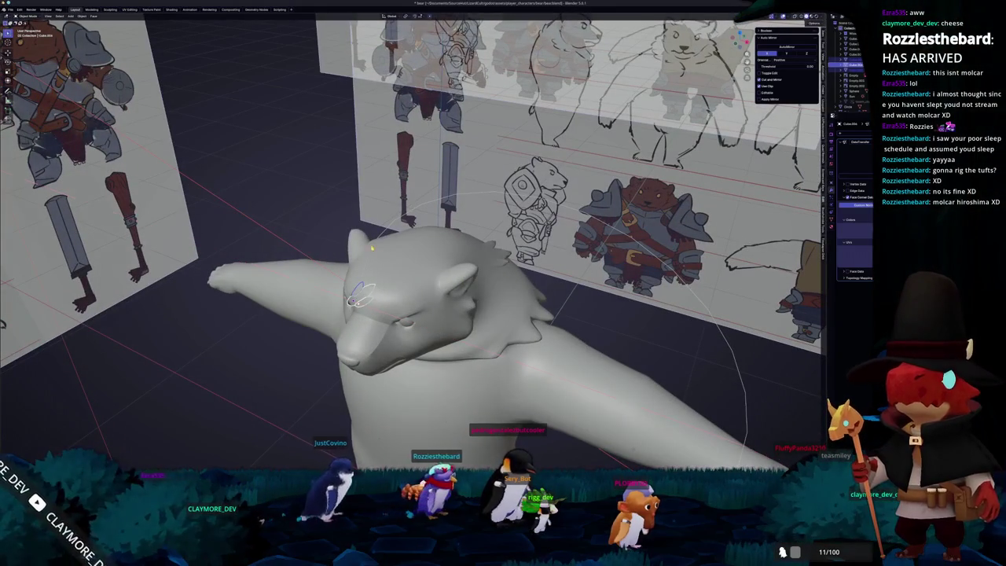
key(z)
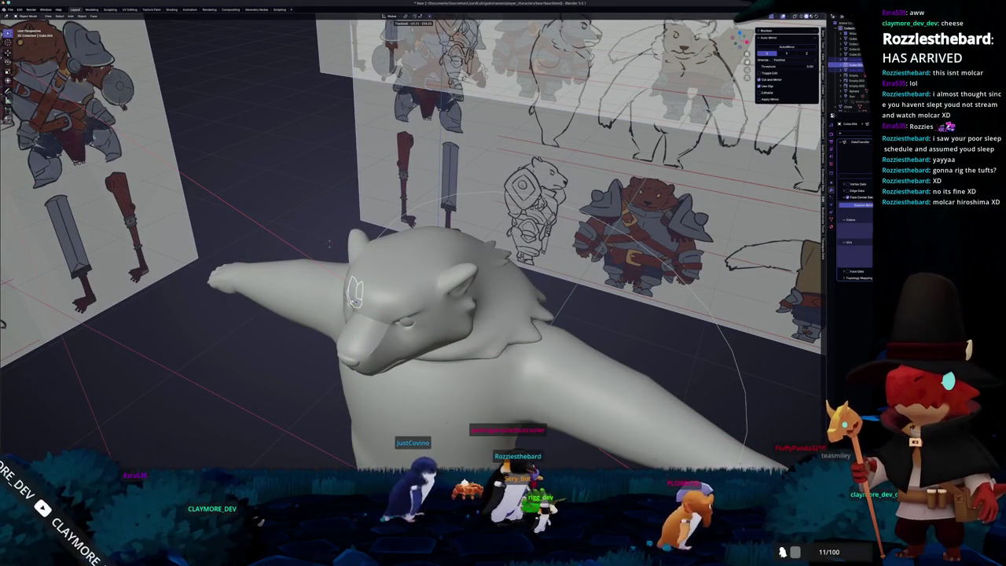
key(Return)
- Rotate the brow tuft around Z and X, then move it vertically
key(KP_1)
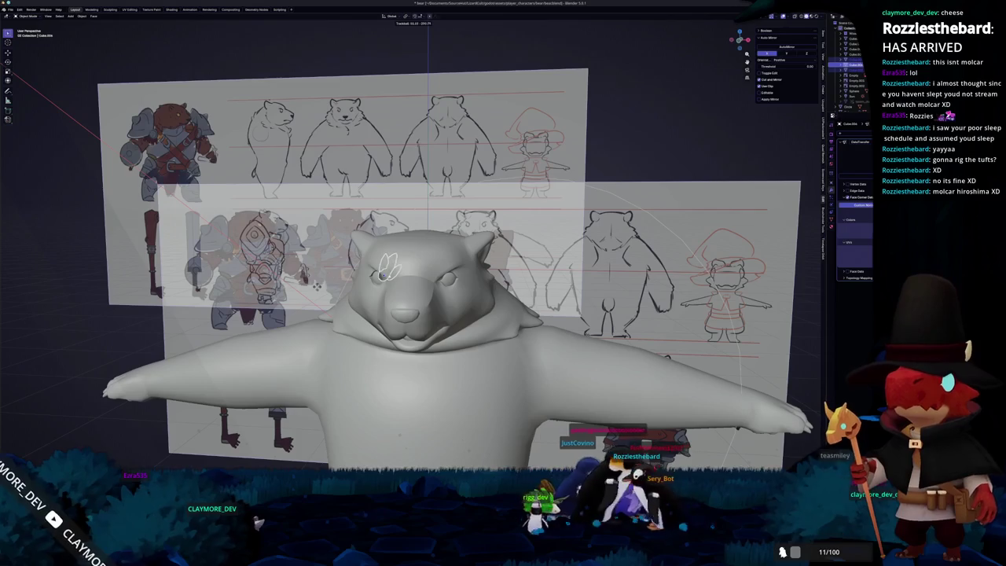
middle_drag(409, 282, 440, 330)
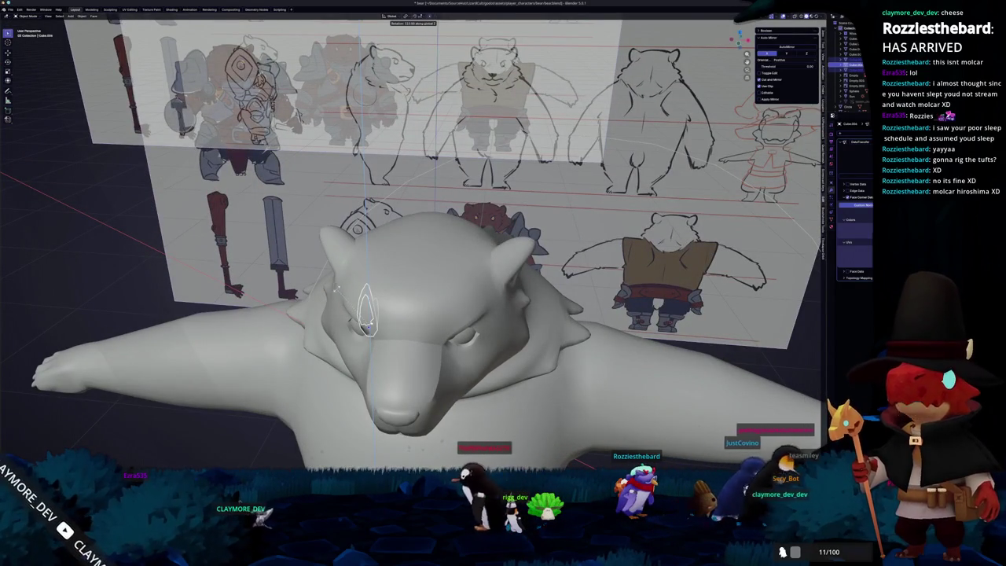
mouse_move(440, 299)
middle_down()
mouse_move(361, 291)
mouse_move(442, 271)
middle_up()
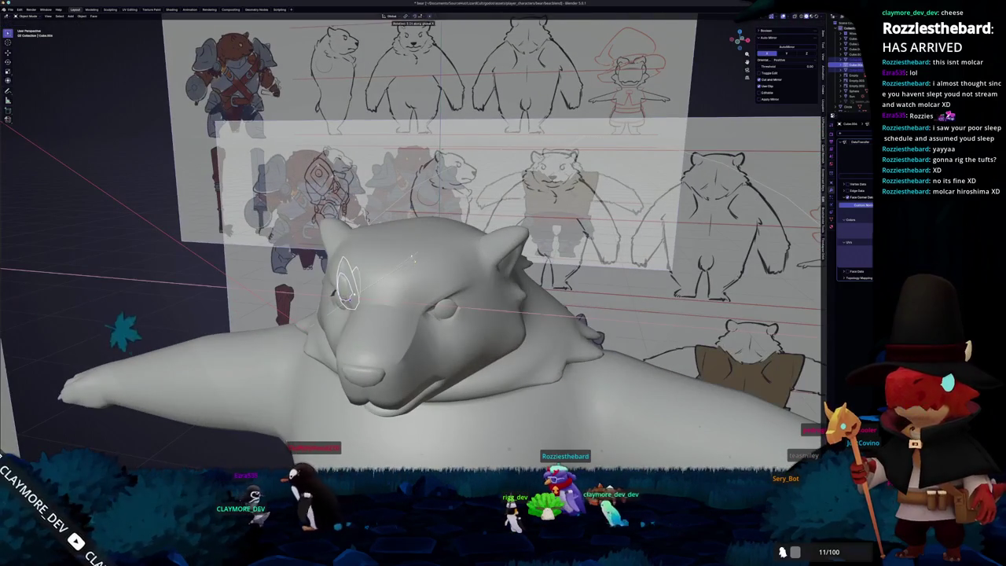
key(z)
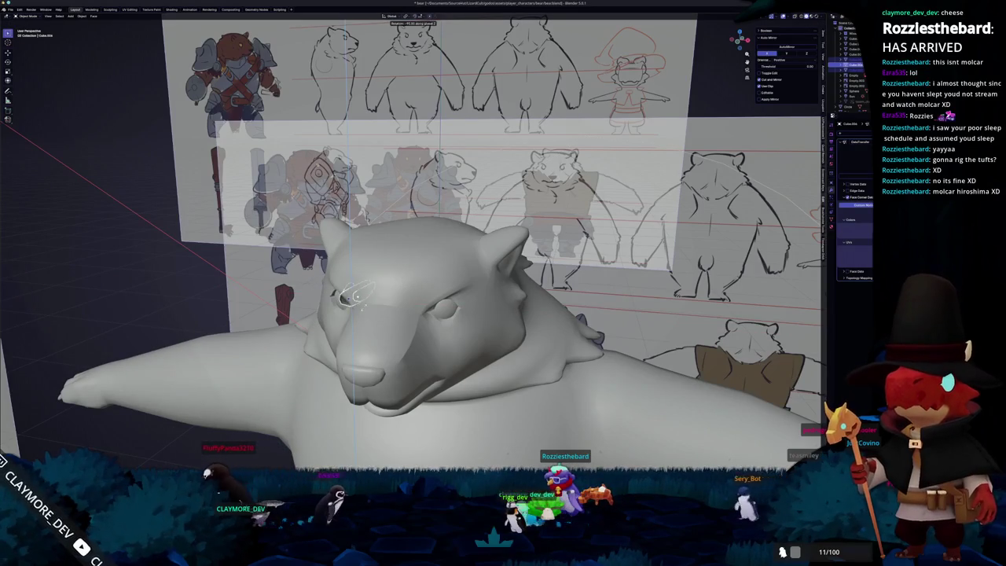
key(x)
key(Return)
mouse_move(369, 295)
middle_down()
mouse_move(417, 294)
mouse_move(368, 267)
mouse_move(377, 293)
mouse_move(403, 264)
mouse_move(259, 273)
mouse_move(503, 299)
mouse_move(755, 298)
mouse_move(322, 293)
mouse_move(350, 269)
middle_up()
key(g)
key(z)
- Select the Cube.006 tuft piece and inspect the head from several angles
click(322, 292)
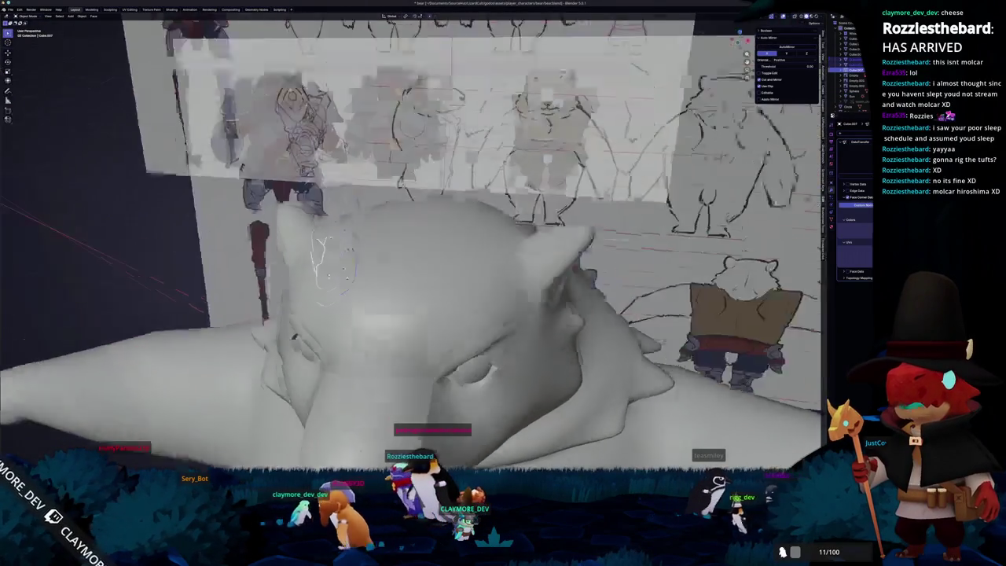
mouse_move(346, 234)
middle_down()
mouse_move(302, 269)
mouse_move(338, 319)
mouse_move(336, 307)
middle_up()
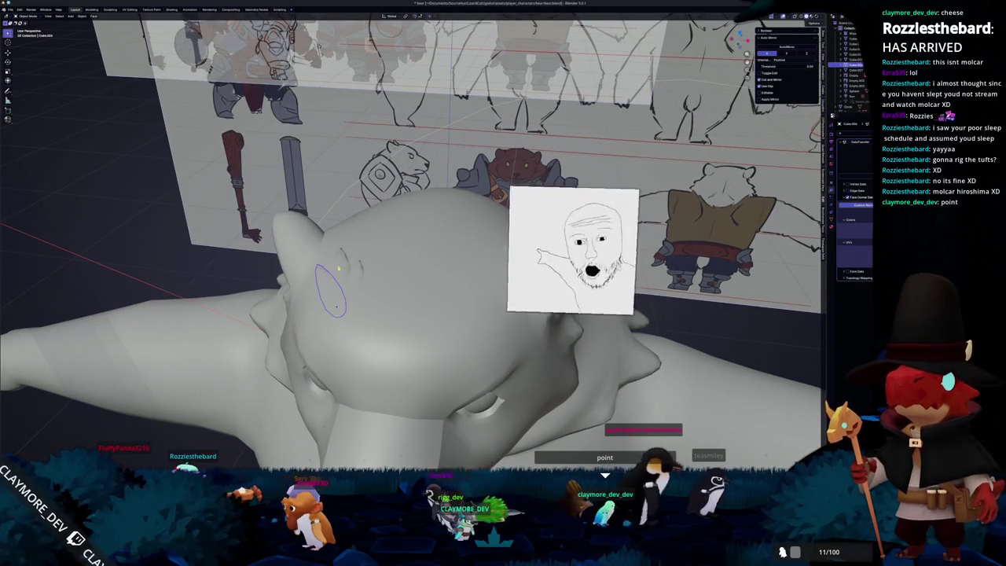
middle_drag(336, 306, 378, 290)
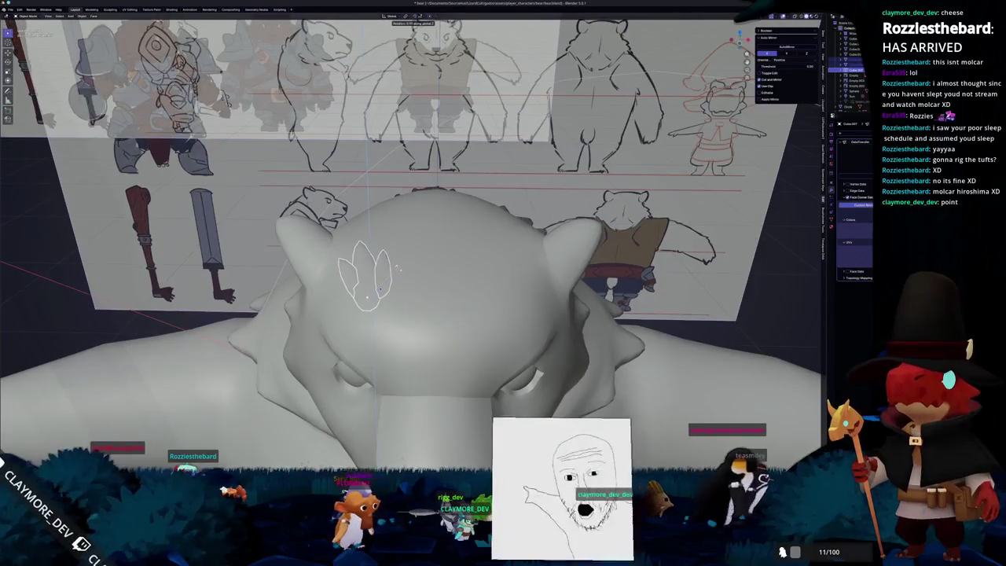
middle_drag(403, 281, 376, 277)
mouse_move(206, 296)
middle_down()
mouse_move(187, 323)
mouse_move(237, 298)
middle_up()
scroll(369, 298, up, 2)
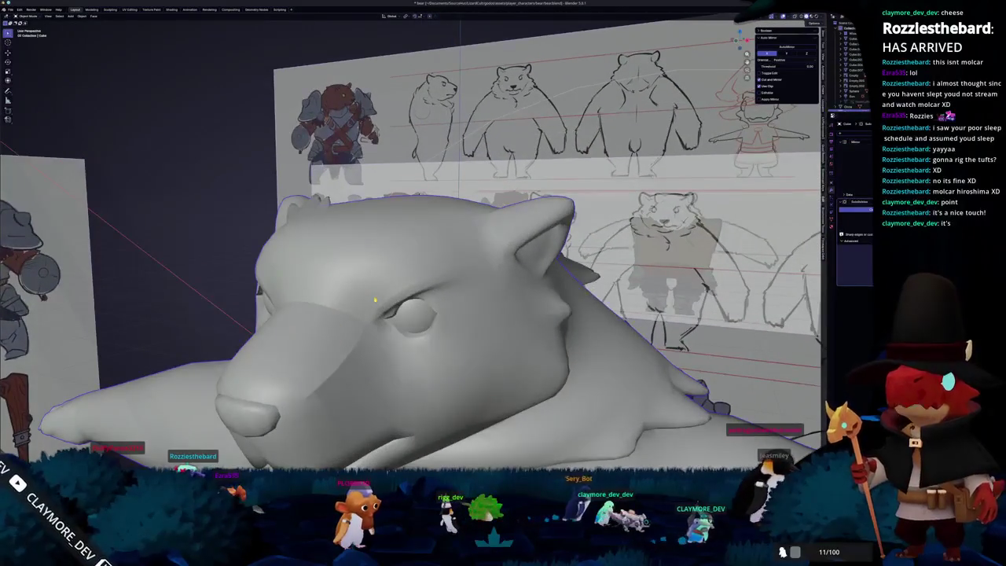
- Open the bear head for editing in front view, then bring up the fur tutorial browser
key(KP_1)
key(Tab)
scroll(375, 299, up, 2)
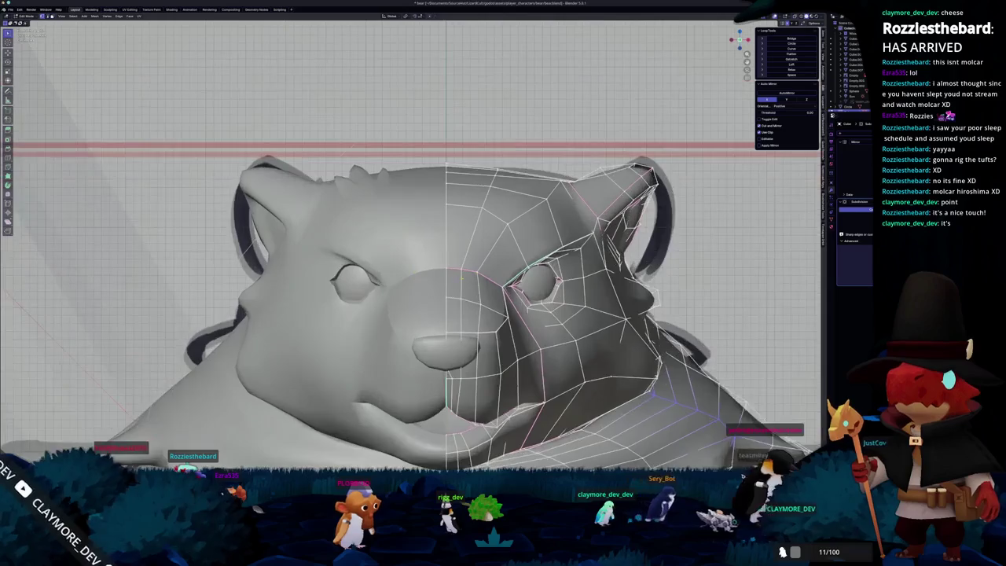
middle_drag(374, 299, 393, 306)
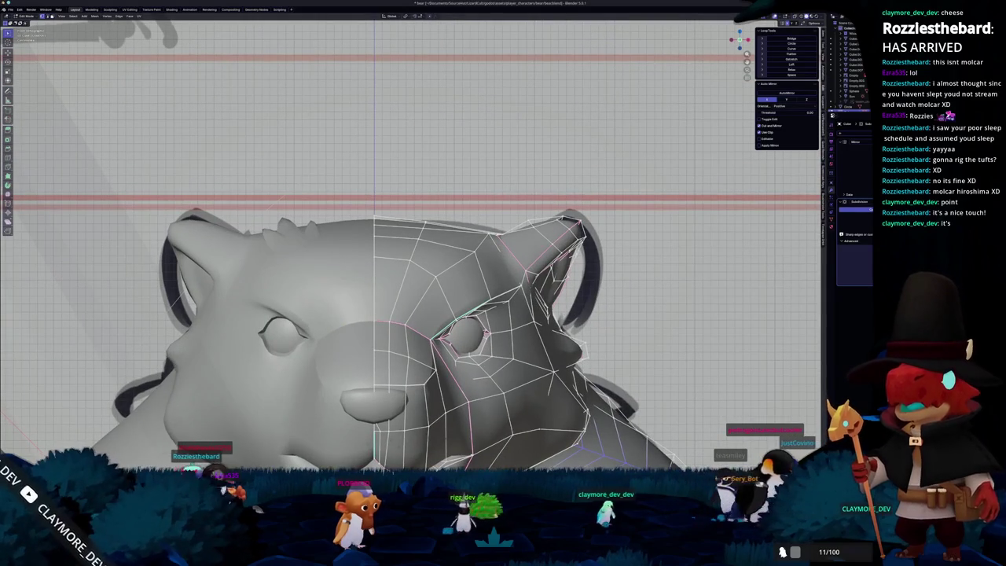
key(alt+Tab)
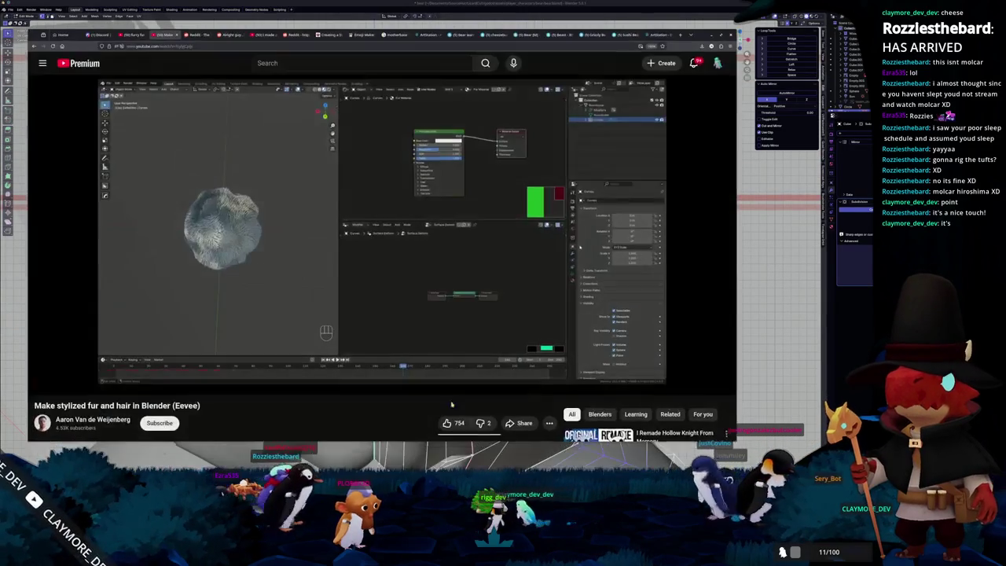
- View the Sketchfab bear and grizzly bear models, turning the bear to face the camera
key(ctrl+Tab)
mouse_move(431, 138)
mouse_down()
mouse_move(400, 178)
mouse_move(359, 202)
mouse_up()
scroll(393, 178, up, 2)
scroll(385, 175, up, 3)
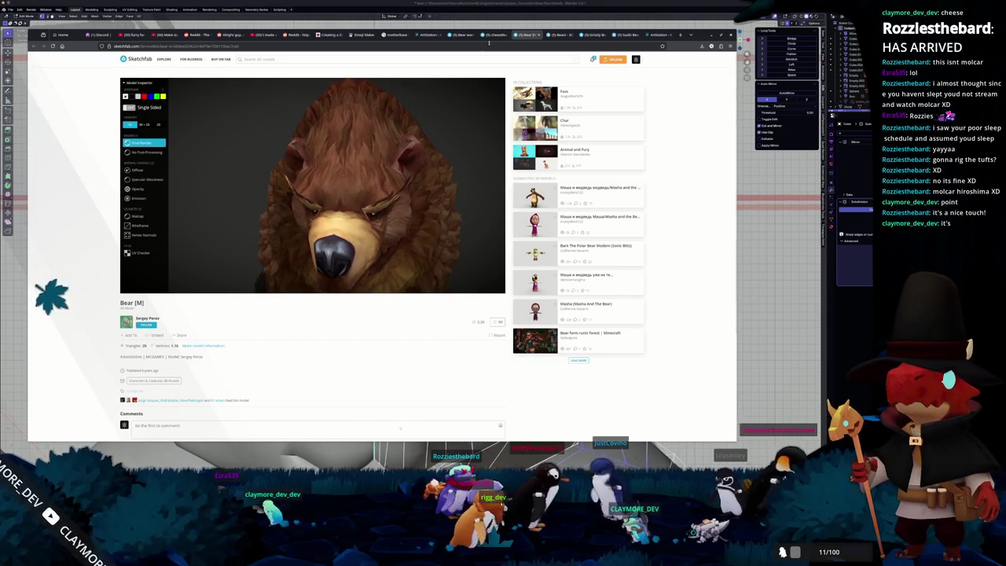
key(ctrl+shift+Tab)
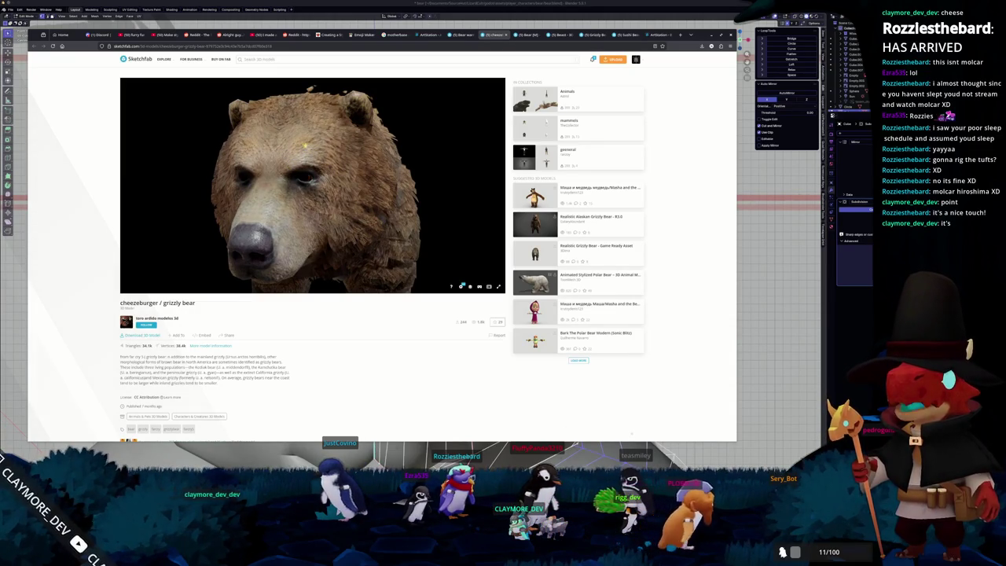
- Browse Bear [M], Beast, Grizzly Bear - Runescape and Sushi Bear - Diorama, ending on bear search results
click(515, 36)
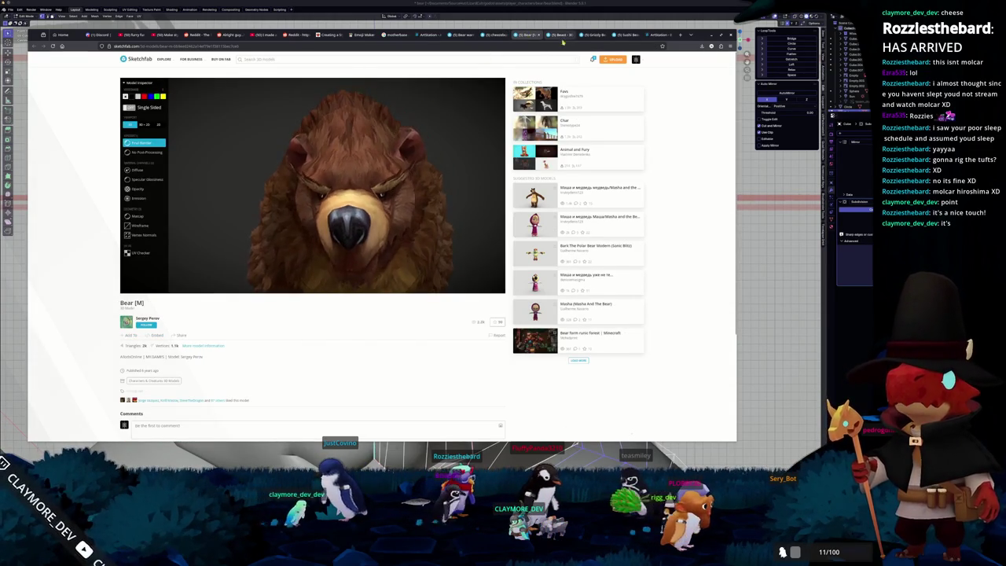
click(560, 36)
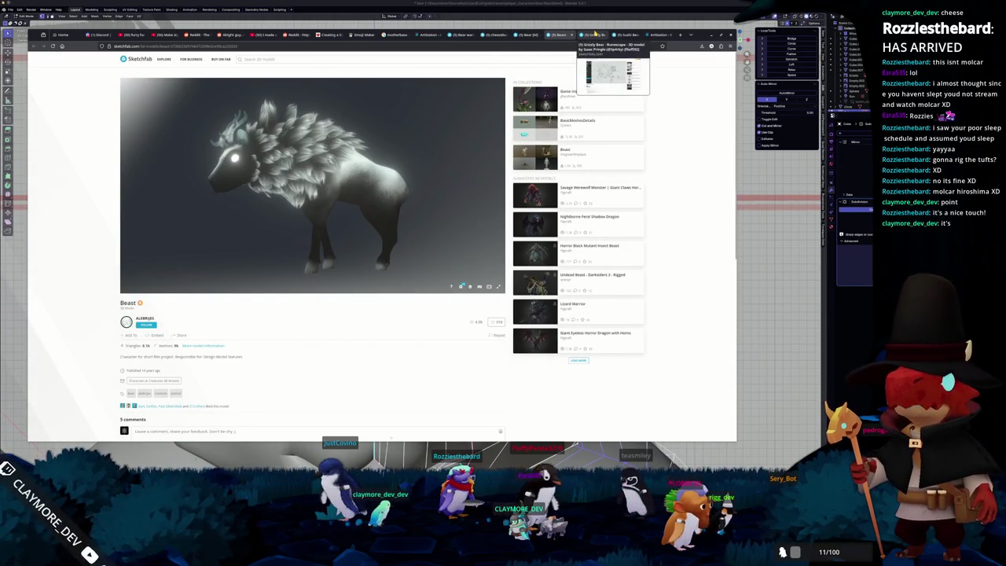
click(595, 35)
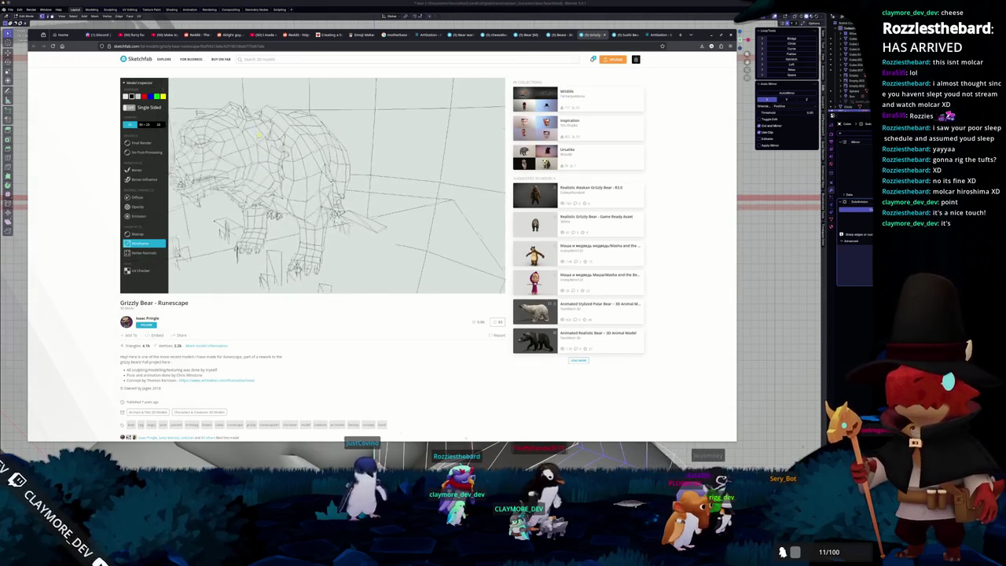
scroll(470, 286, up, 5)
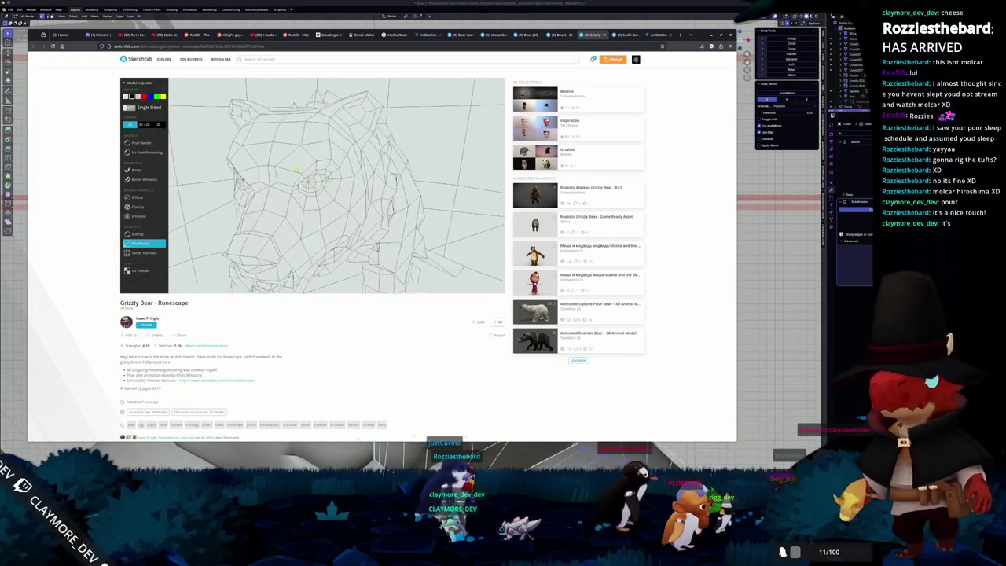
scroll(469, 286, down, 5)
click(550, 34)
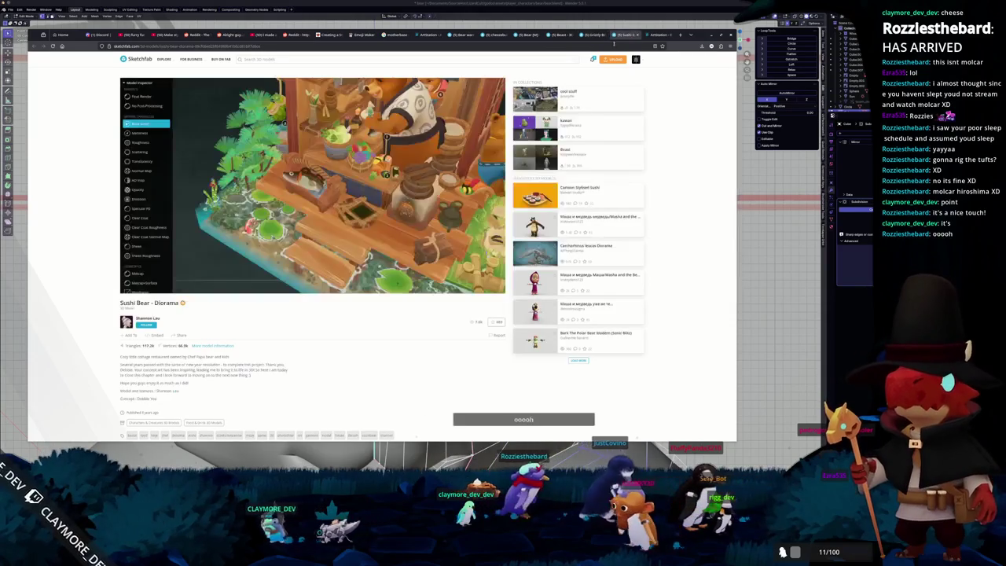
click(460, 35)
scroll(381, 251, down, 3)
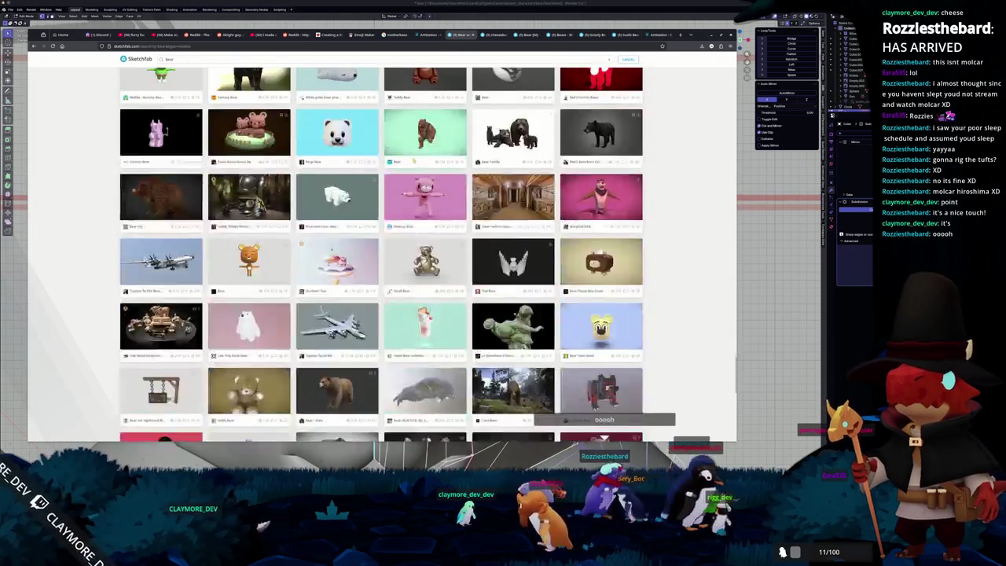
key(alt+Tab)
mouse_move(397, 275)
middle_down()
mouse_move(379, 252)
mouse_move(393, 232)
mouse_move(363, 242)
middle_up()
- Apply an operation from the Edge menu to the bear head's edges
key(Tab)
key(Tab)
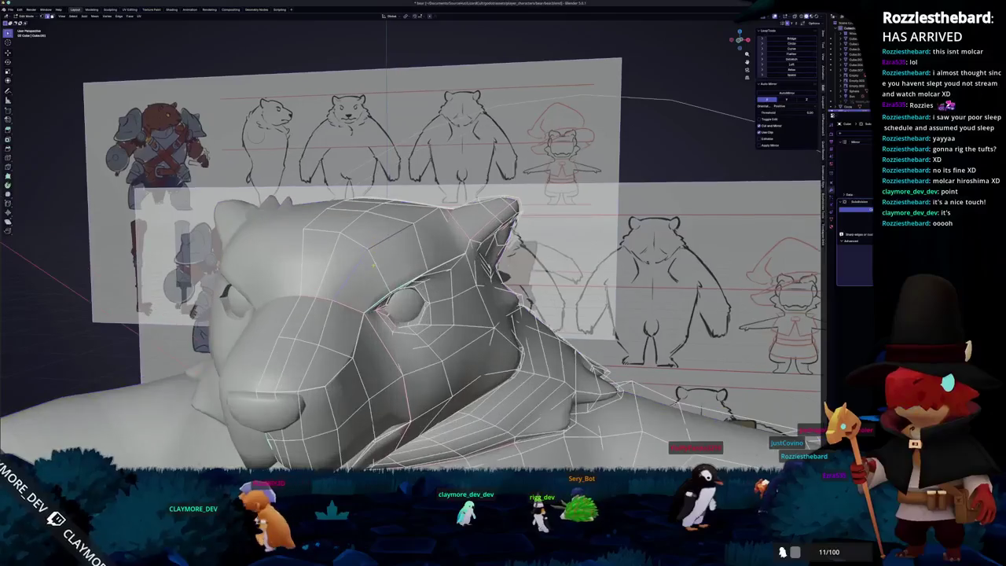
middle_drag(385, 243, 440, 260)
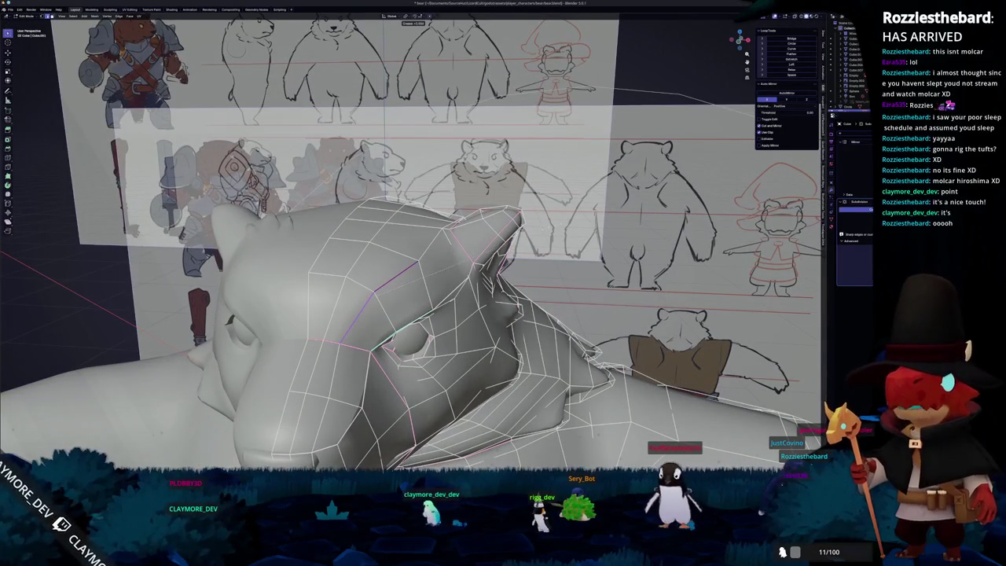
right_click(550, 228)
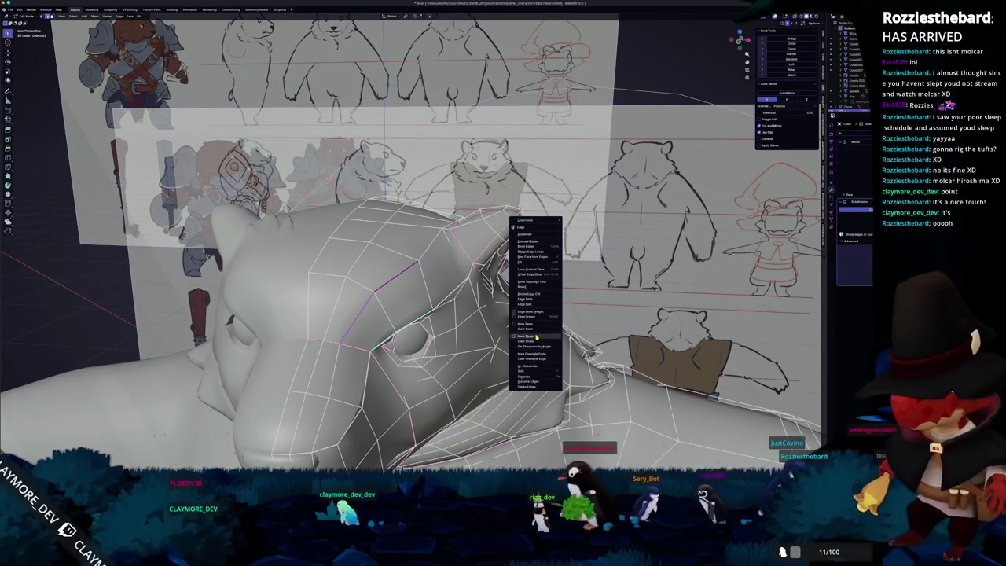
click(537, 346)
key(Tab)
middle_drag(537, 346, 423, 325)
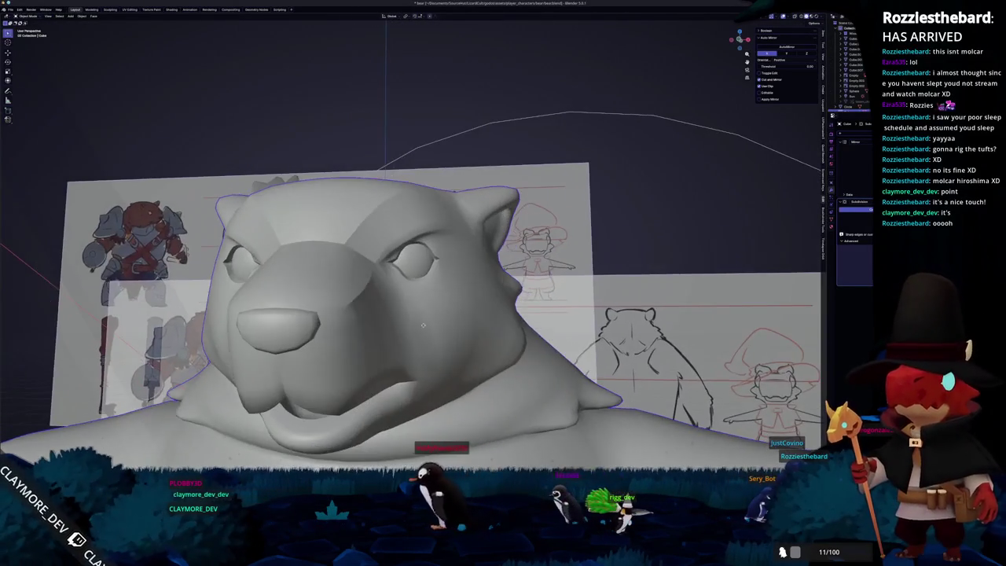
scroll(422, 325, down, 2)
scroll(424, 327, down, 4)
scroll(426, 328, up, 3)
scroll(427, 331, up, 2)
- Move part of the head mesh with G, then check the head shape in Object Mode
key(Tab)
mouse_move(427, 331)
middle_down()
mouse_move(350, 246)
mouse_move(468, 224)
mouse_move(409, 231)
middle_up()
key(g)
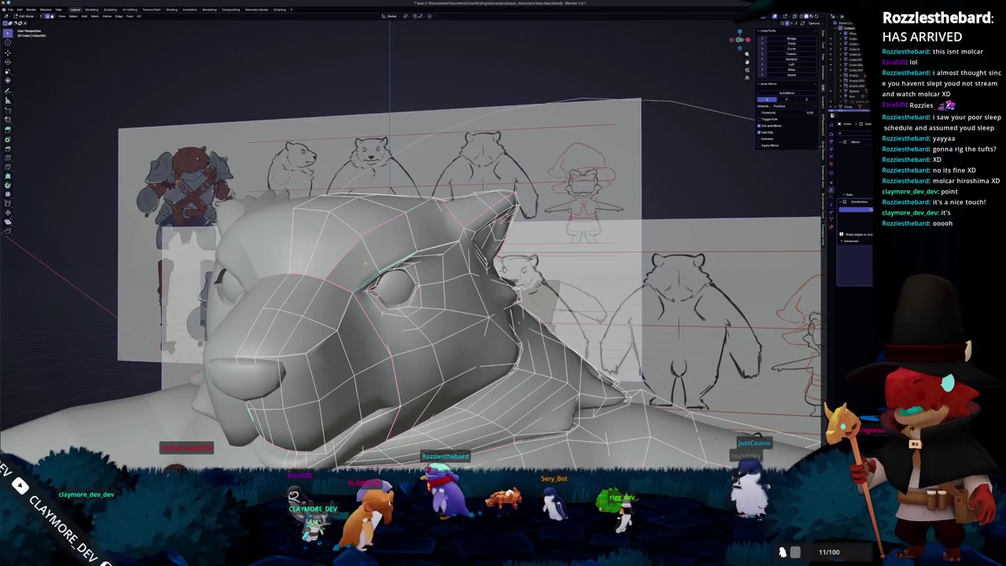
key(Tab)
mouse_move(360, 270)
middle_down()
mouse_move(420, 409)
mouse_move(363, 278)
mouse_move(414, 450)
mouse_move(225, 359)
mouse_move(330, 297)
middle_up()
scroll(369, 271, down, 2)
key(Tab)
key(Tab)
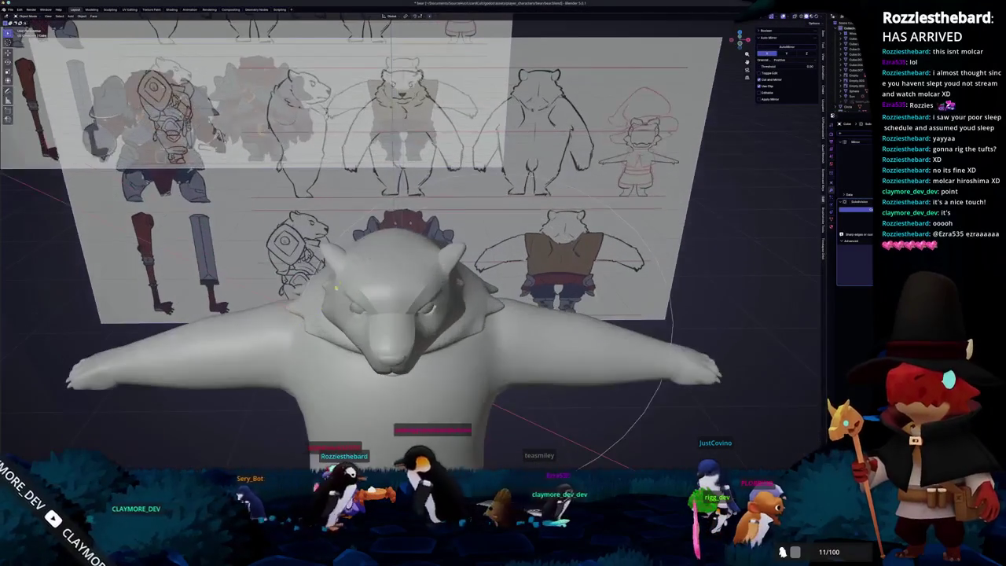
- Rescale a face near the back of the fur ruff in Edit Mode, viewing from above and behind
middle_drag(362, 268, 441, 227)
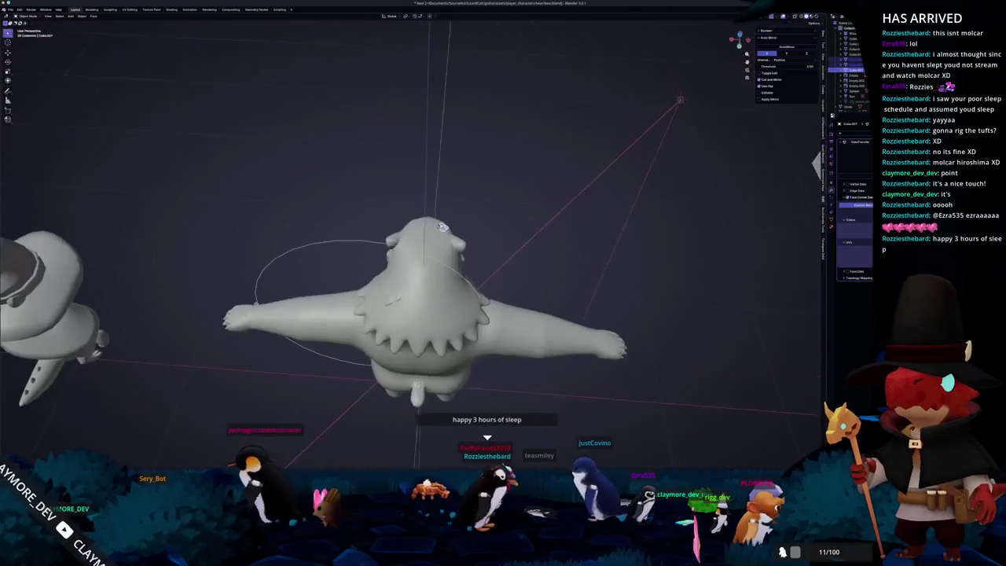
scroll(445, 223, up, 2)
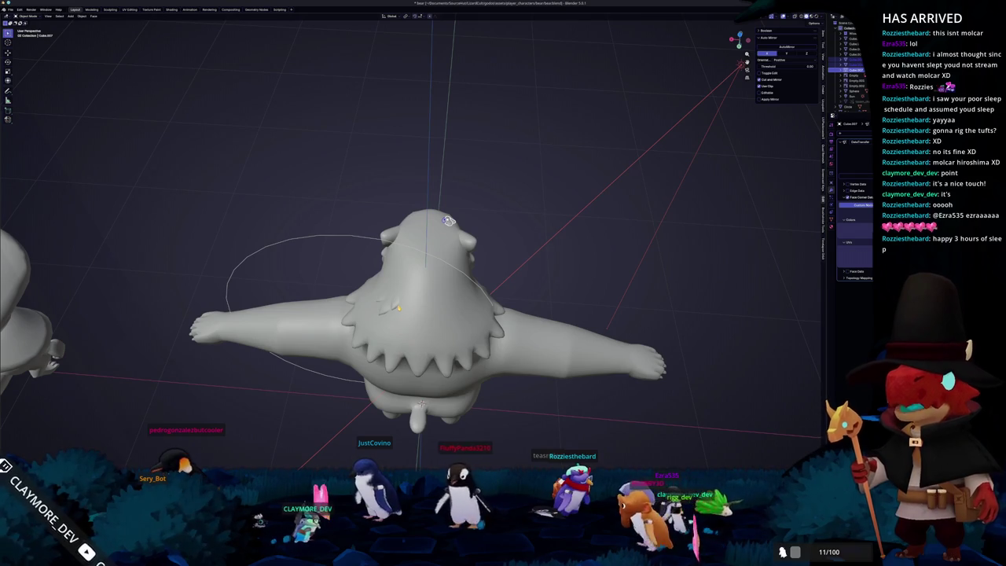
scroll(448, 220, up, 1)
mouse_move(455, 212)
middle_down()
mouse_move(460, 133)
mouse_move(452, 227)
mouse_move(483, 252)
mouse_move(554, 271)
middle_up()
key(Tab)
key(Return)
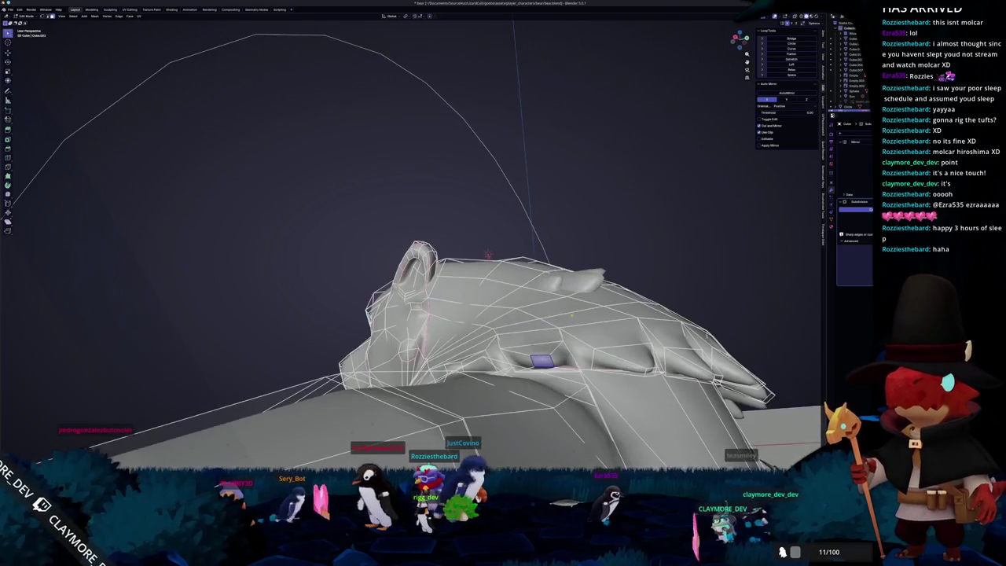
middle_drag(553, 319, 565, 322)
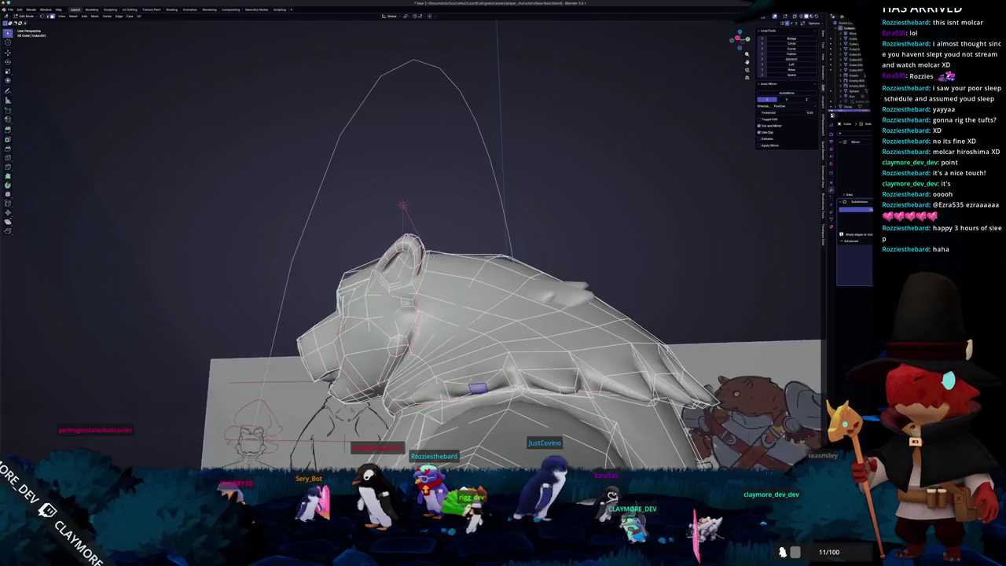
- Orbit around to the bear's rear and raise a section of the back mesh along Z
mouse_move(500, 374)
middle_down()
mouse_move(524, 369)
mouse_move(487, 397)
middle_up()
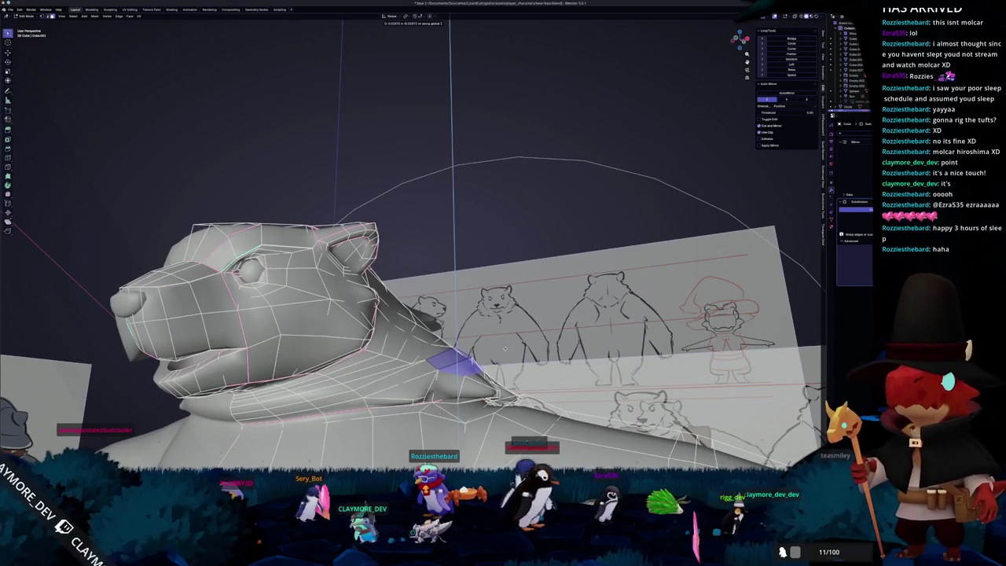
mouse_move(410, 369)
middle_down()
mouse_move(436, 364)
mouse_move(416, 354)
mouse_move(436, 365)
mouse_move(413, 367)
middle_up()
mouse_move(361, 393)
middle_down()
mouse_move(416, 379)
mouse_move(365, 387)
mouse_move(411, 391)
mouse_move(410, 368)
middle_up()
mouse_move(480, 329)
middle_down()
mouse_move(471, 363)
mouse_move(428, 359)
mouse_move(435, 388)
middle_up()
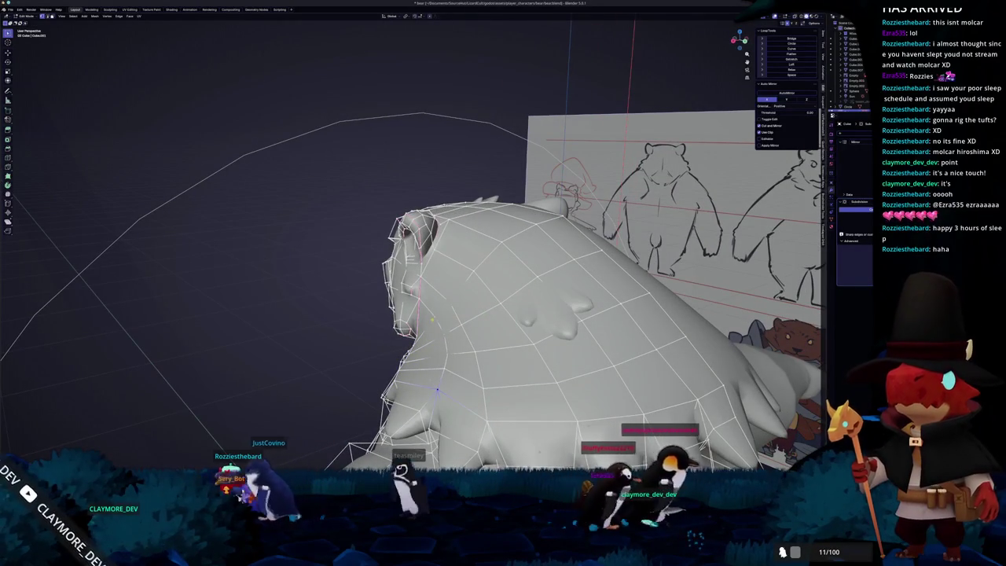
middle_drag(436, 388, 445, 426)
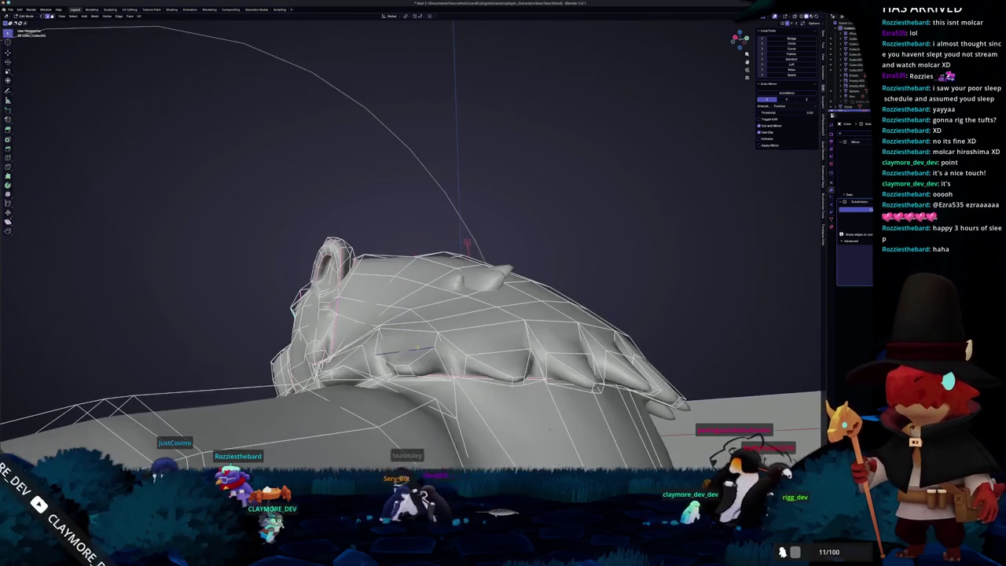
mouse_move(434, 339)
middle_down()
mouse_move(431, 351)
mouse_move(411, 334)
mouse_move(356, 378)
mouse_move(233, 427)
middle_up()
key(g)
key(z)
key(Escape)
- Leave Edit Mode and orbit around the whole bear to inspect the back and spiky ruff
key(Tab)
key(Tab)
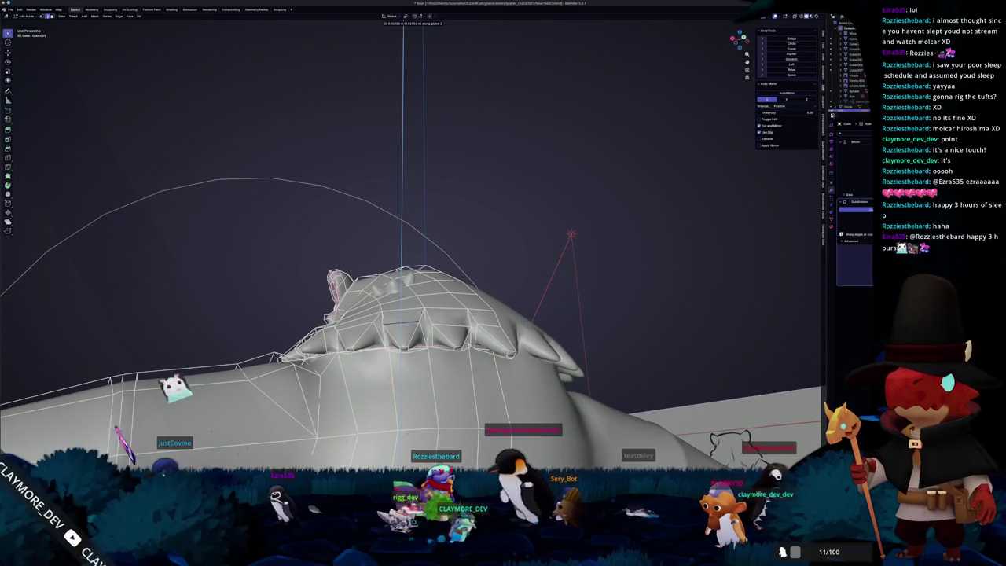
middle_drag(232, 427, 212, 434)
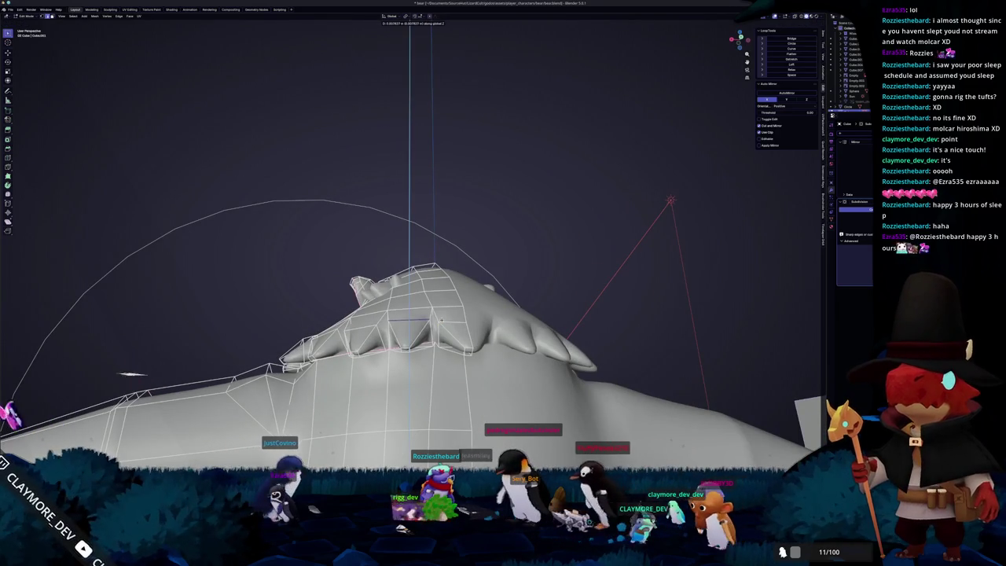
key(Tab)
scroll(447, 320, down, 5)
mouse_move(448, 320)
middle_down()
mouse_move(410, 309)
mouse_move(405, 336)
mouse_move(385, 333)
mouse_move(401, 321)
mouse_move(370, 331)
middle_up()
- Select the small fur tuft, duplicate it, and rotate the copy around the Z axis
click(384, 333)
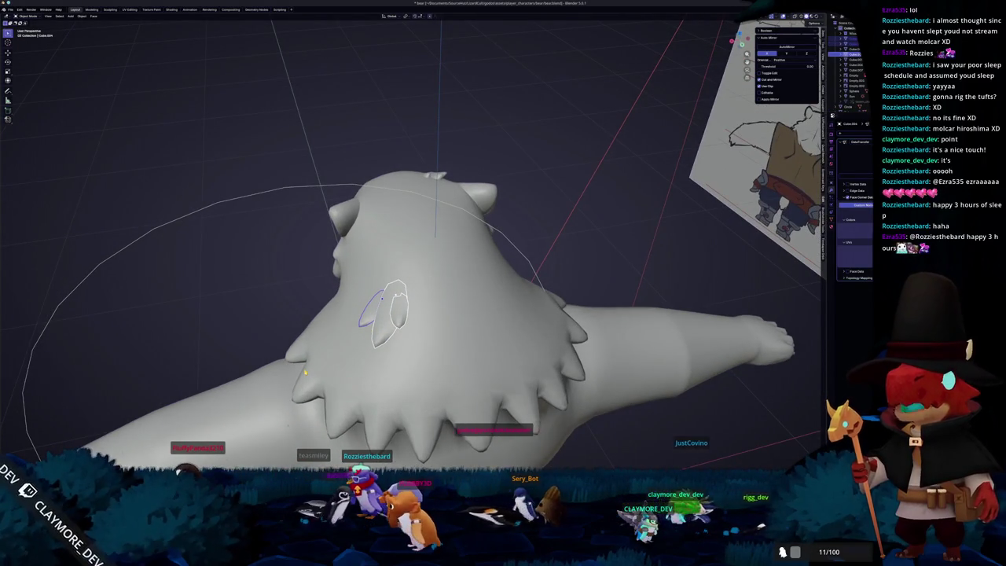
key(KP_7)
mouse_move(327, 347)
middle_down()
mouse_move(295, 343)
mouse_move(355, 313)
mouse_move(425, 297)
middle_up()
key(shift+d)
key(r)
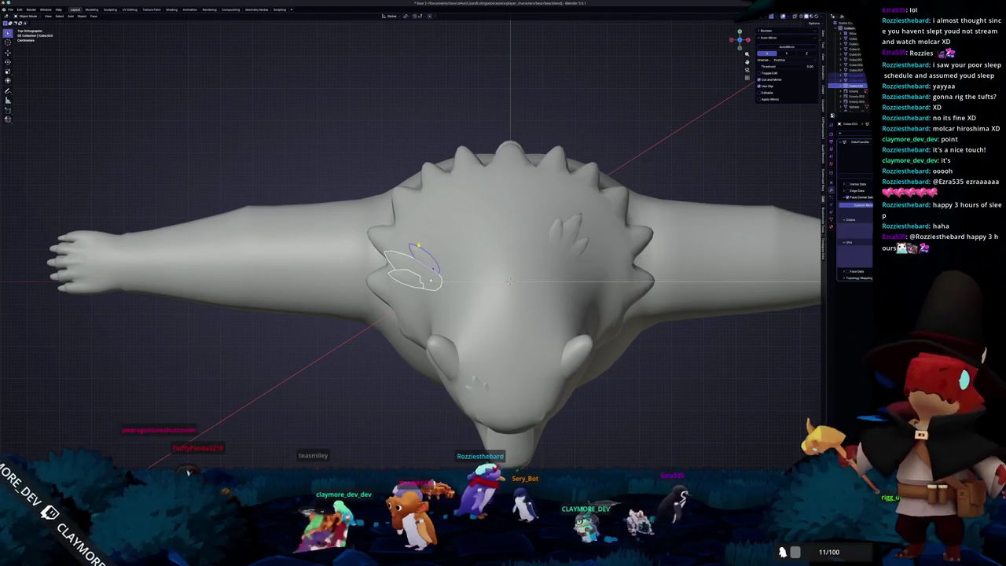
key(KP_1)
key(ctrl+KP_3)
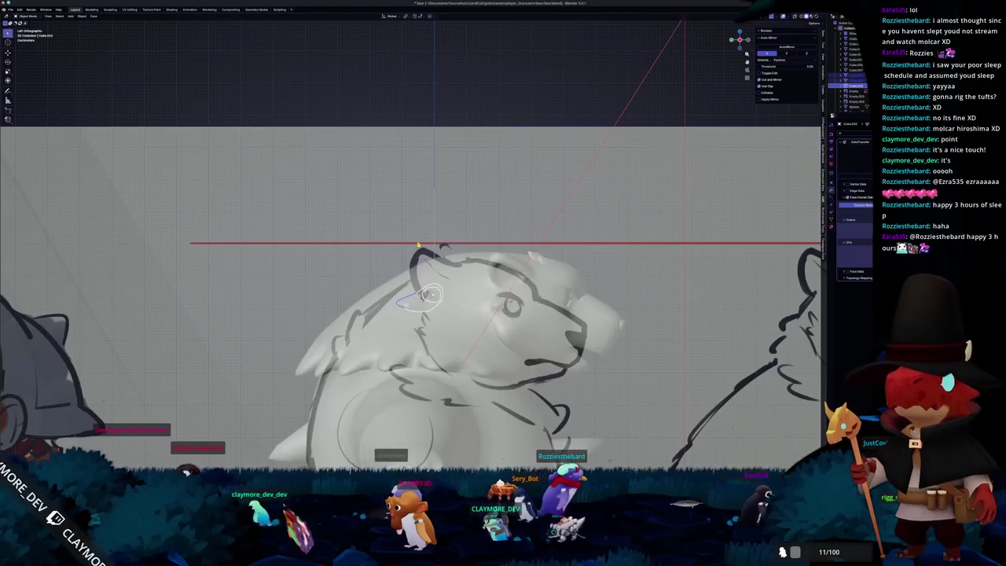
scroll(419, 245, up, 3)
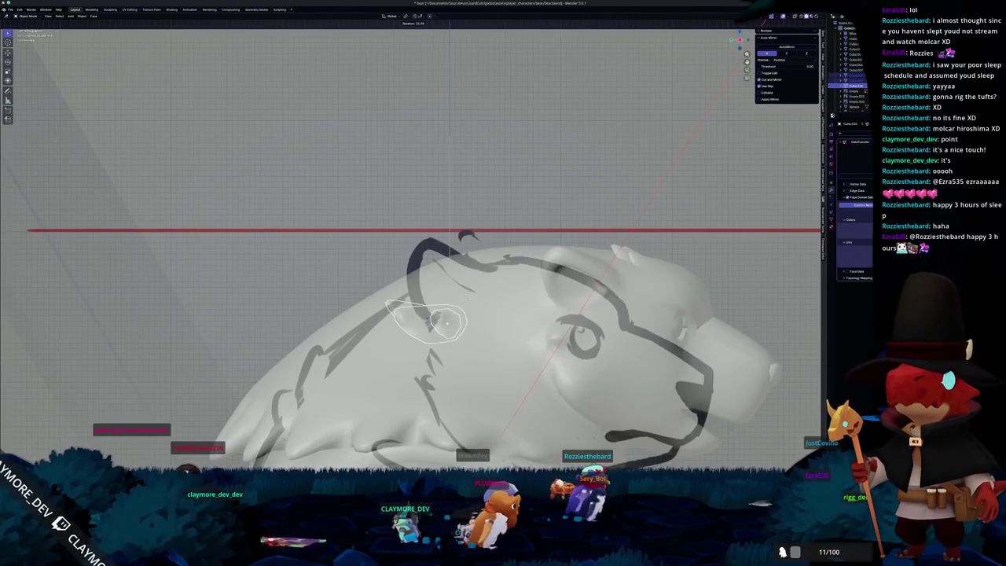
middle_drag(455, 325, 464, 363)
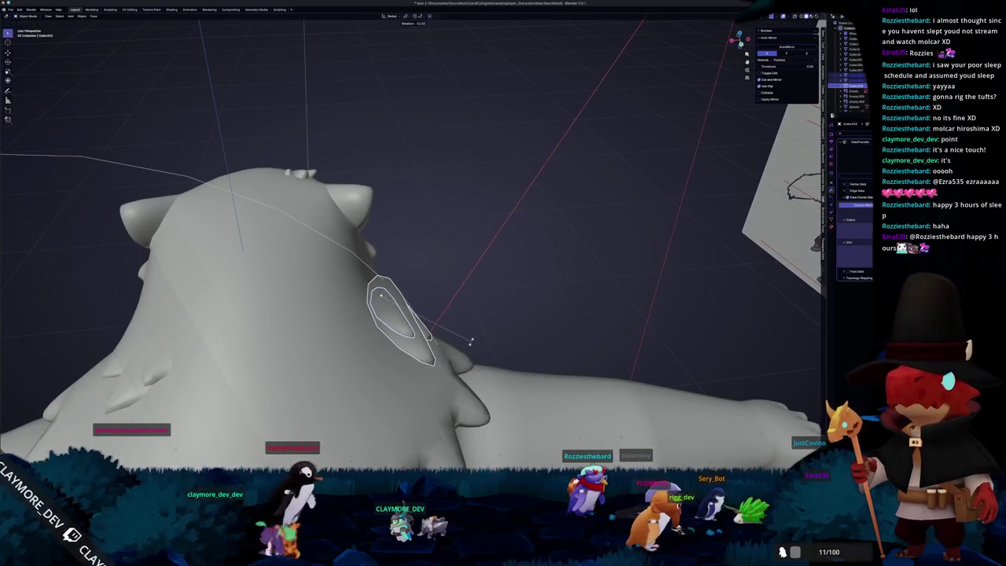
key(z)
- Check the tuft from side and top views, then scale it along the X axis
middle_drag(474, 318, 386, 303)
middle_drag(489, 333, 496, 359)
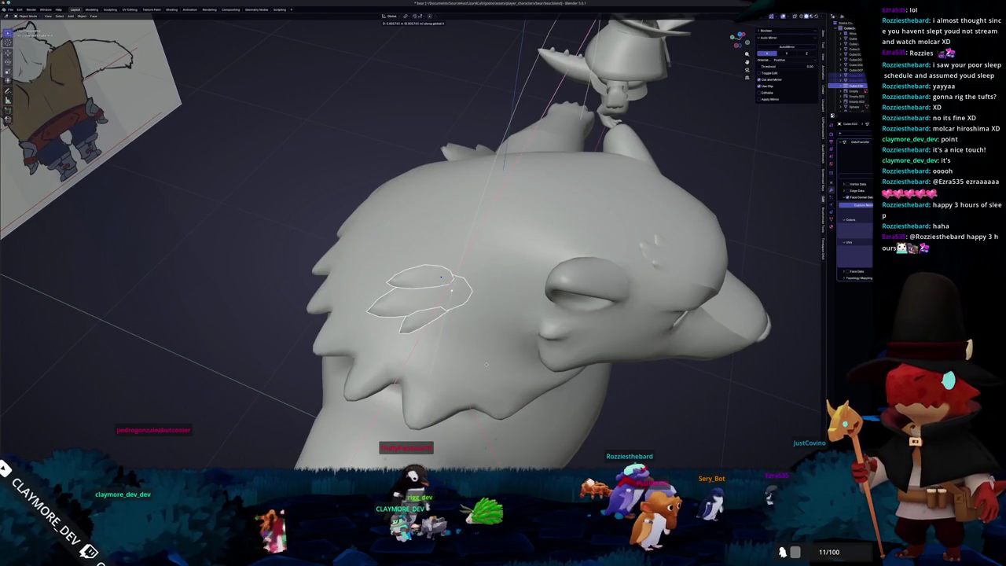
mouse_move(486, 364)
middle_down()
mouse_move(562, 333)
mouse_move(503, 346)
mouse_move(543, 298)
mouse_move(541, 308)
mouse_move(513, 299)
middle_up()
mouse_move(482, 233)
middle_down()
mouse_move(534, 338)
mouse_move(511, 351)
mouse_move(464, 343)
mouse_move(514, 350)
mouse_move(498, 322)
mouse_move(460, 331)
mouse_move(517, 317)
mouse_move(545, 328)
mouse_move(505, 344)
mouse_move(455, 289)
mouse_move(498, 322)
mouse_move(488, 351)
middle_up()
key(s)
key(x)
key(x)
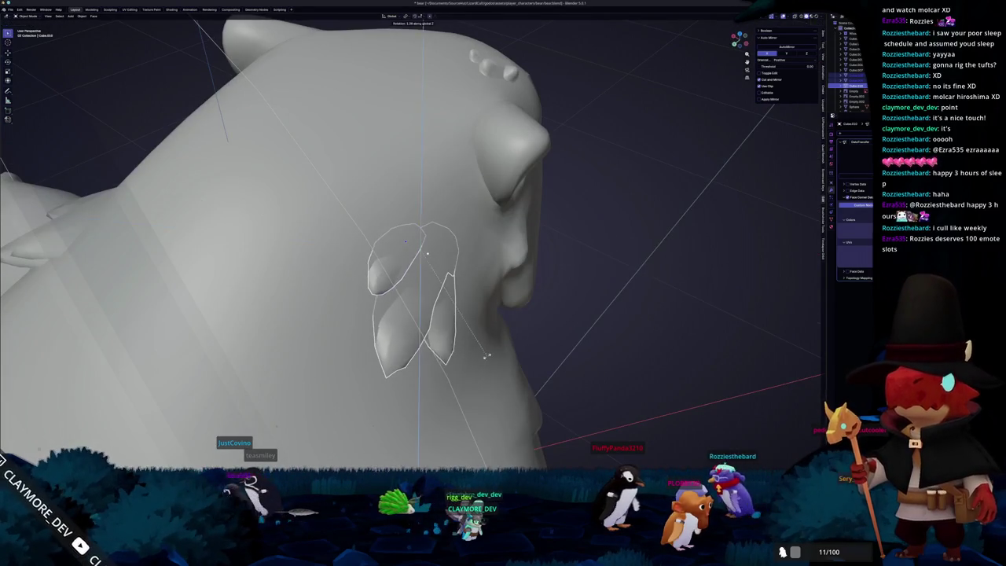
- Rotate the fur tuft behind the bear's ear and scale it down
click(492, 339)
middle_drag(493, 338, 519, 311)
key(r)
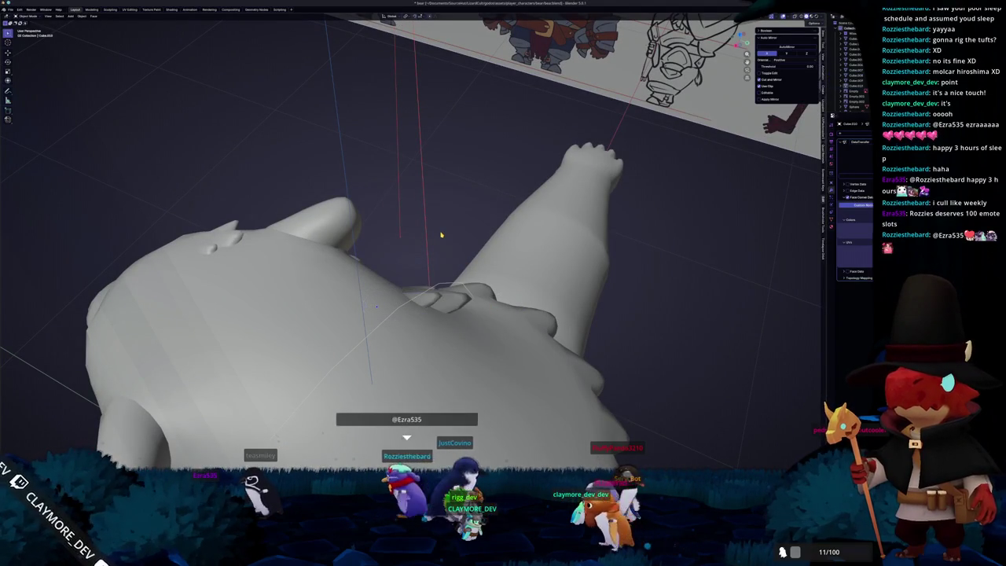
mouse_move(379, 230)
middle_down()
mouse_move(352, 207)
mouse_move(320, 260)
mouse_move(339, 250)
mouse_move(563, 415)
mouse_move(542, 369)
middle_up()
scroll(354, 314, up, 3)
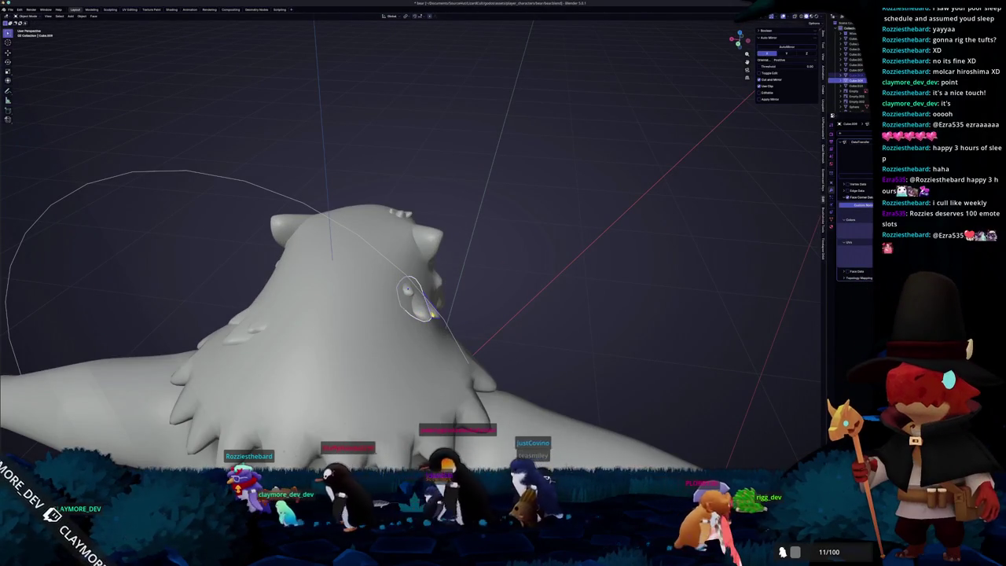
mouse_move(409, 292)
middle_down()
mouse_move(358, 293)
mouse_move(484, 235)
mouse_move(502, 254)
mouse_move(471, 280)
mouse_move(440, 336)
mouse_move(487, 309)
mouse_move(428, 300)
mouse_move(464, 285)
middle_up()
key(s)
click(487, 308)
- Hide the witch character model and enter Edit Mode on the bear body mesh
mouse_move(438, 312)
middle_down()
mouse_move(399, 278)
mouse_move(422, 295)
mouse_move(325, 304)
mouse_move(450, 345)
middle_up()
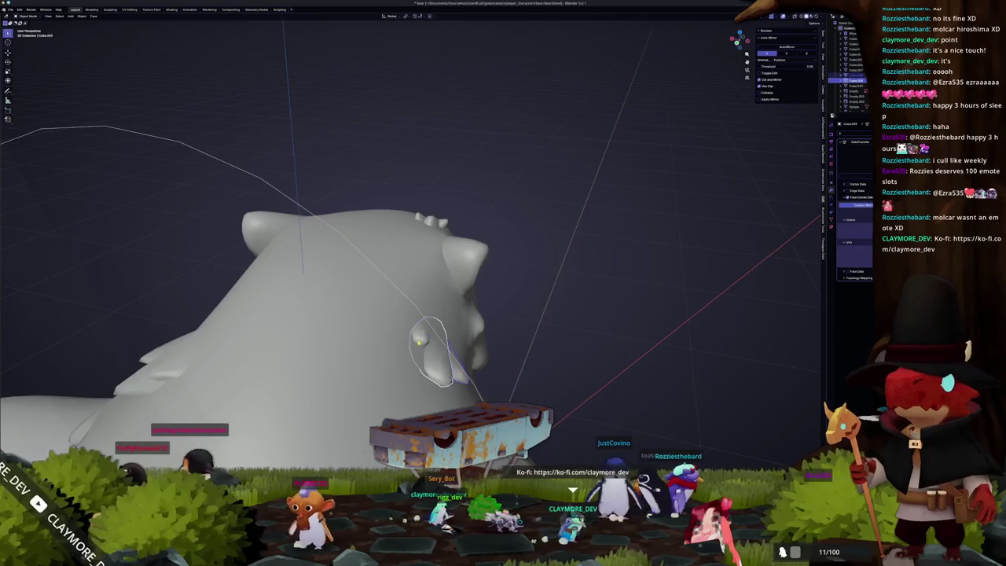
mouse_move(509, 340)
middle_down()
mouse_move(553, 342)
mouse_move(423, 344)
middle_up()
mouse_move(395, 312)
middle_down()
mouse_move(511, 320)
mouse_move(455, 338)
mouse_move(440, 370)
mouse_move(436, 314)
mouse_move(409, 330)
mouse_move(464, 307)
mouse_move(425, 322)
mouse_move(393, 315)
mouse_move(409, 298)
mouse_move(471, 306)
mouse_move(440, 314)
mouse_move(455, 310)
mouse_move(448, 306)
middle_up()
key(h)
key(Tab)
key(Tab)
key(Tab)
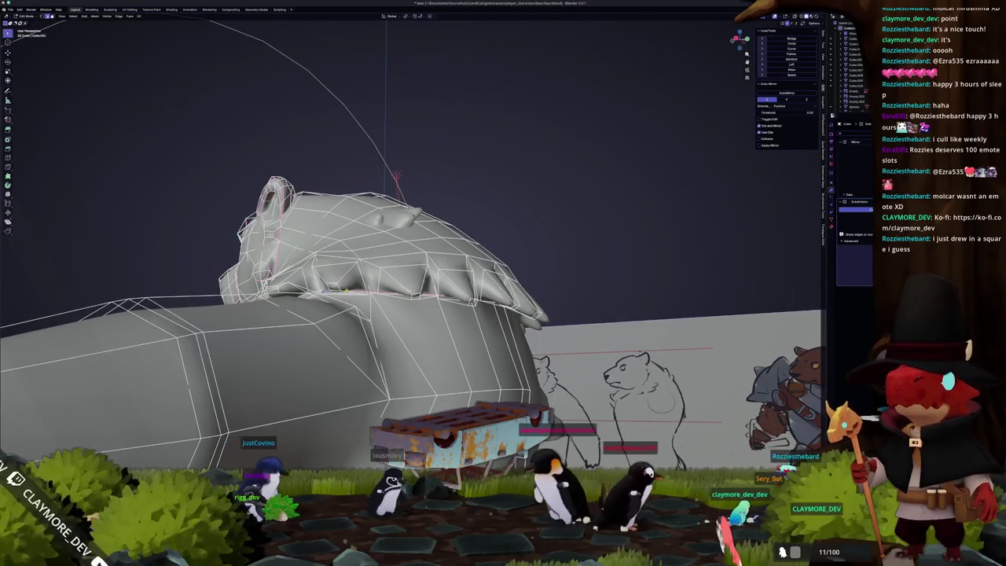
right_click(345, 291)
key(Tab)
scroll(385, 309, up, 2)
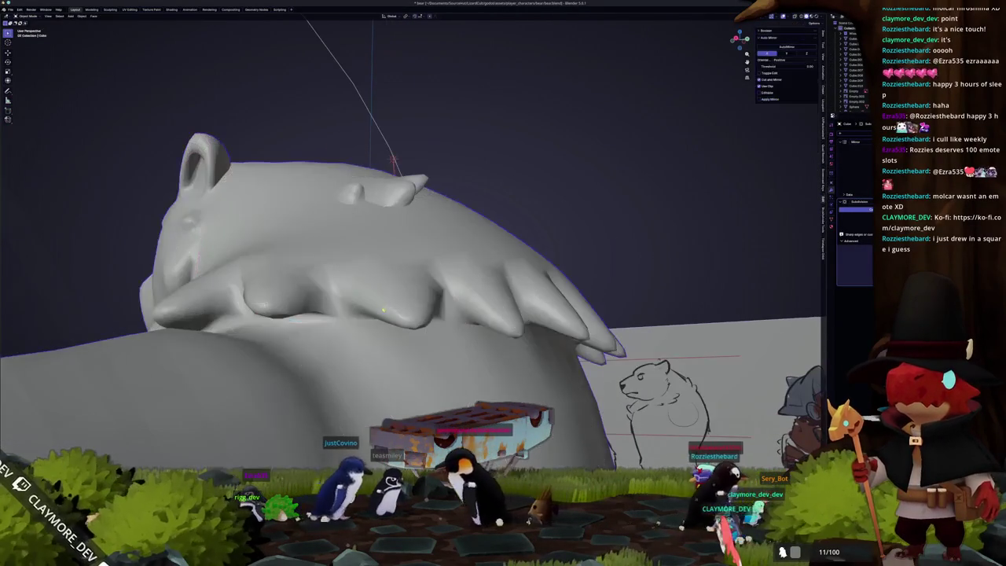
mouse_move(373, 315)
middle_down()
mouse_move(335, 319)
mouse_move(299, 249)
mouse_move(314, 284)
middle_up()
key(Tab)
key(Tab)
key(Tab)
key(Tab)
right_click(299, 250)
key(Tab)
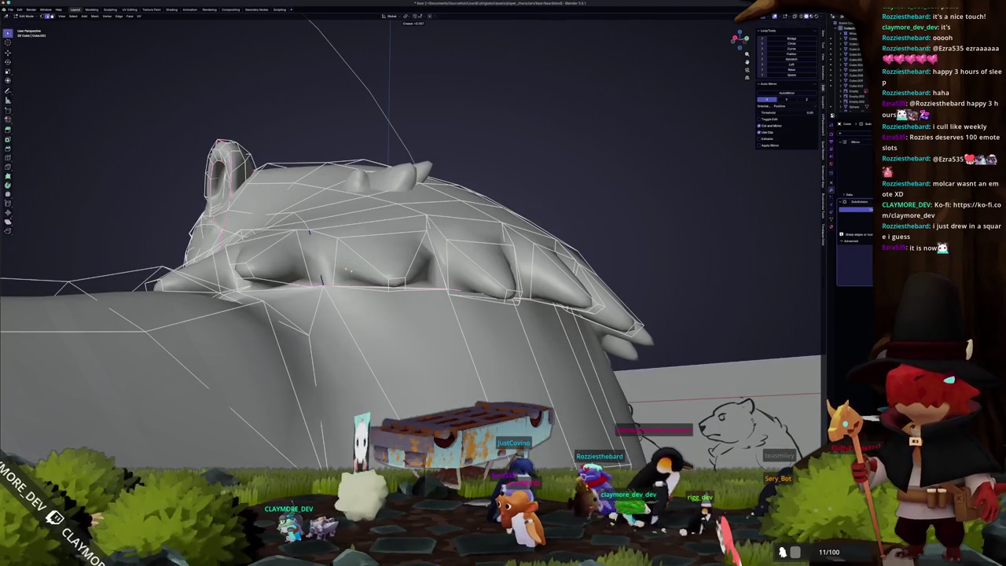
middle_drag(451, 279, 430, 300)
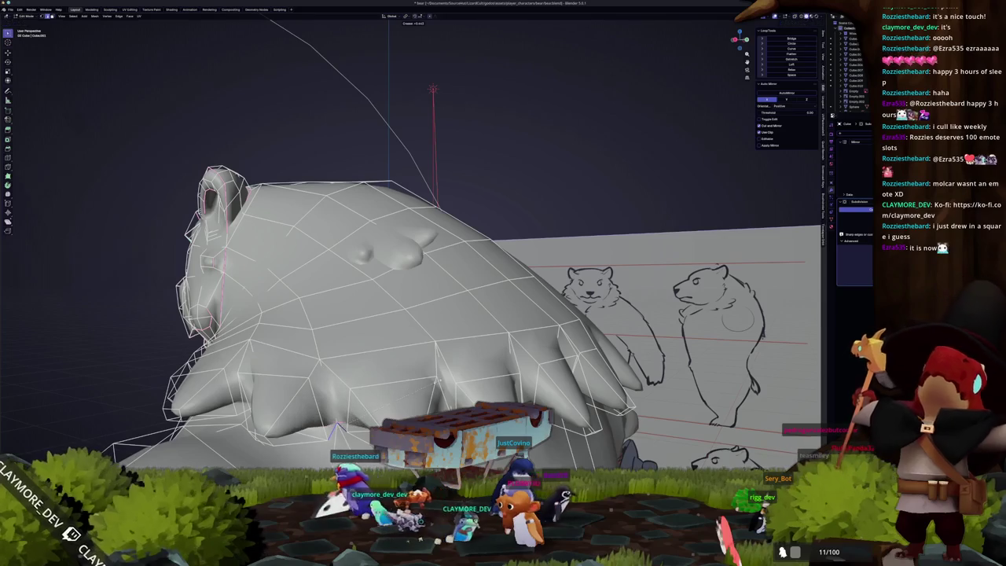
middle_drag(405, 389, 363, 384)
key(Tab)
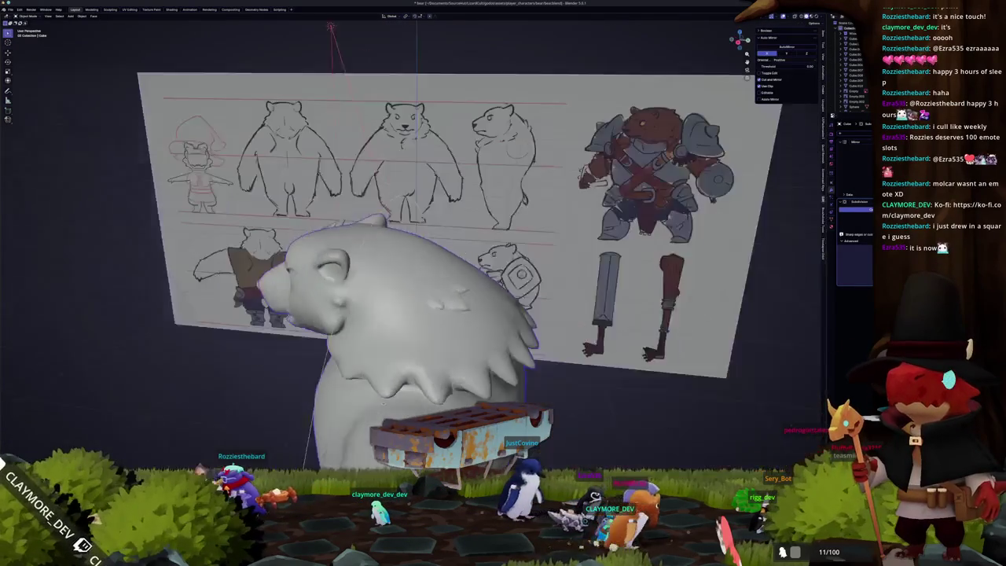
key(Tab)
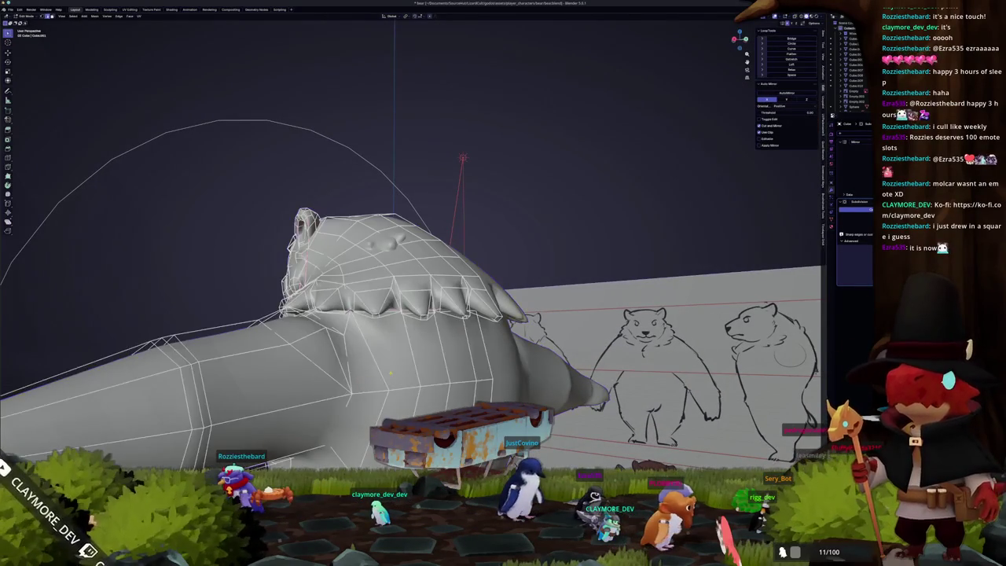
key(Tab)
middle_drag(389, 374, 368, 340)
key(Tab)
middle_drag(425, 349, 438, 376)
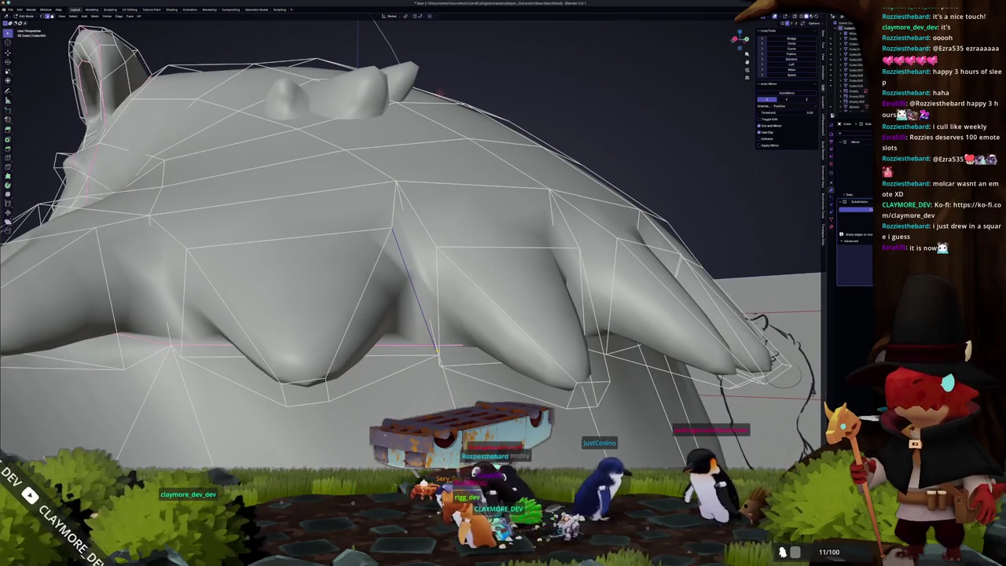
key(alt+z)
mouse_move(437, 351)
middle_down()
mouse_move(455, 366)
mouse_move(451, 303)
middle_up()
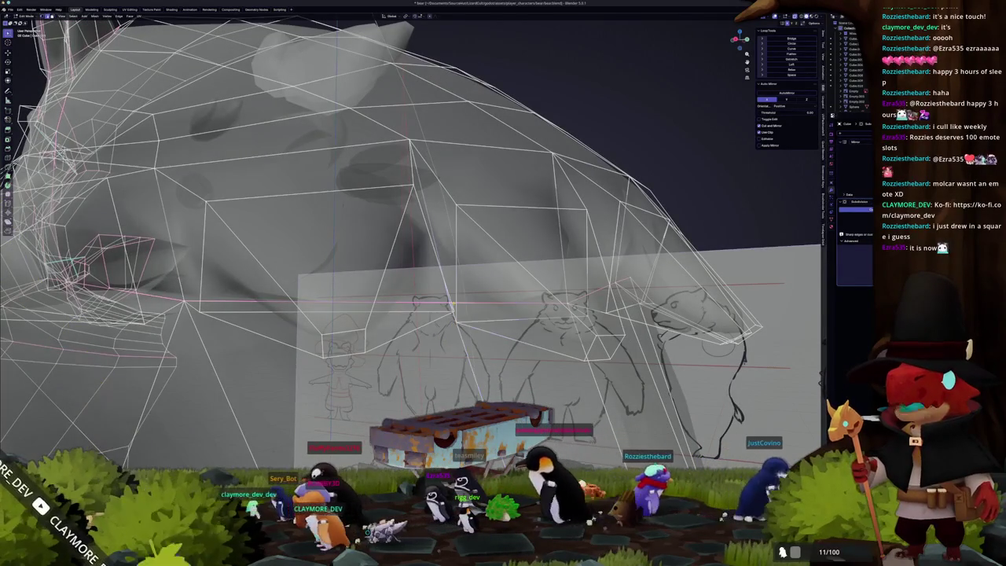
key(alt+z)
middle_drag(456, 279, 446, 293)
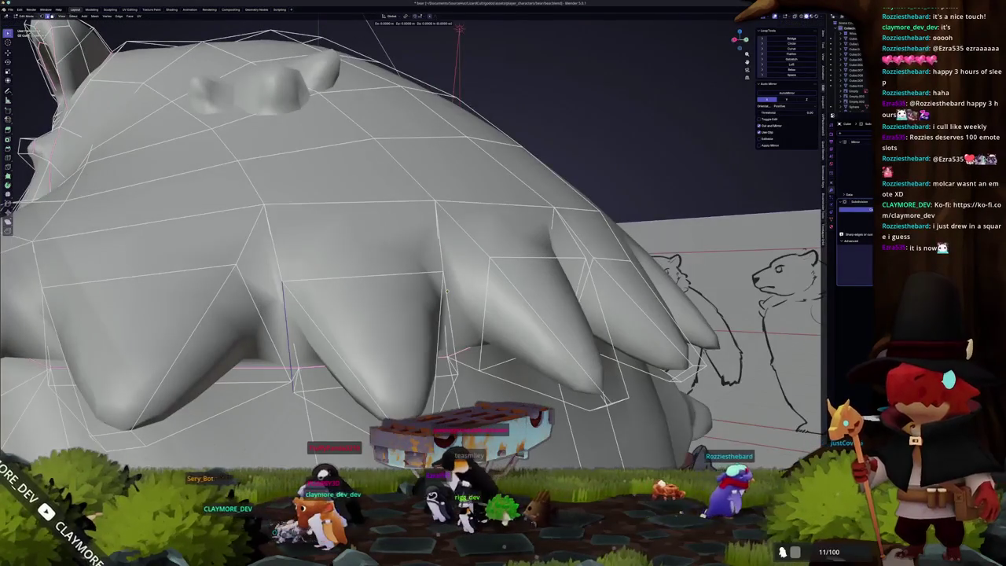
scroll(456, 291, down, 3)
mouse_move(457, 292)
middle_down()
mouse_move(380, 309)
mouse_move(374, 291)
middle_up()
key(shift+v)
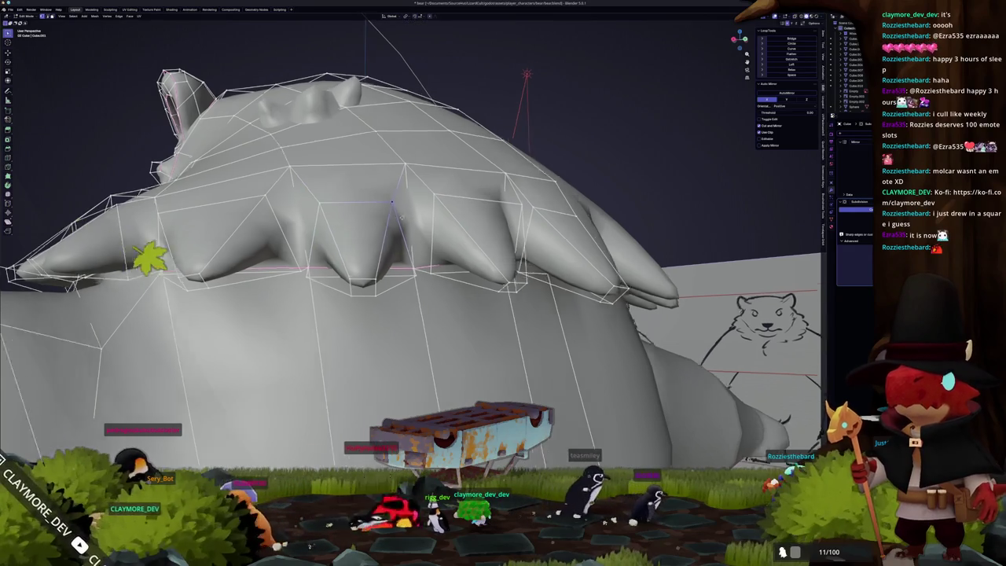
middle_drag(402, 213, 379, 253)
middle_drag(442, 269, 363, 274)
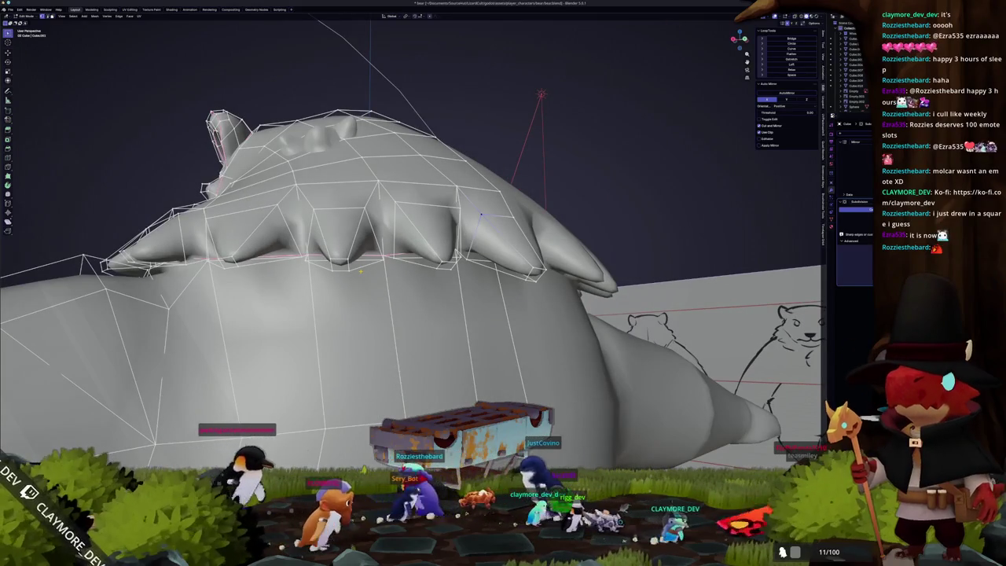
mouse_move(481, 214)
middle_down()
mouse_move(391, 302)
mouse_move(437, 292)
middle_up()
key(Tab)
key(Tab)
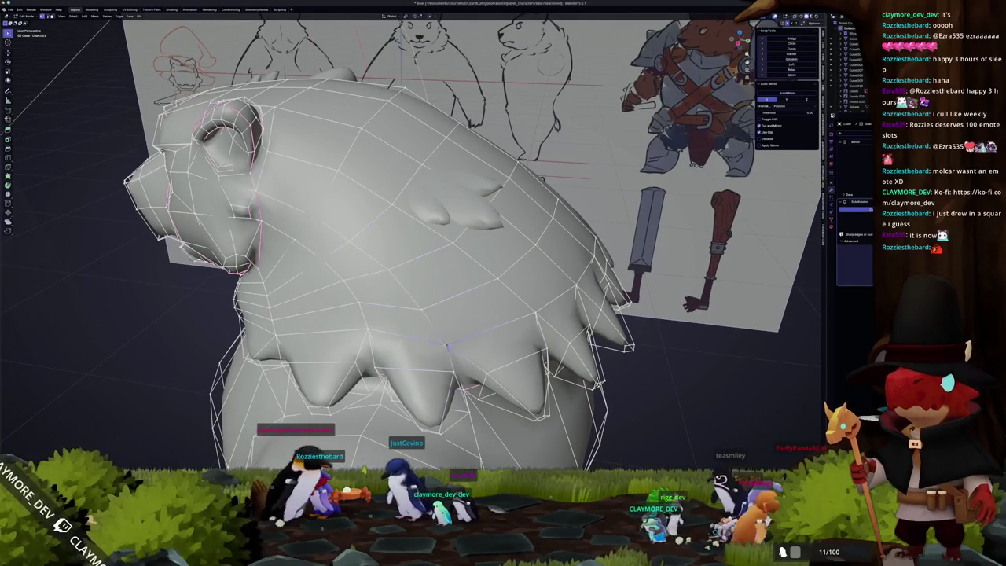
- Orbit around the bear, briefly toggling out of Edit Mode to preview the whole mesh
middle_drag(447, 345, 461, 292)
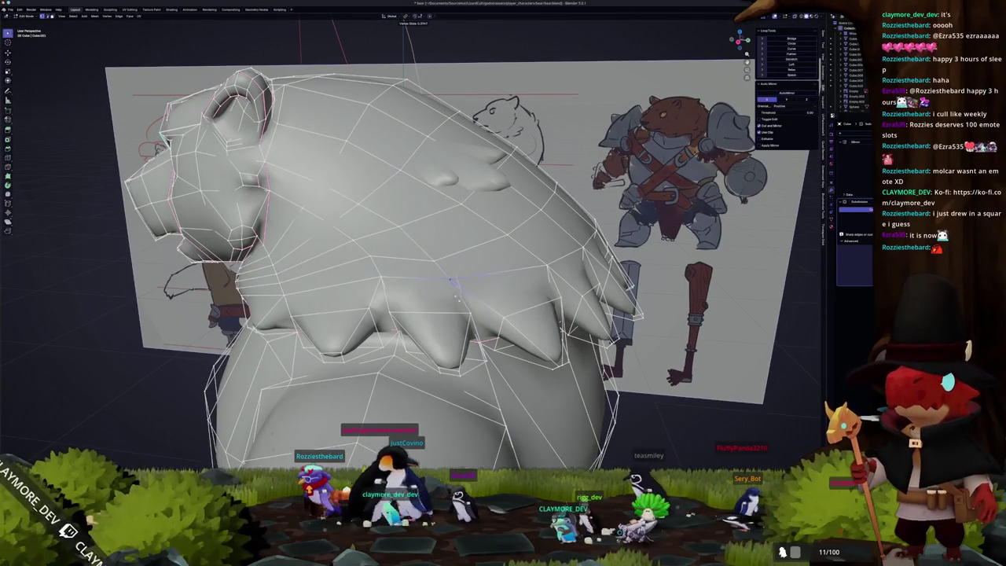
mouse_move(457, 297)
middle_down()
mouse_move(393, 289)
mouse_move(404, 281)
middle_up()
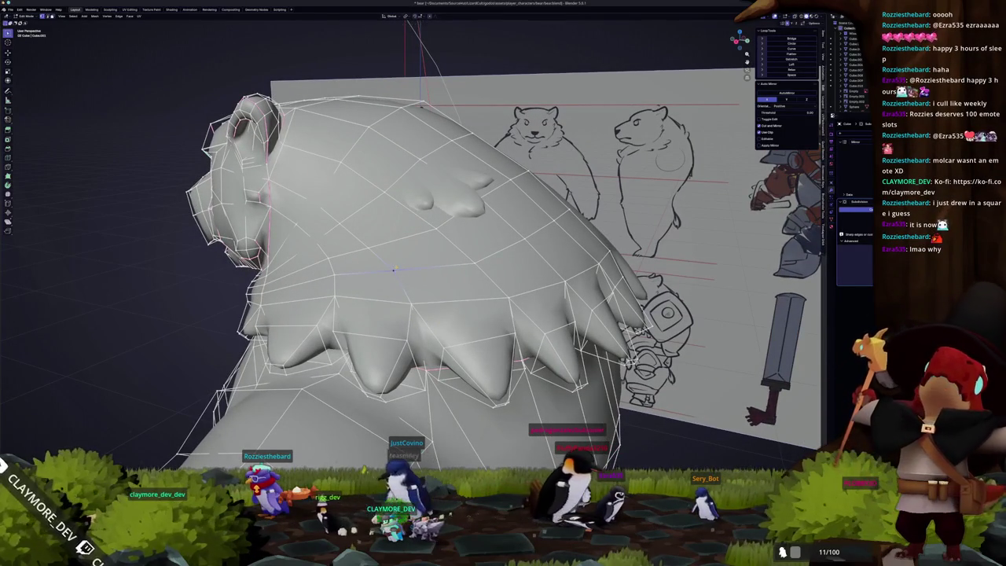
mouse_move(367, 246)
middle_down()
mouse_move(425, 295)
mouse_move(408, 287)
mouse_move(407, 324)
mouse_move(404, 306)
mouse_move(421, 296)
mouse_move(382, 307)
mouse_move(491, 320)
middle_up()
key(Tab)
scroll(408, 286, down, 3)
key(Tab)
scroll(403, 311, up, 5)
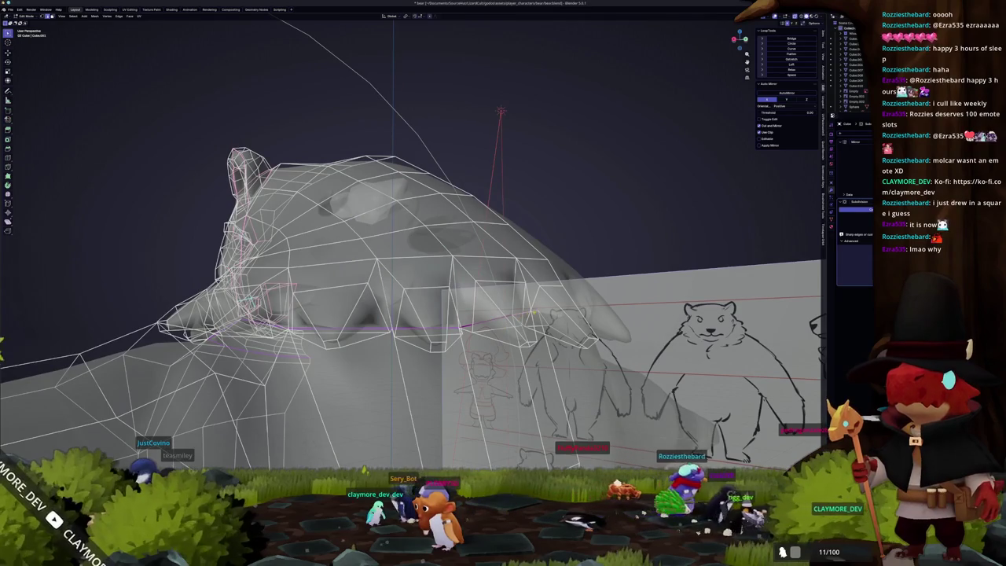
- Turn off X-ray, preview the ruff from side and top-down views, and select Cube.004
key(alt+z)
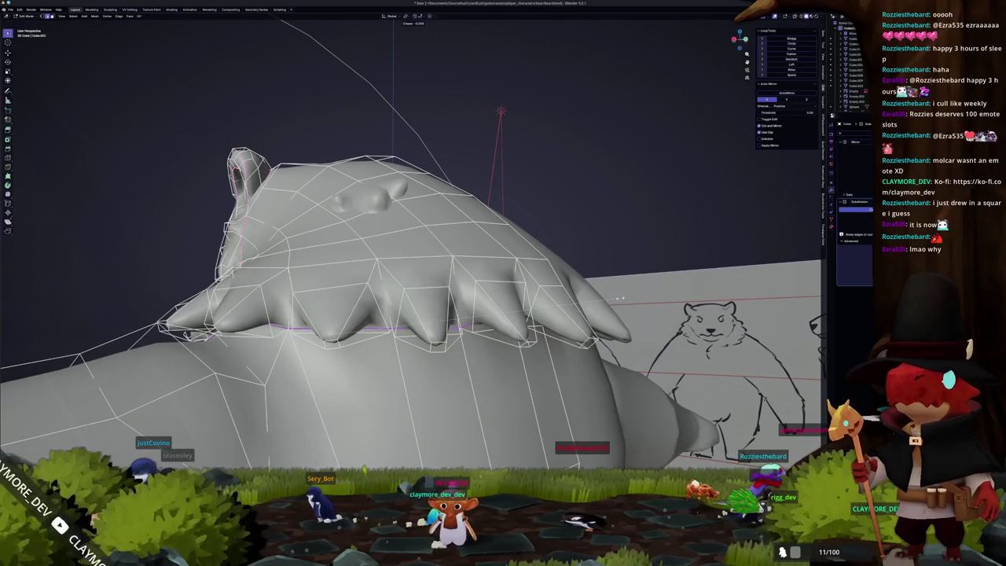
key(Tab)
mouse_move(588, 299)
middle_down()
mouse_move(495, 319)
mouse_move(345, 315)
mouse_move(355, 324)
middle_up()
key(Tab)
key(Tab)
scroll(373, 311, down, 3)
scroll(345, 314, down, 2)
mouse_move(297, 297)
middle_down()
mouse_move(380, 285)
mouse_move(410, 265)
middle_up()
click(379, 284)
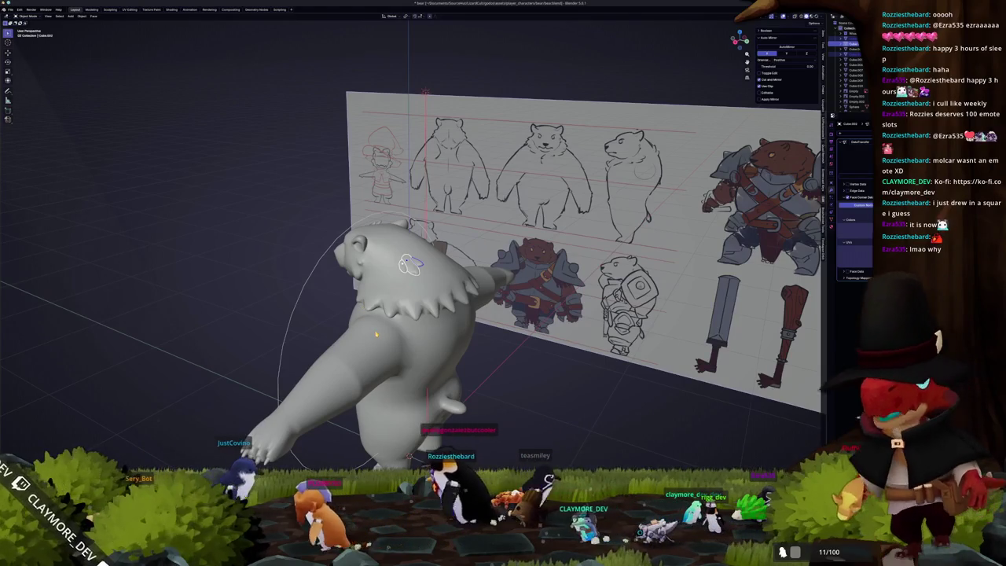
- Duplicate the small tuft piece near the head, checking front and top views
mouse_move(409, 265)
middle_down()
mouse_move(436, 242)
mouse_move(207, 345)
middle_up()
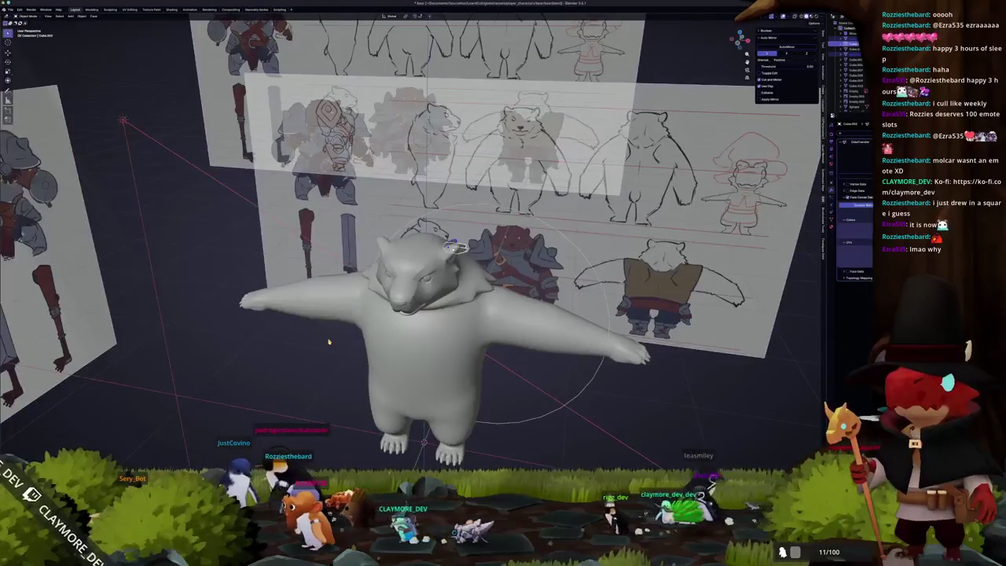
key(KP_3)
key(KP_1)
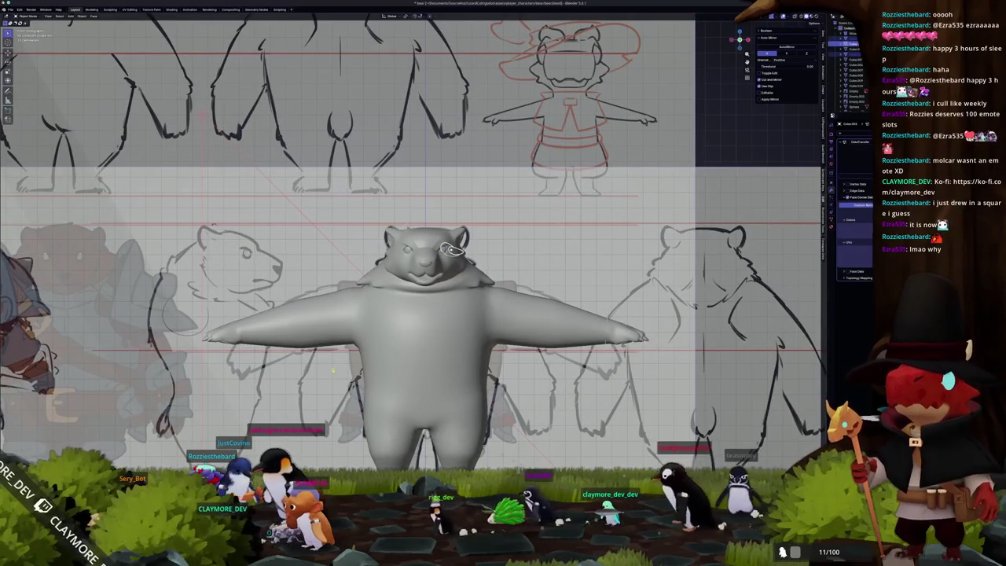
key(shift+d)
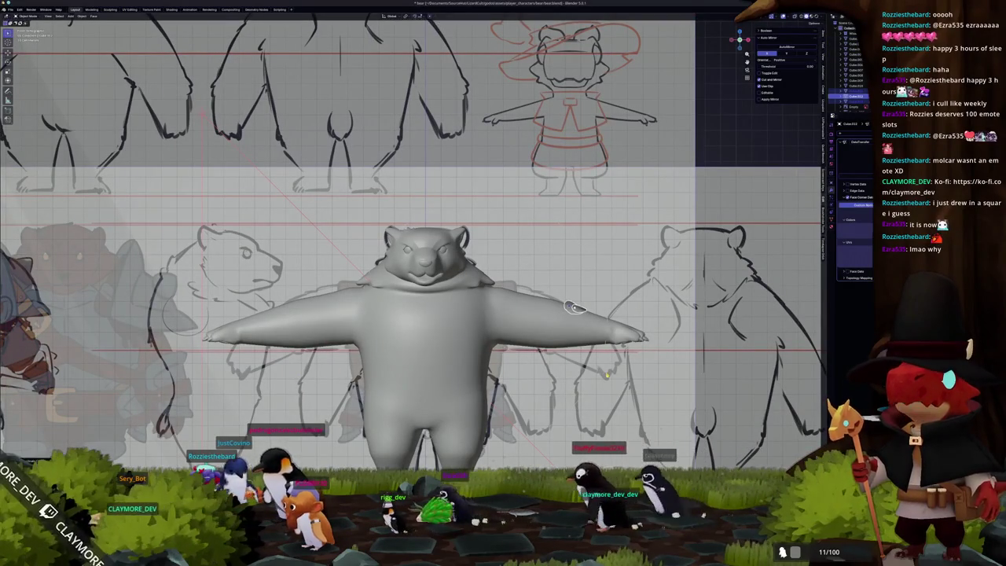
key(KP_7)
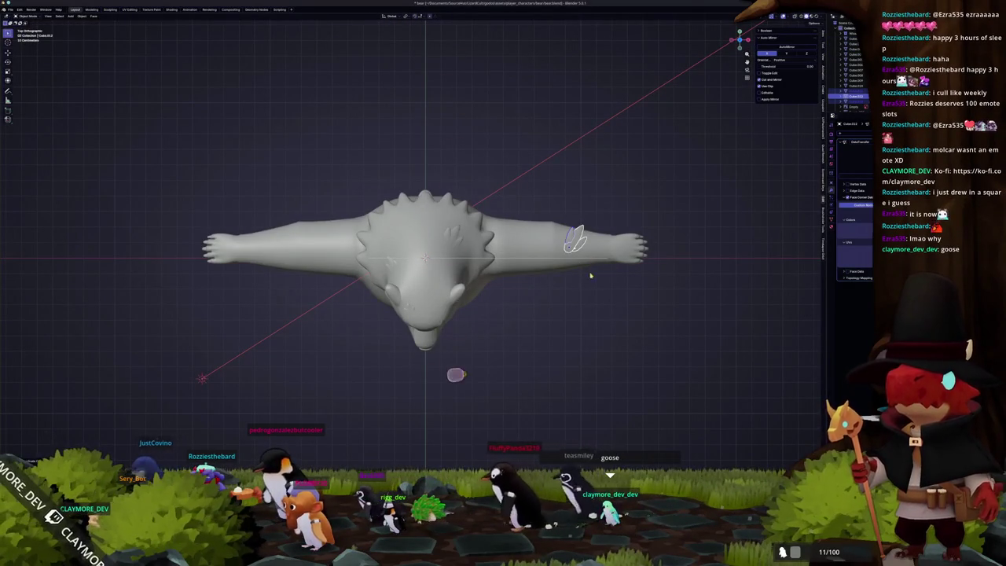
key(KP_1)
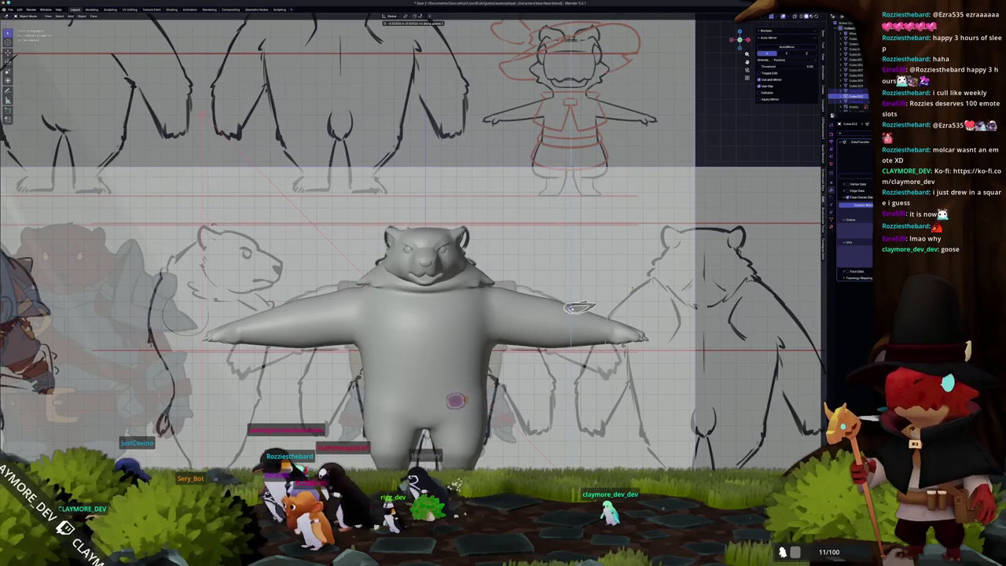
mouse_move(634, 292)
middle_down()
mouse_move(466, 303)
mouse_move(595, 291)
mouse_move(633, 241)
middle_up()
- Rotate the copied tuft around its X axis and move it vertically onto the upper arm
key(y)
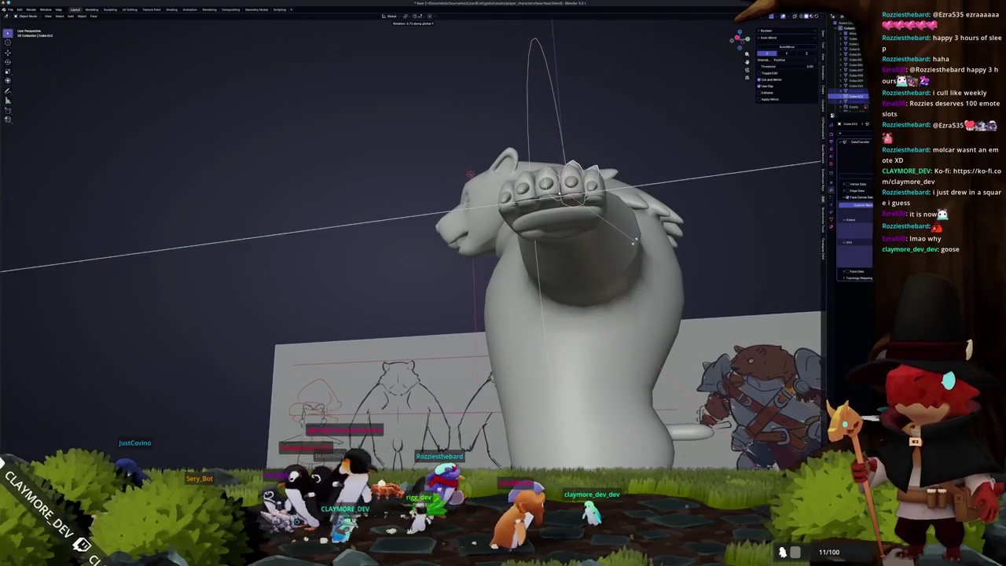
key(x)
key(x)
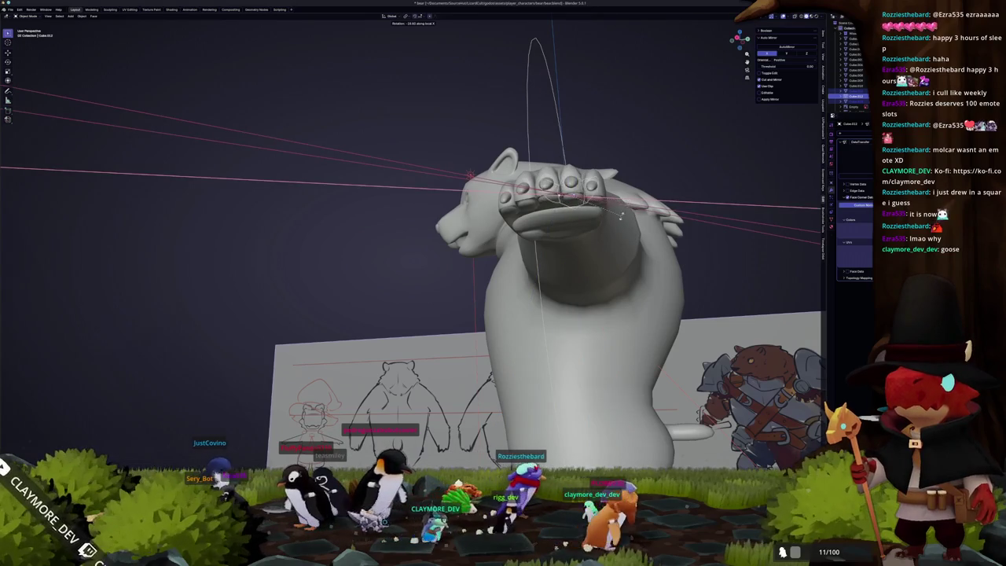
middle_drag(619, 232, 564, 259)
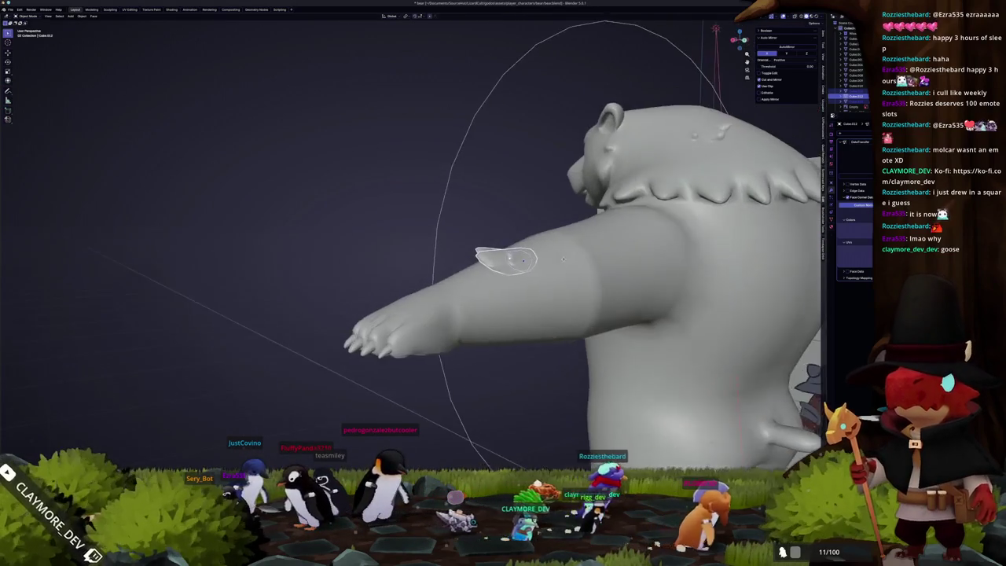
key(x)
key(g)
key(z)
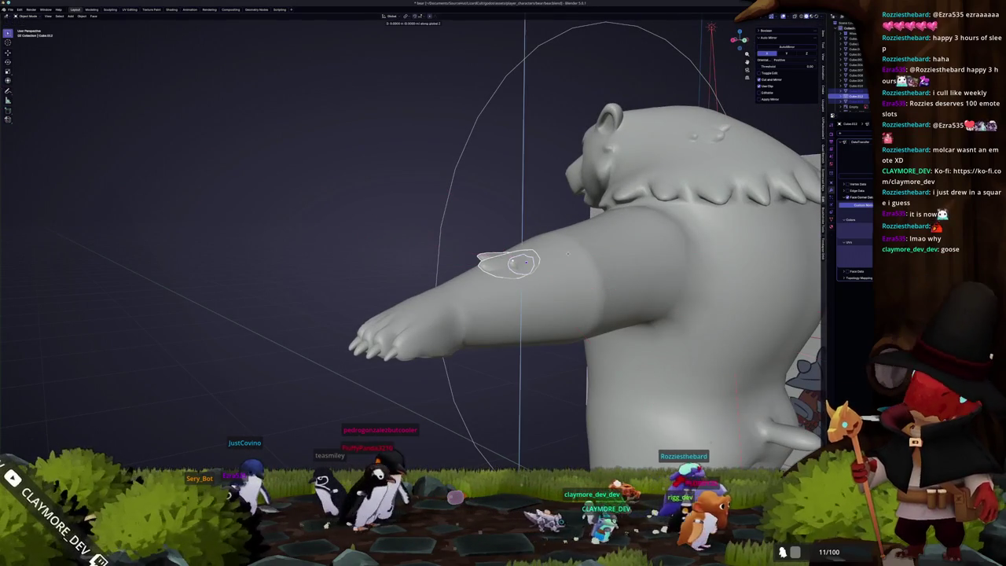
scroll(566, 254, down, 3)
middle_drag(566, 254, 500, 312)
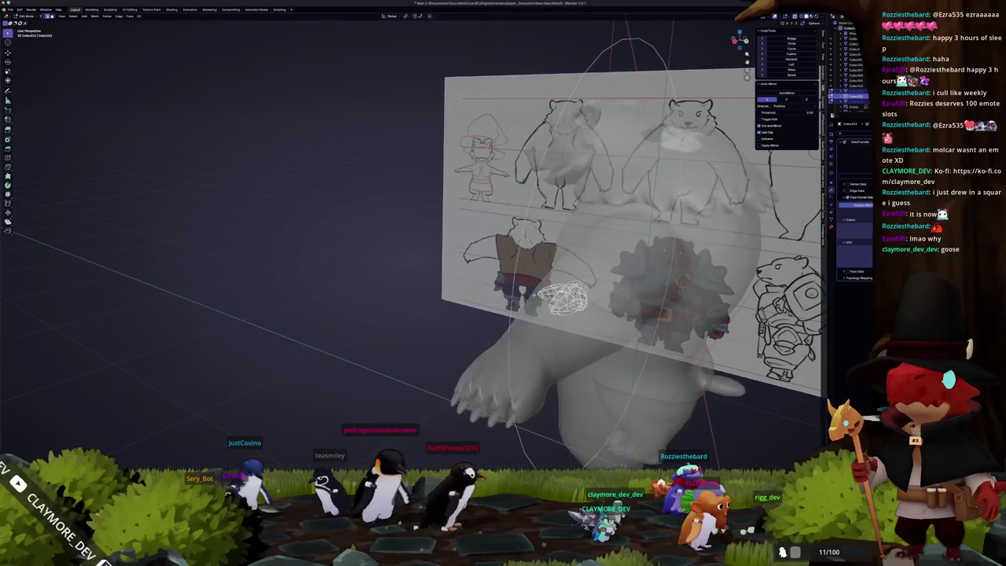
middle_drag(394, 335, 626, 277)
scroll(504, 315, up, 2)
scroll(504, 315, up, 3)
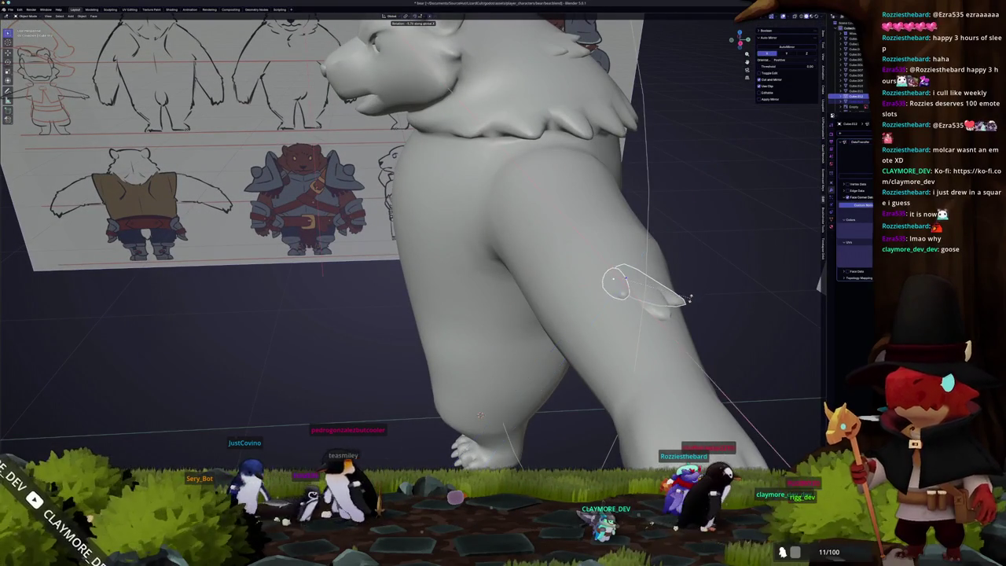
click(689, 299)
- Delete the extra object and select the bear body mesh Cube.013
mouse_move(690, 298)
middle_down()
mouse_move(646, 306)
mouse_move(460, 283)
mouse_move(538, 287)
mouse_move(526, 268)
mouse_move(510, 295)
middle_up()
scroll(646, 307, down, 3)
scroll(512, 284, up, 3)
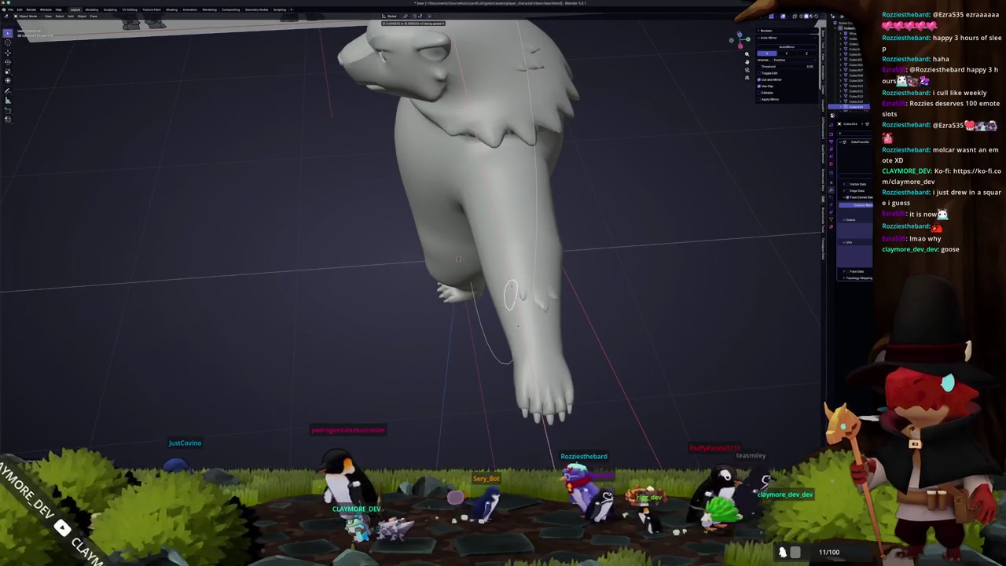
click(516, 327)
scroll(516, 327, down, 4)
mouse_move(517, 326)
middle_down()
mouse_move(542, 290)
mouse_move(530, 282)
mouse_move(578, 287)
middle_up()
click(549, 279)
- Rotate the arm tuft piece and check its fit from front and side views
key(g)
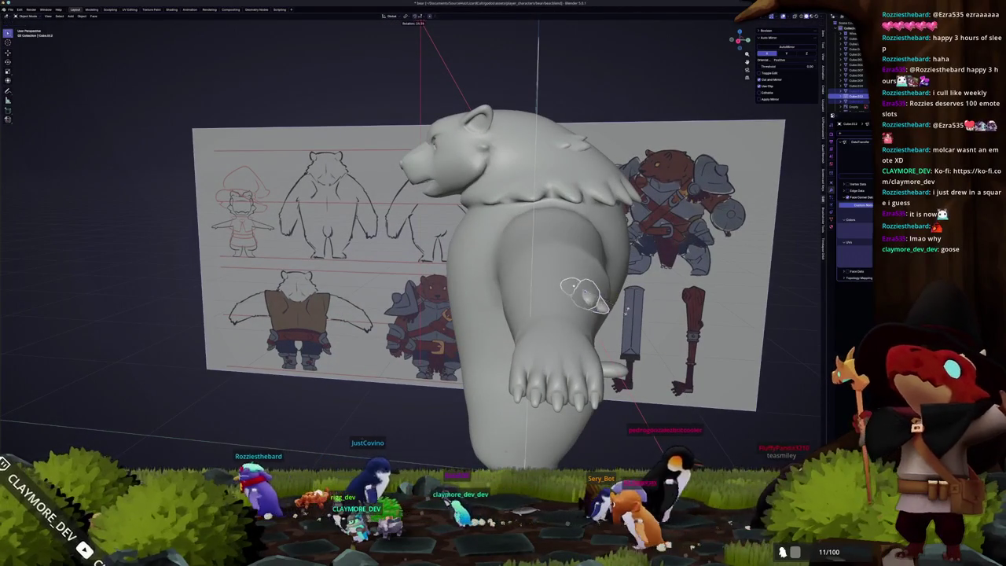
key(r)
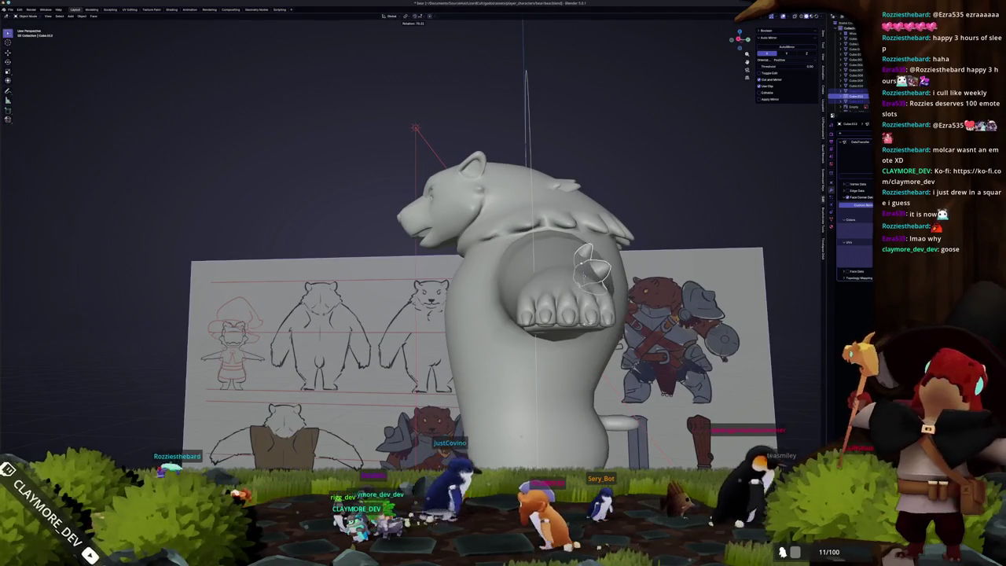
click(568, 240)
middle_drag(568, 240, 554, 264)
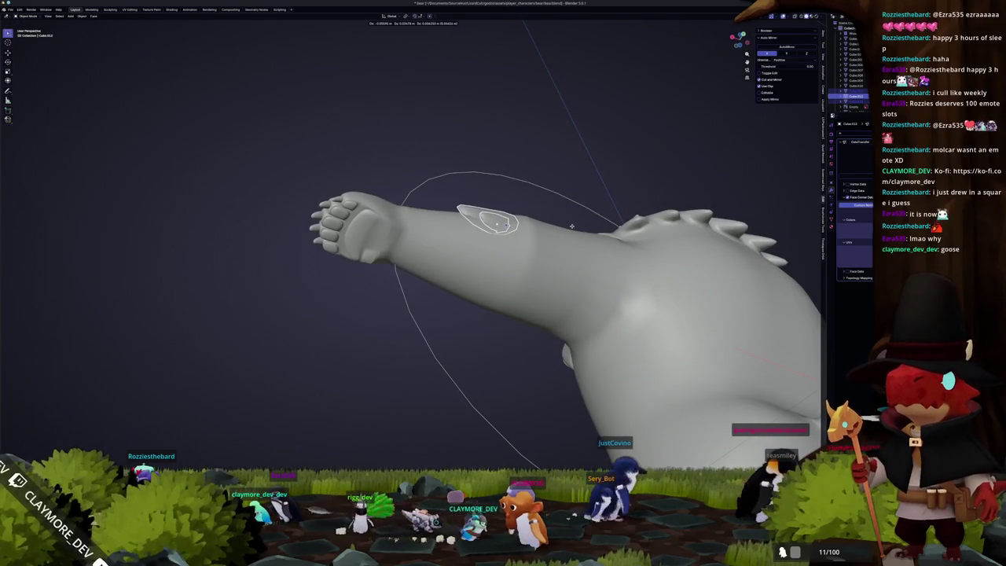
mouse_move(552, 137)
middle_down()
mouse_move(550, 424)
mouse_move(538, 316)
middle_up()
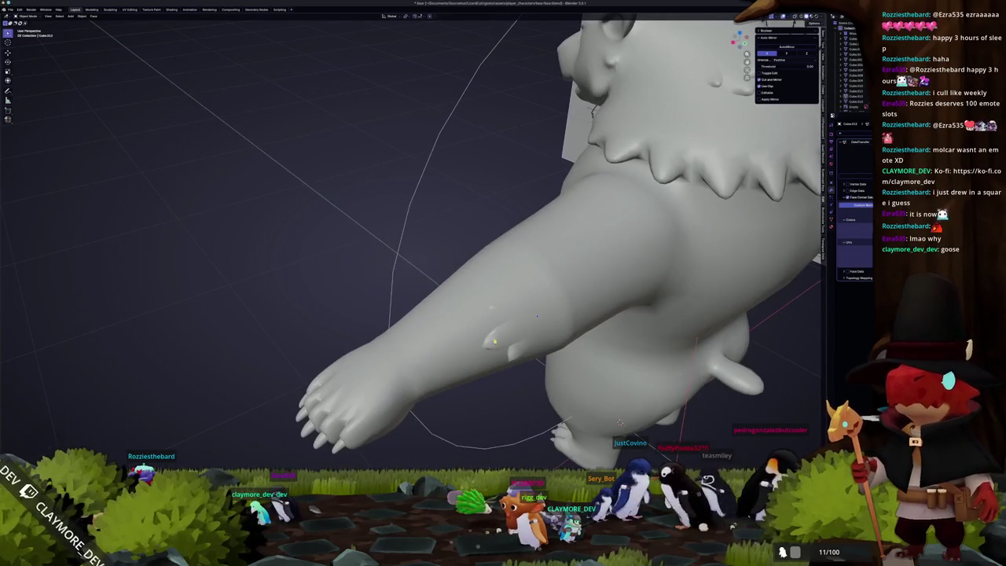
key(KP_1)
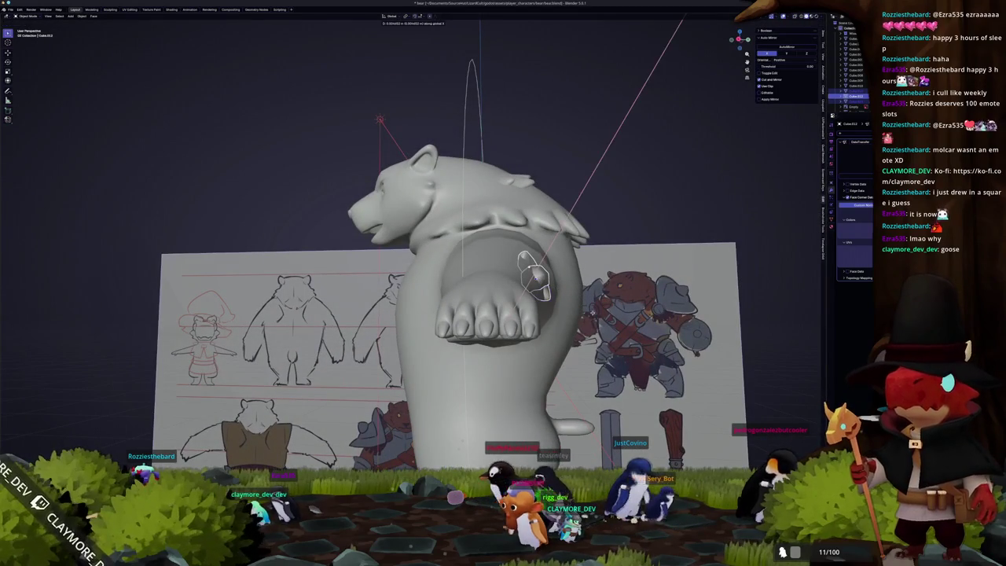
key(KP_3)
mouse_move(502, 400)
middle_down()
mouse_move(488, 374)
mouse_move(489, 259)
middle_up()
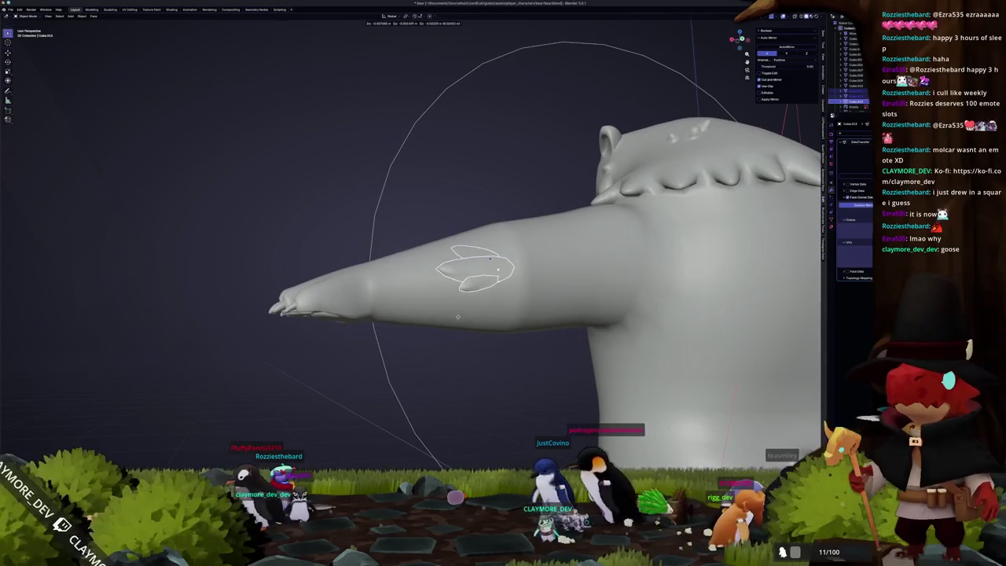
mouse_move(457, 322)
middle_down()
mouse_move(435, 298)
mouse_move(517, 289)
middle_up()
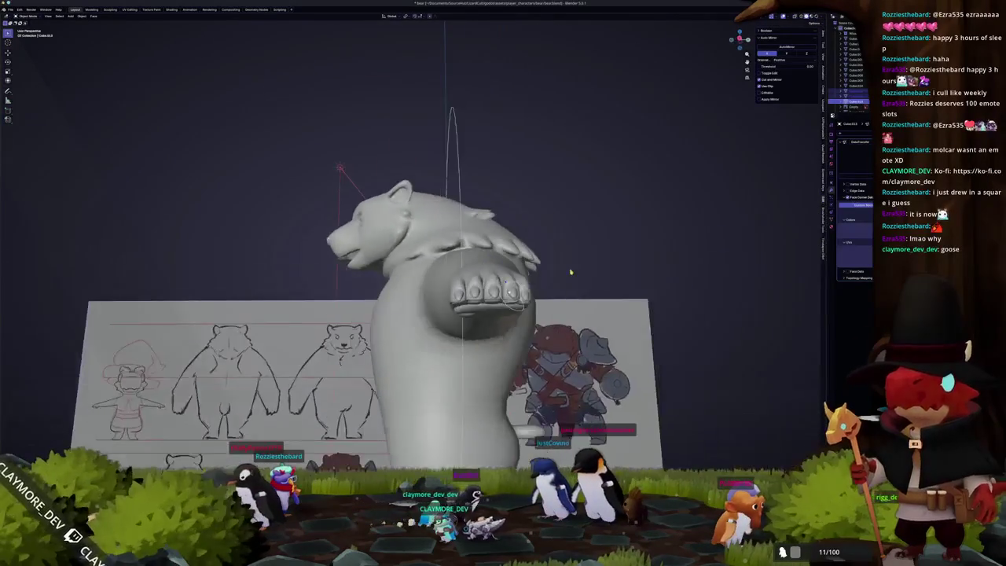
scroll(517, 289, up, 2)
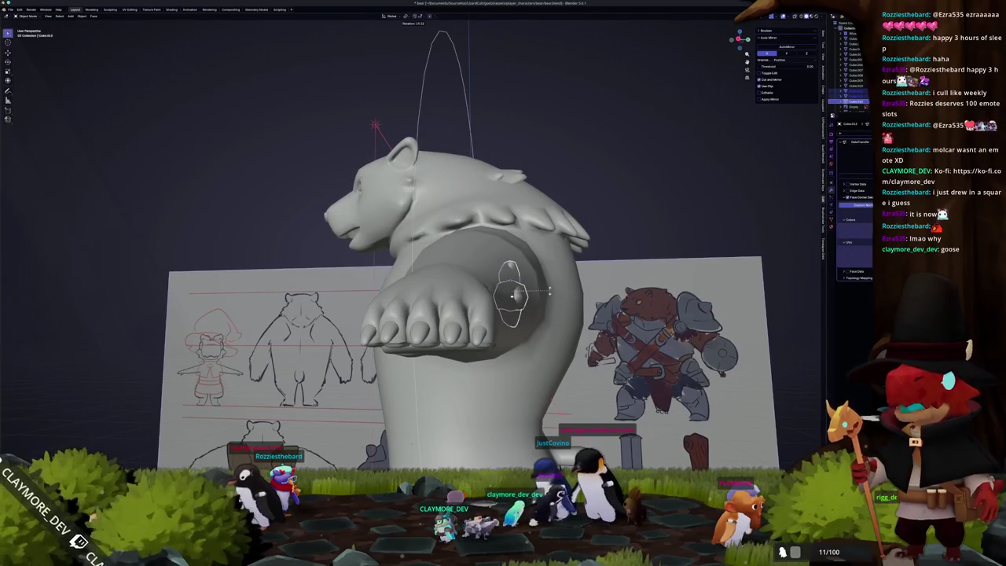
- Constrain the tuft's transform to Y and zoom out to see the bear beside the witch
key(y)
mouse_move(549, 300)
middle_down()
mouse_move(536, 331)
mouse_move(563, 331)
mouse_move(543, 336)
middle_up()
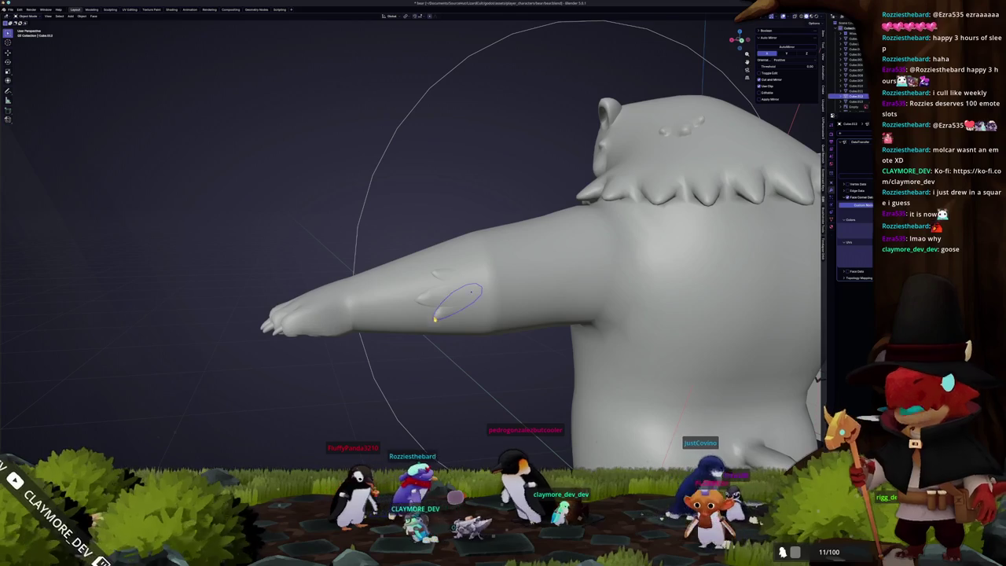
middle_drag(459, 301, 456, 293)
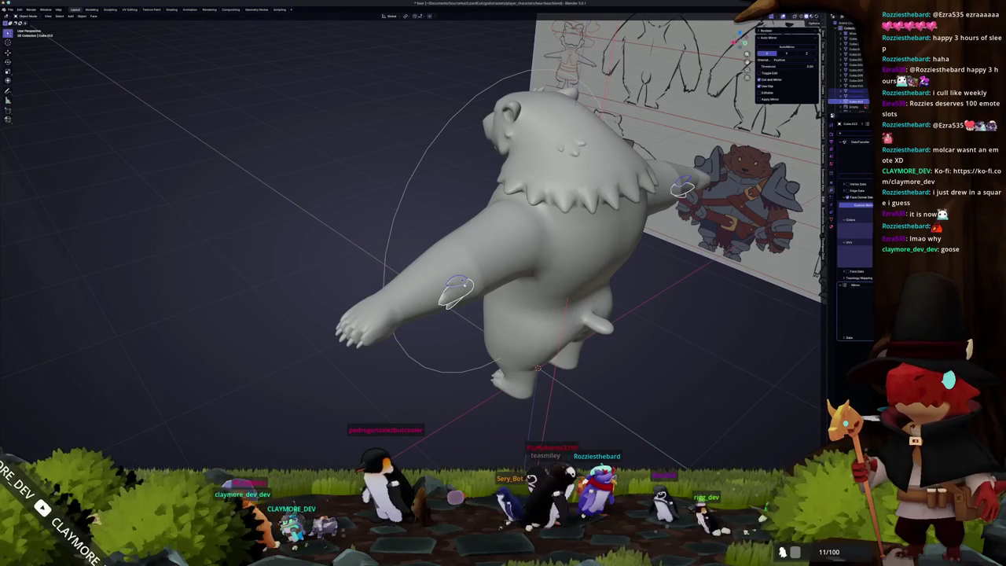
mouse_move(666, 340)
middle_down()
mouse_move(638, 344)
mouse_move(611, 324)
middle_up()
scroll(638, 344, down, 3)
scroll(611, 324, up, 5)
scroll(628, 299, up, 2)
scroll(639, 284, up, 1)
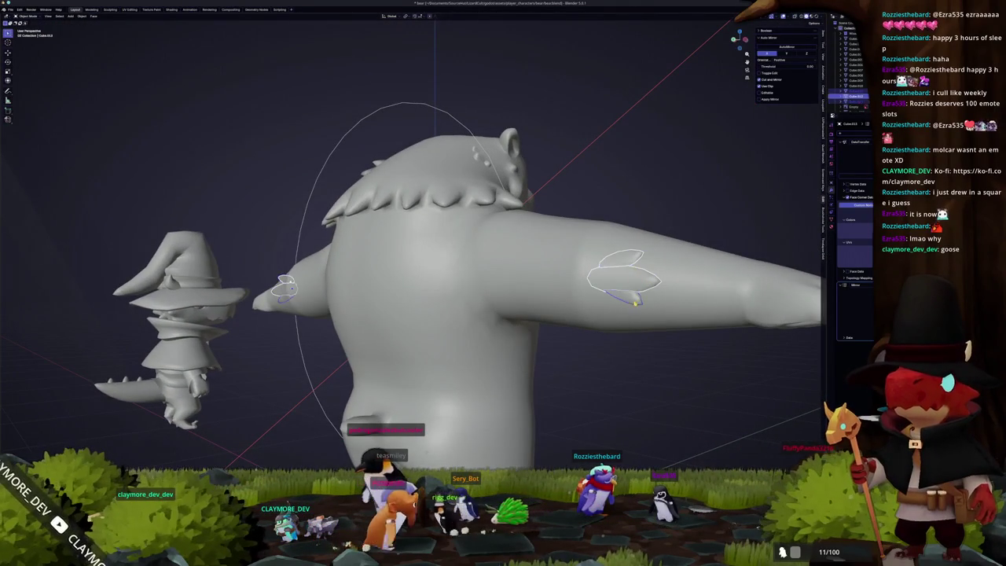
- Rotate the ring-shaped tuft piece around its local Z axis to follow the other arm
mouse_move(755, 261)
middle_down()
mouse_move(651, 273)
mouse_move(685, 275)
middle_up()
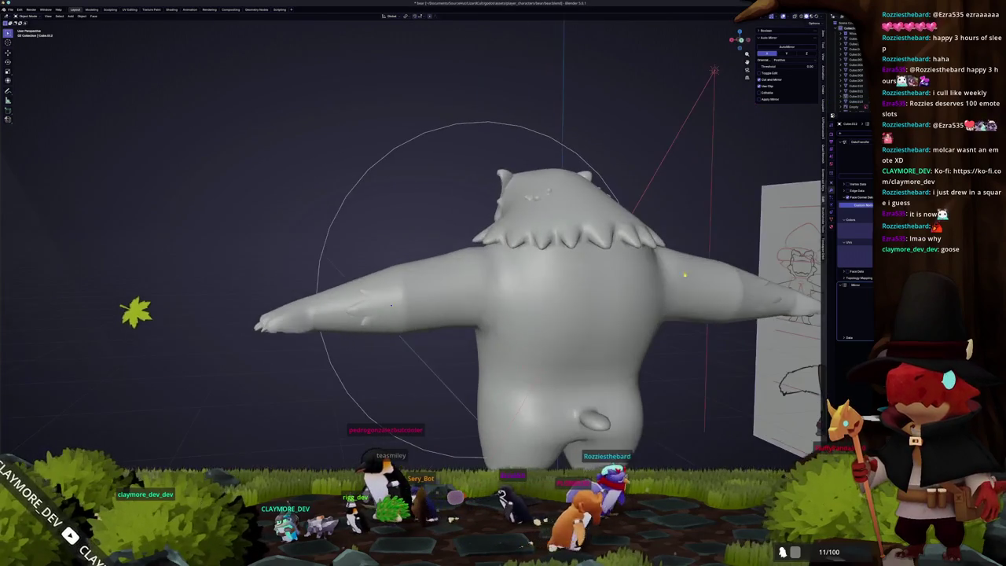
mouse_move(459, 309)
middle_down()
mouse_move(559, 317)
mouse_move(515, 312)
mouse_move(546, 303)
mouse_move(543, 287)
middle_up()
scroll(471, 310, up, 2)
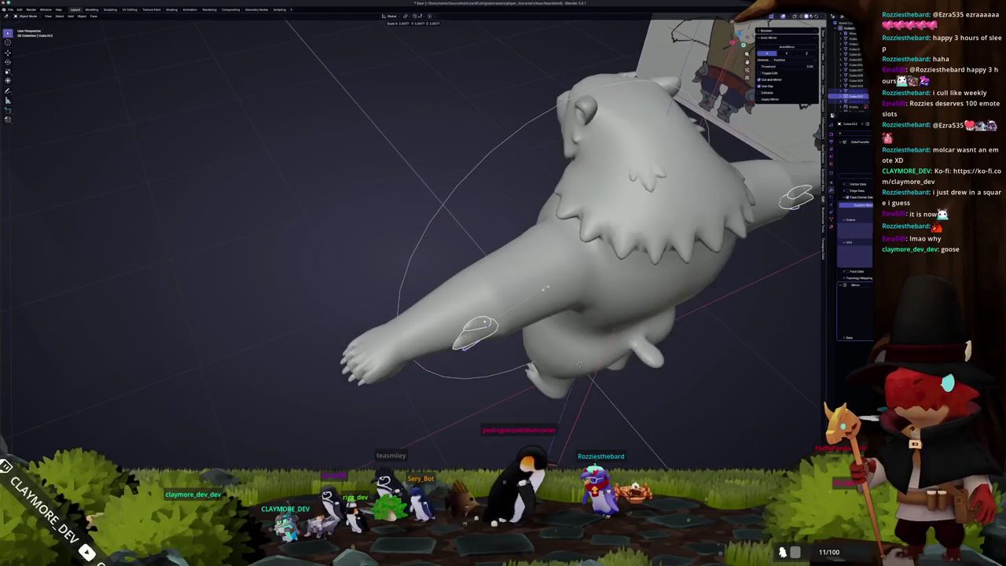
key(r)
key(z)
key(z)
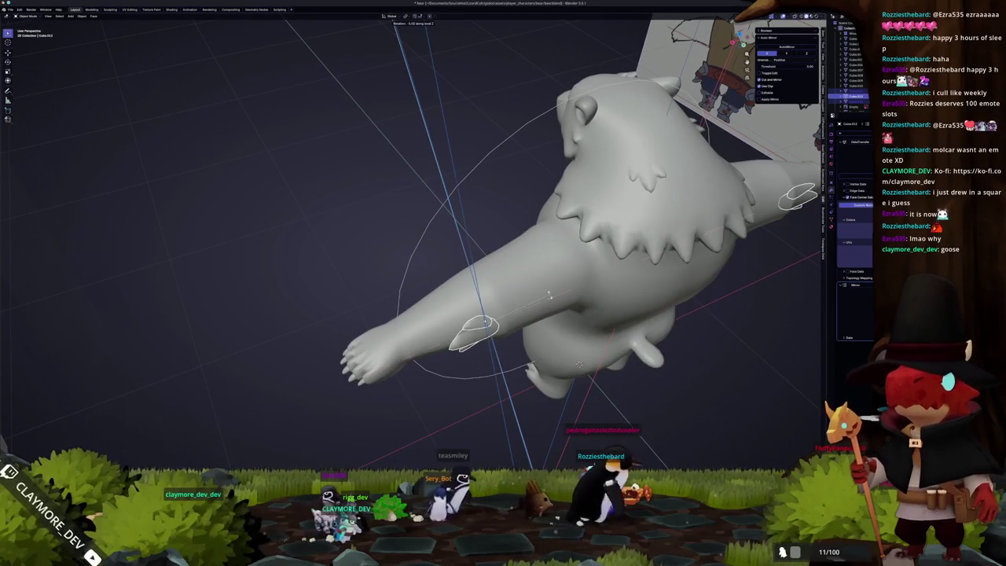
click(547, 312)
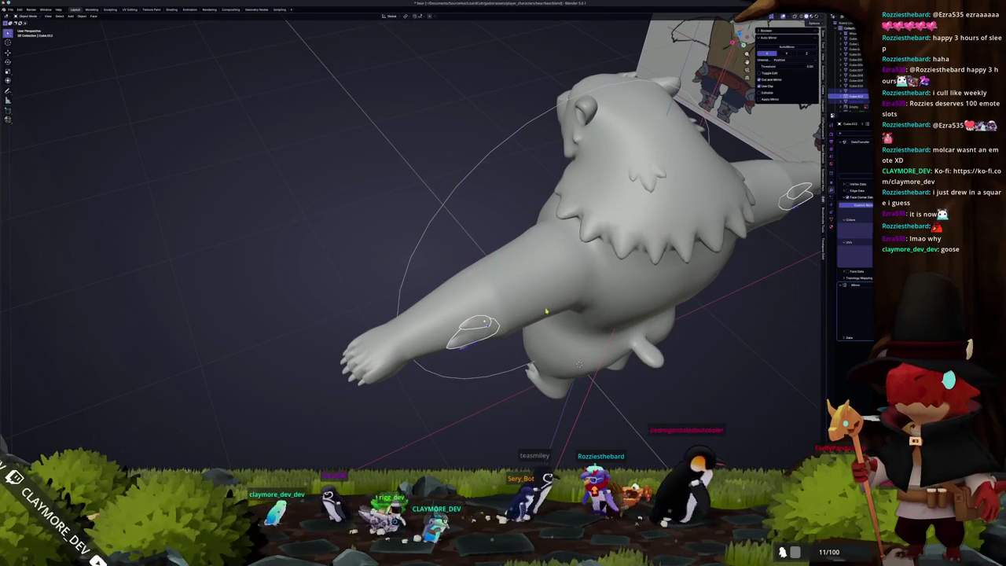
mouse_move(490, 395)
middle_down()
mouse_move(482, 367)
mouse_move(499, 380)
mouse_move(496, 370)
middle_up()
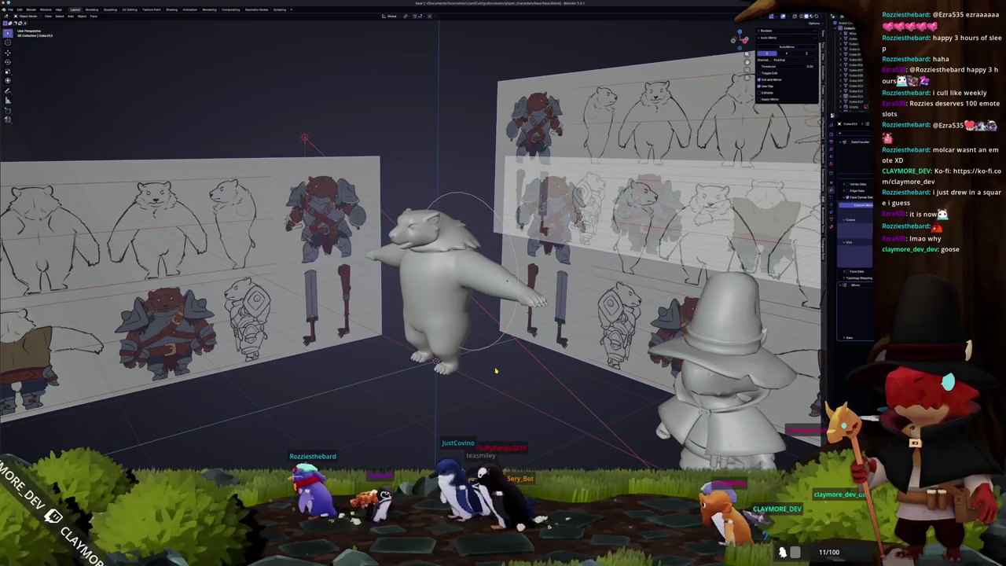
- Slide the head tuft sideways and rotate it around Z in side orthographic view
mouse_move(472, 275)
middle_down()
mouse_move(534, 235)
mouse_move(547, 191)
middle_up()
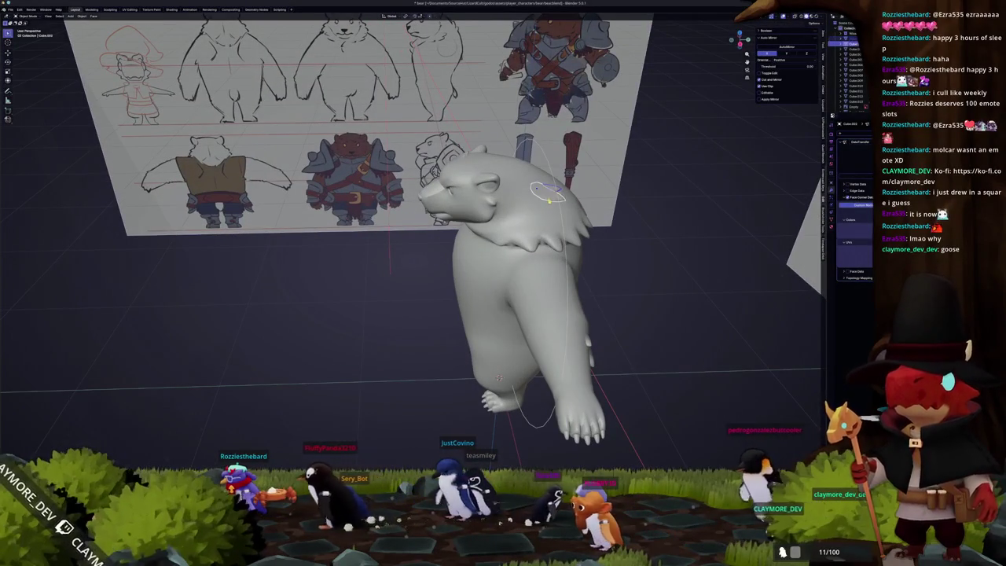
key(g)
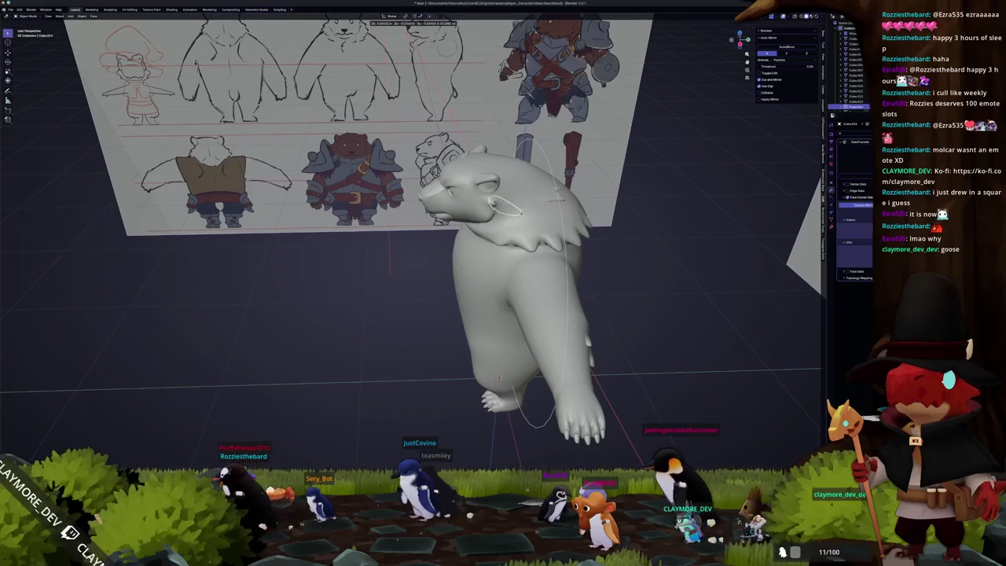
key(KP_3)
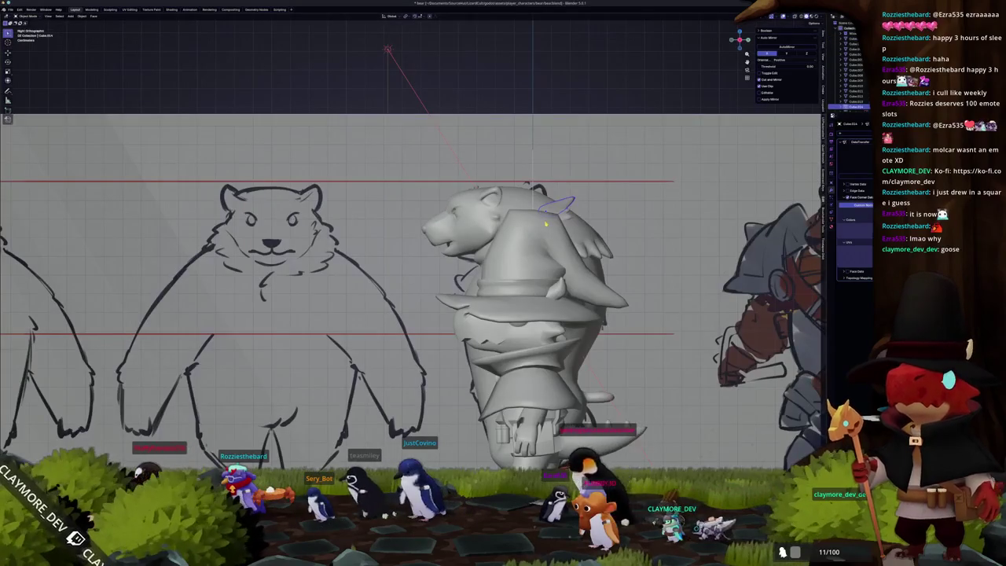
key(r)
key(z)
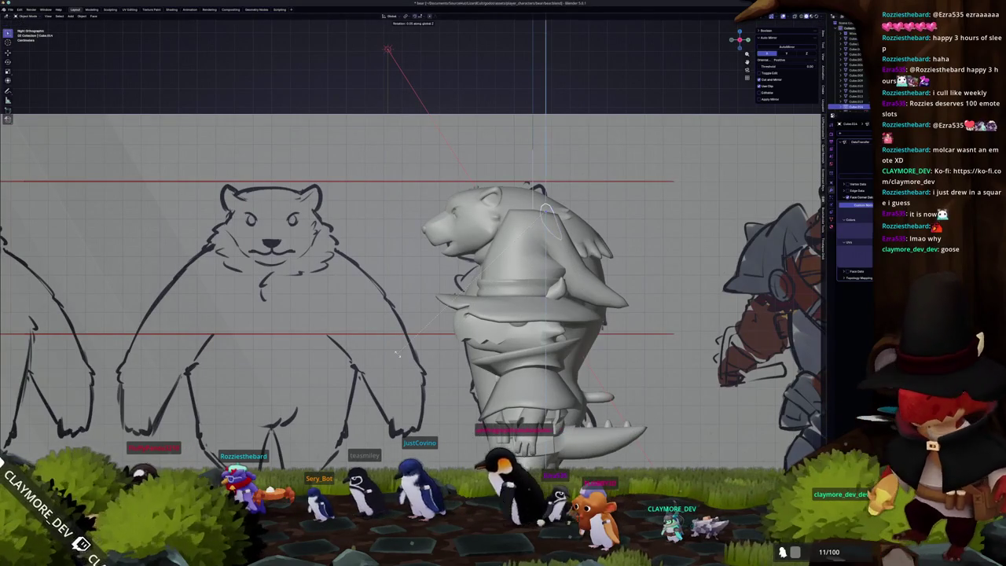
click(398, 356)
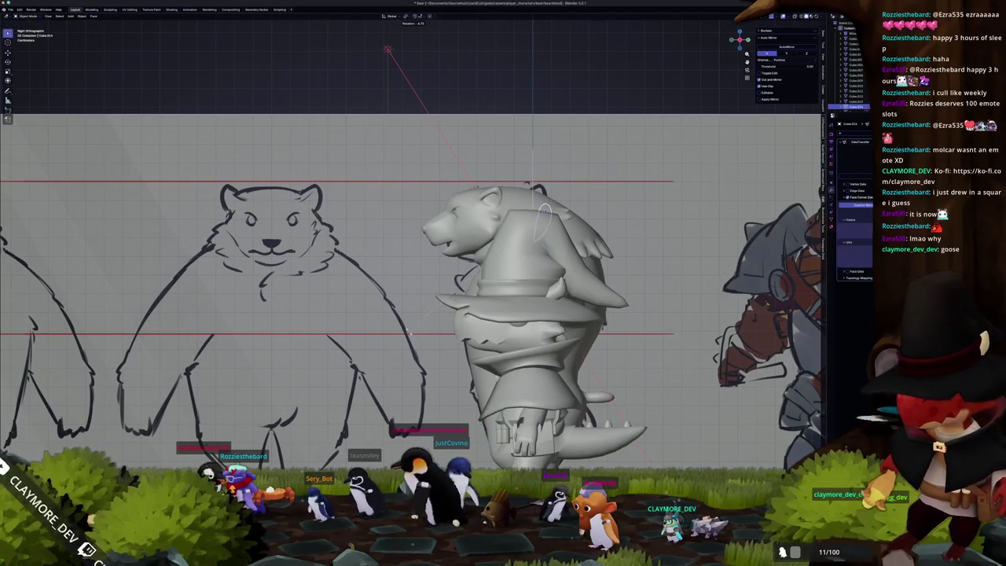
- Rotate the head tuft again against the sketch with X-ray on, then turn X-ray off
key(alt+z)
scroll(382, 386, up, 3)
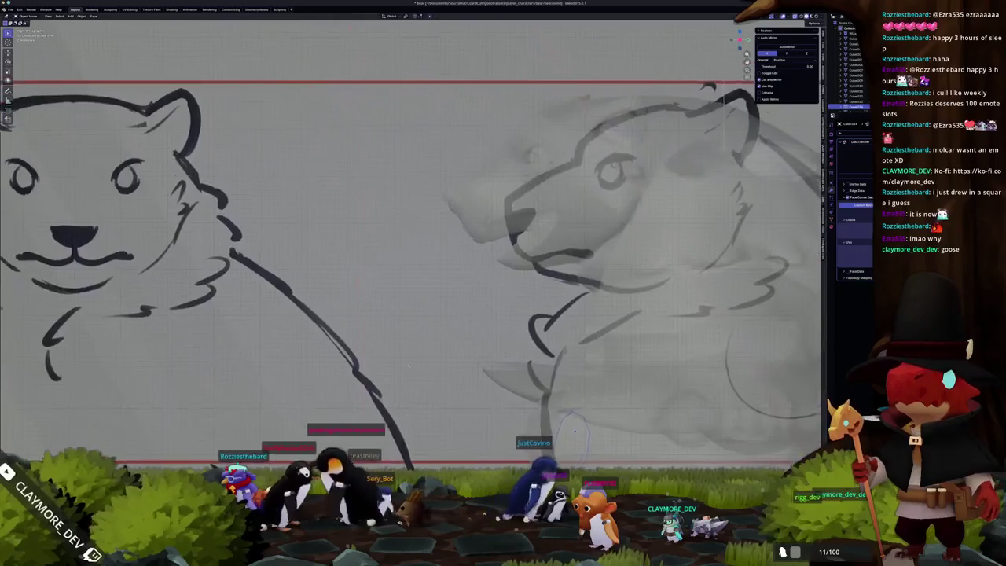
scroll(382, 387, up, 3)
key(r)
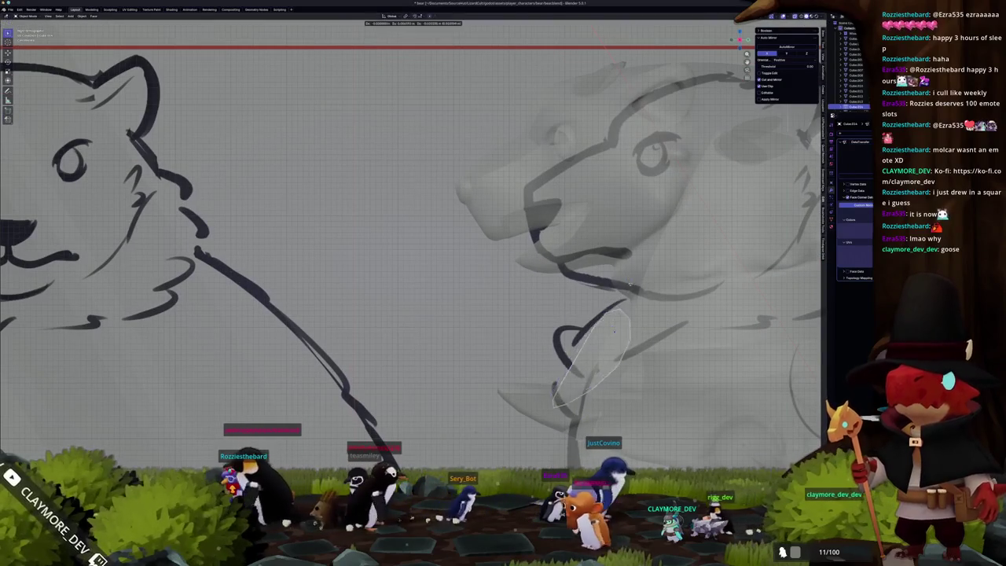
click(656, 302)
key(alt+z)
scroll(656, 302, down, 4)
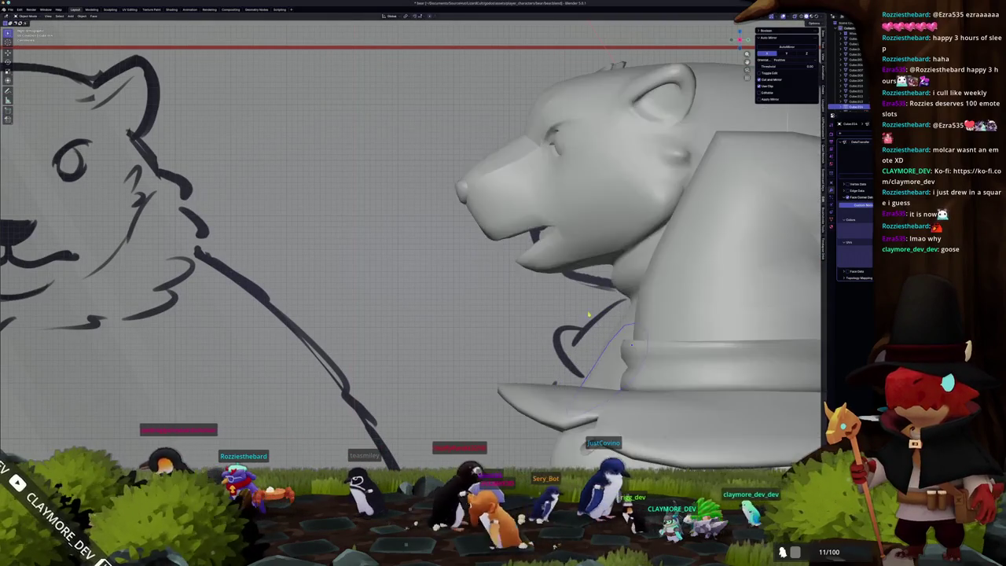
middle_drag(656, 303, 607, 325)
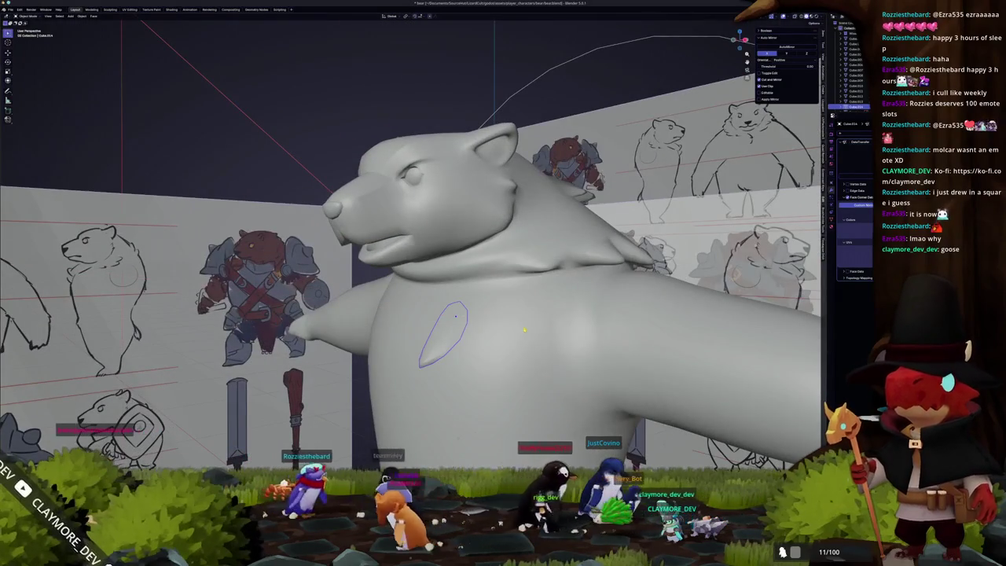
- Move the fur tuft vertically to the chest centre in front view with X-ray
key(KP_1)
key(alt+z)
scroll(476, 303, down, 3)
scroll(475, 302, down, 2)
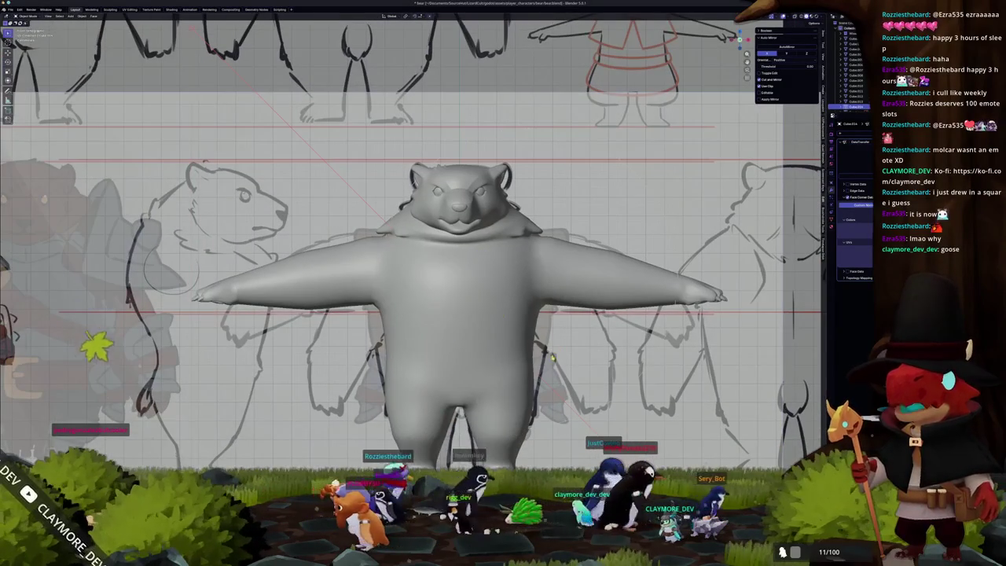
key(g)
key(z)
middle_drag(459, 271, 500, 280)
- Check the chest tuft's placement from the side with X-ray, then return to front view
key(KP_3)
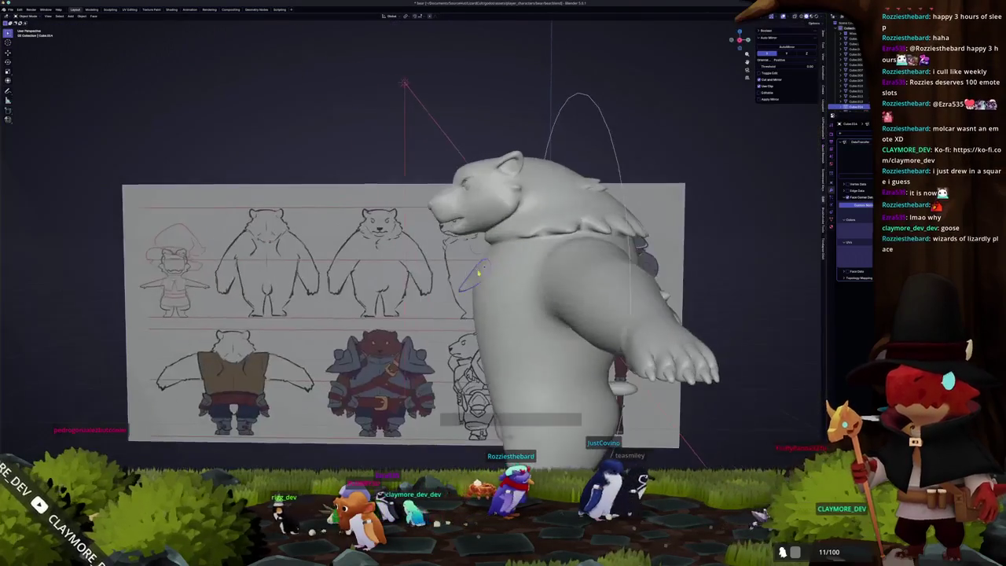
scroll(499, 275, up, 2)
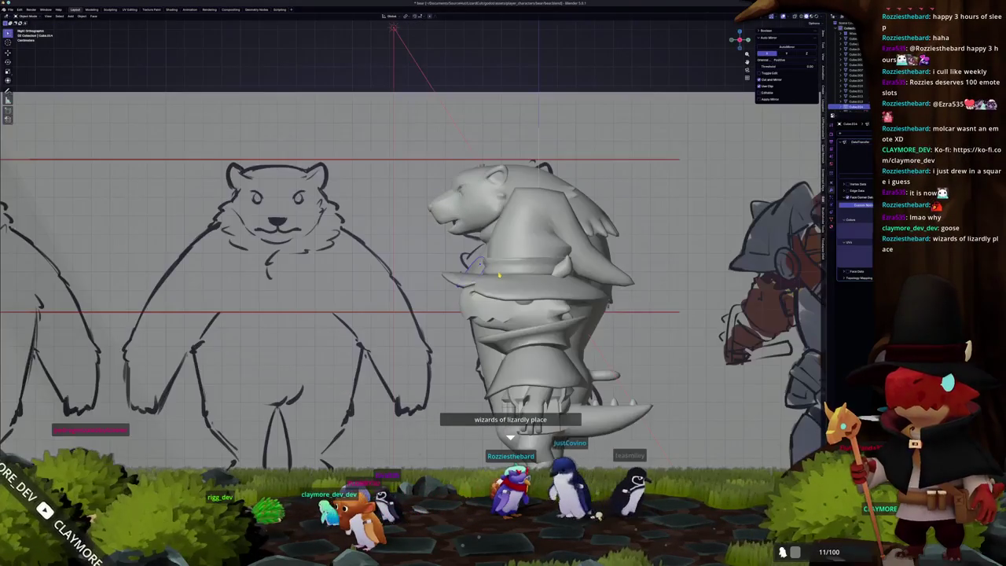
key(alt+z)
scroll(499, 274, up, 4)
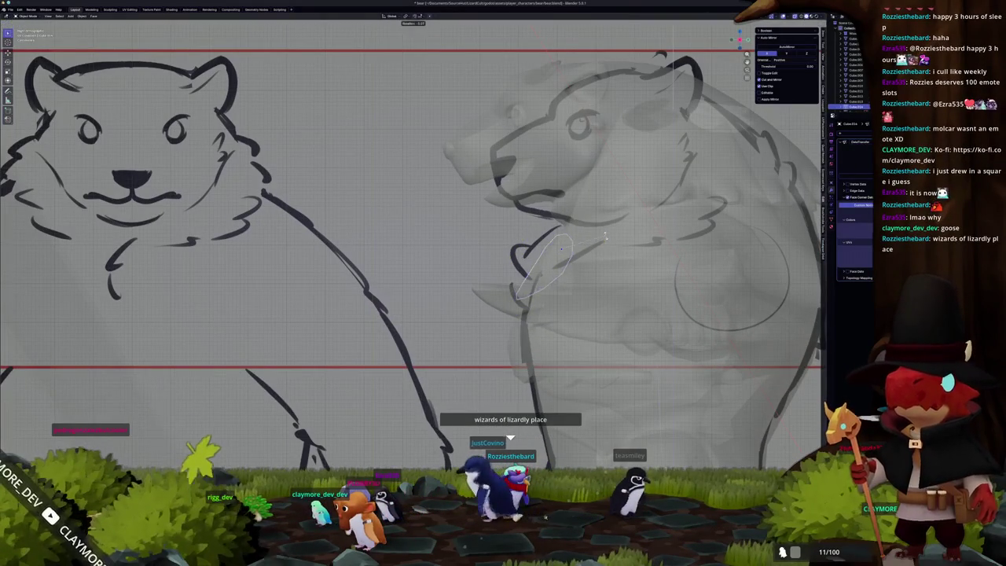
key(alt+z)
mouse_move(518, 236)
middle_down()
mouse_move(584, 247)
mouse_move(530, 225)
middle_up()
key(KP_1)
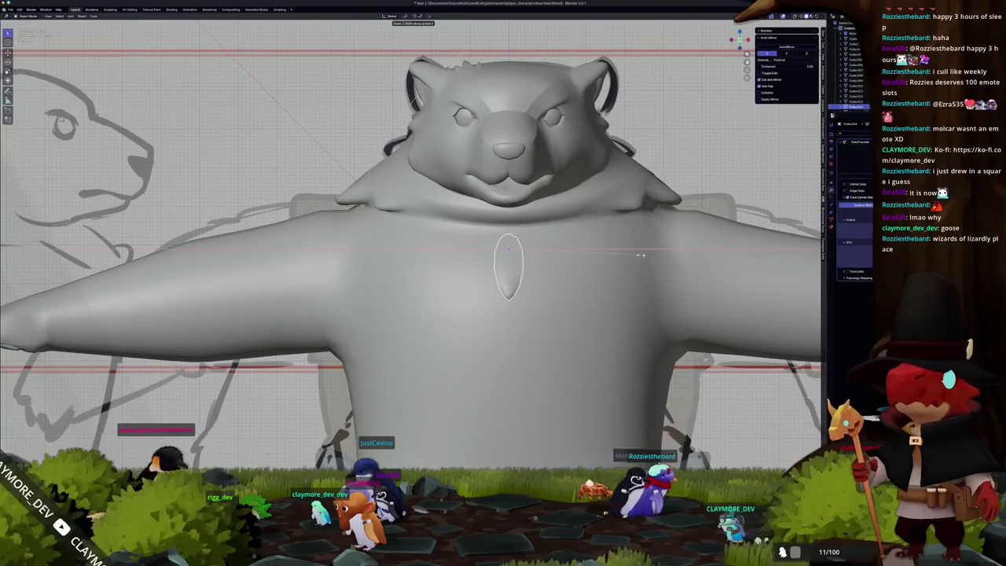
- Select the fur tuft by the bear's neck and return to a front view of the chest
middle_drag(678, 252, 629, 248)
middle_drag(426, 364, 609, 293)
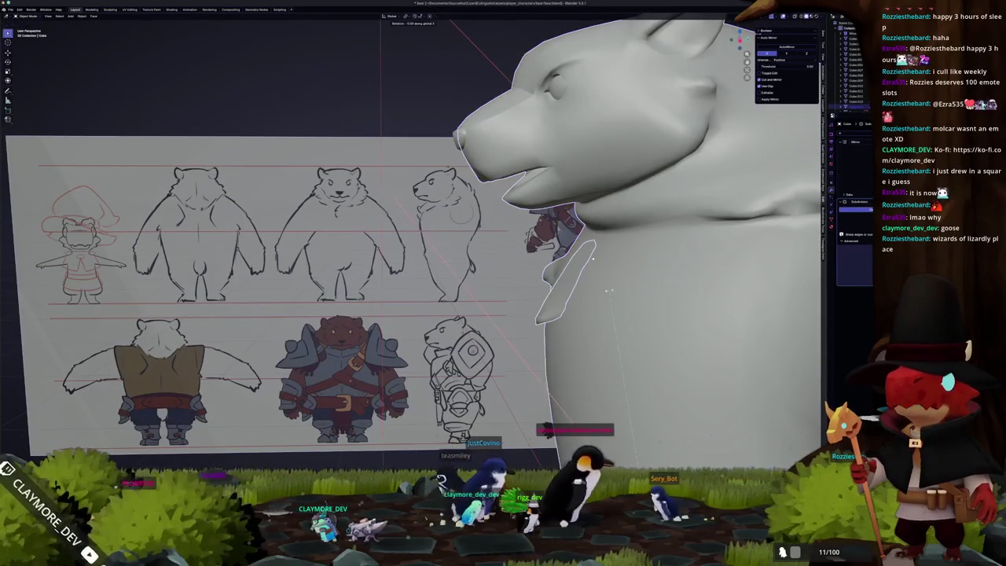
click(543, 308)
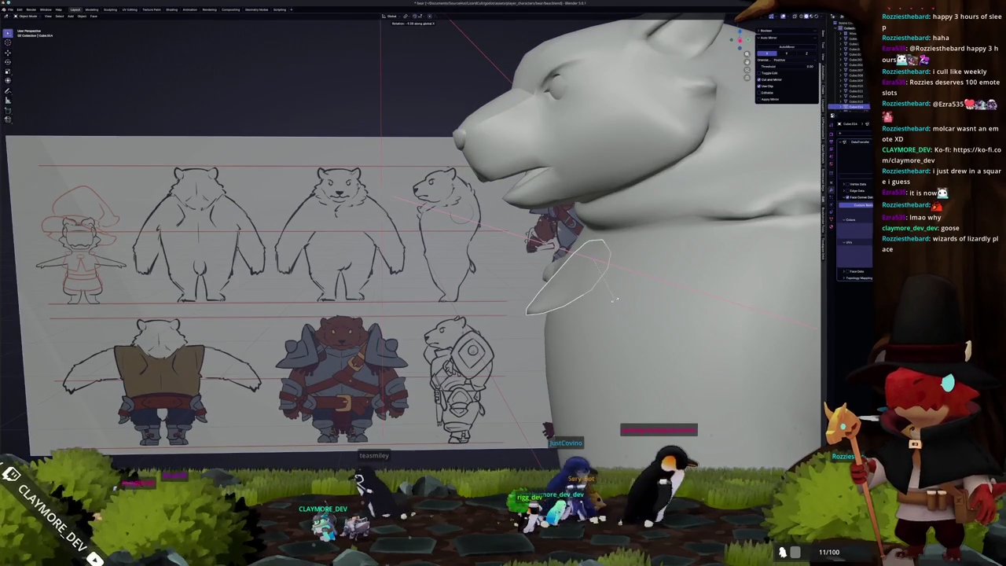
key(KP_1)
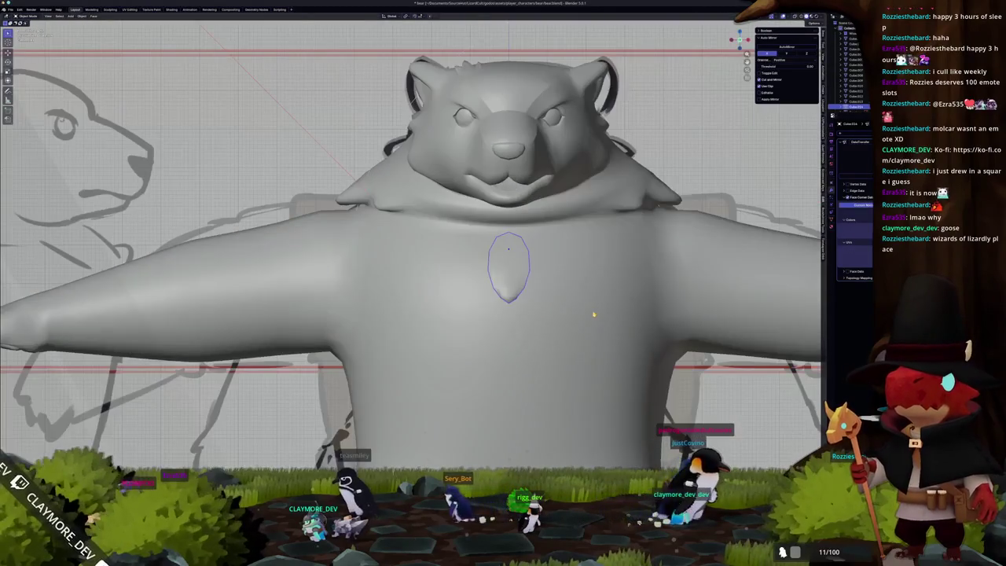
middle_drag(593, 314, 550, 318)
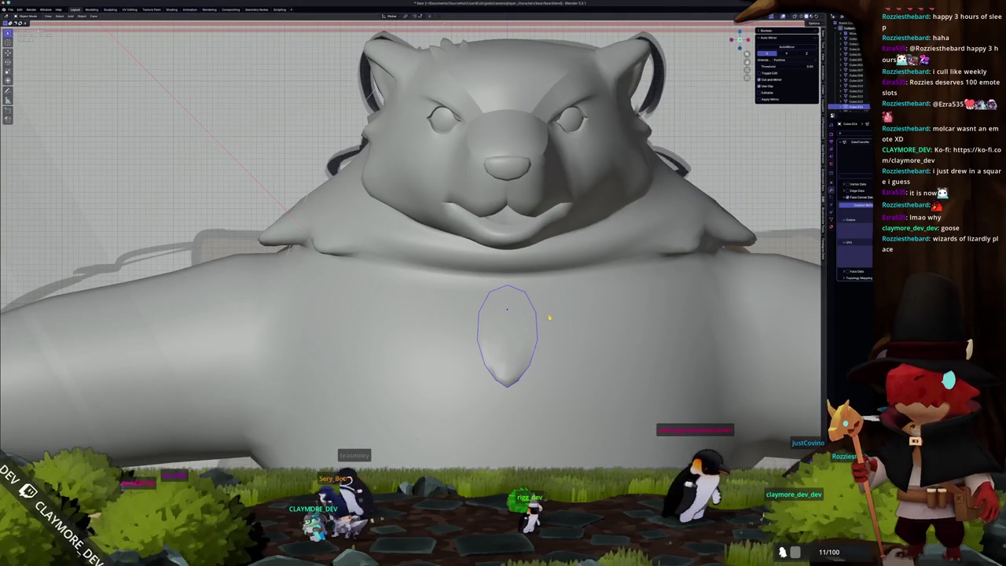
- Nudge the chest tuft slightly left and down into place below the ruff
key(g)
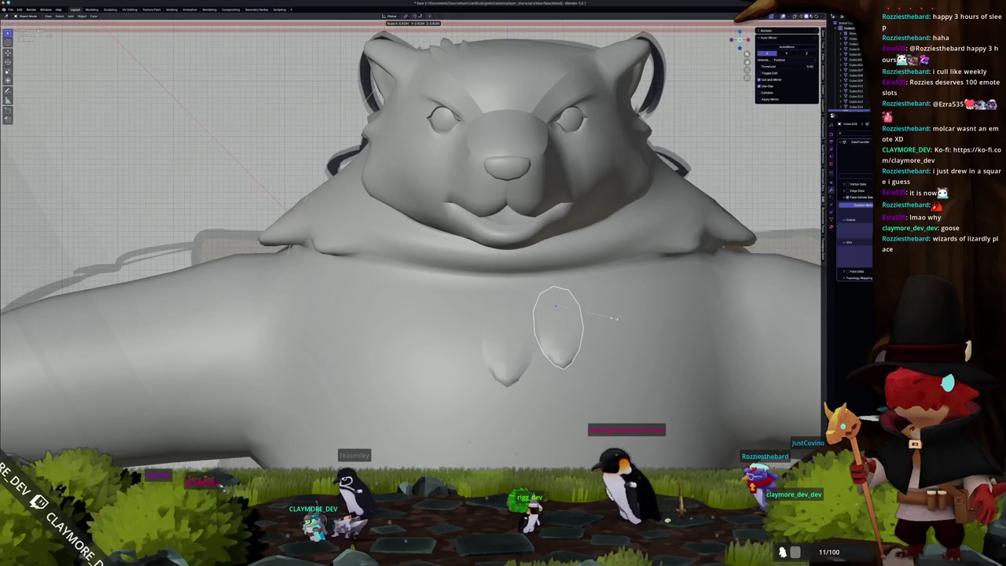
click(613, 321)
key(g)
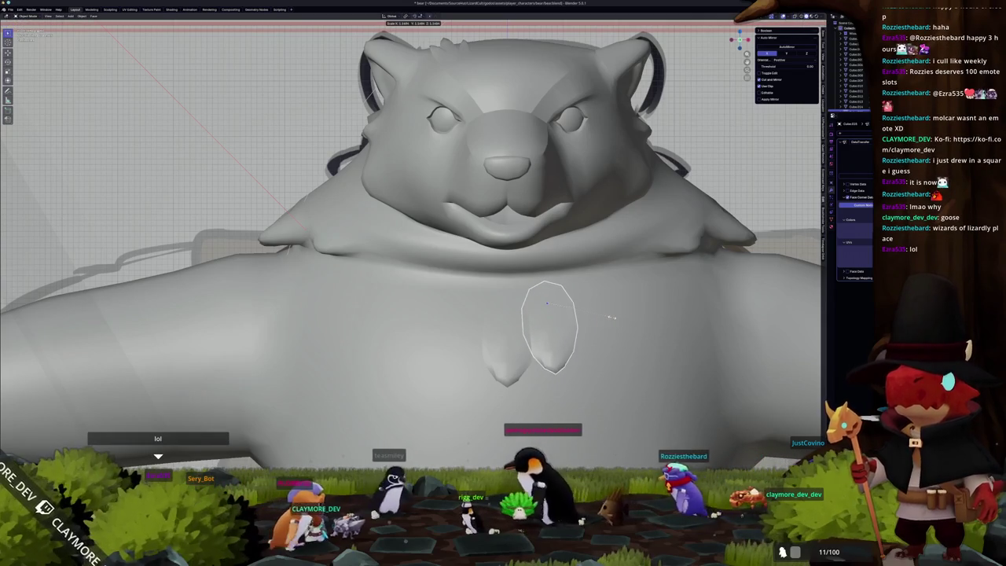
click(612, 320)
key(g)
click(612, 320)
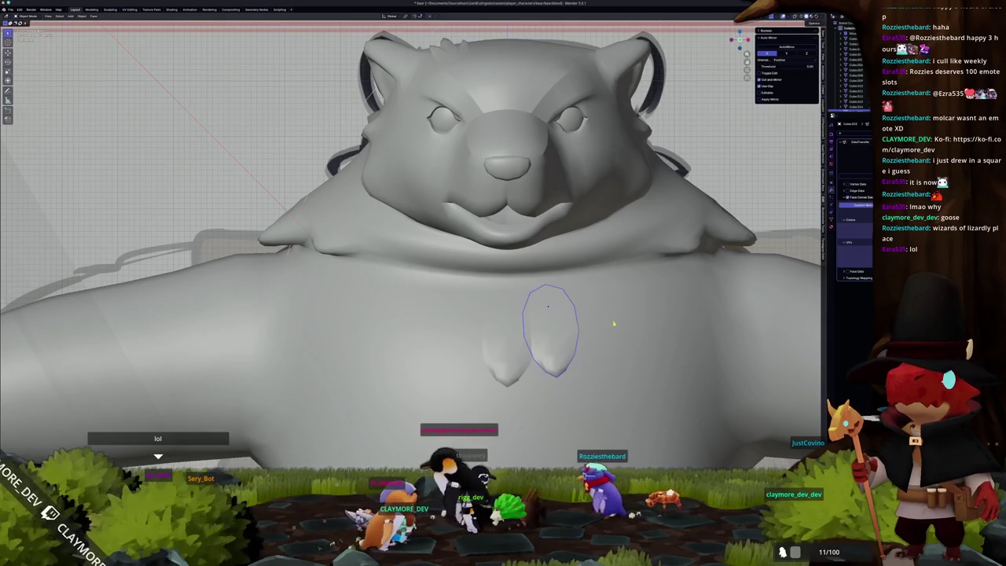
- Duplicate the chest tuft, placing a slightly smaller copy just right of and above the original
key(shift+d)
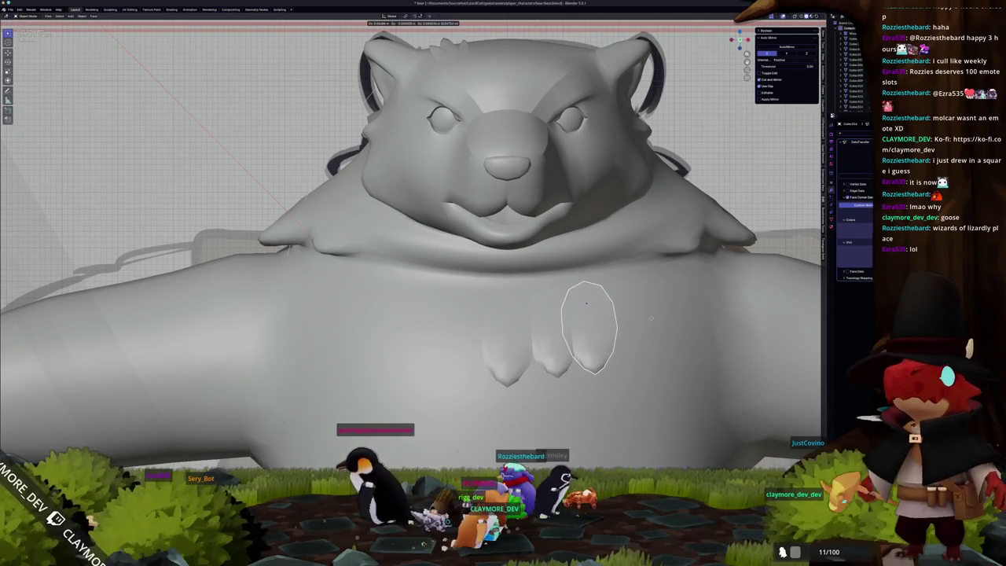
click(657, 317)
key(s)
click(644, 313)
key(g)
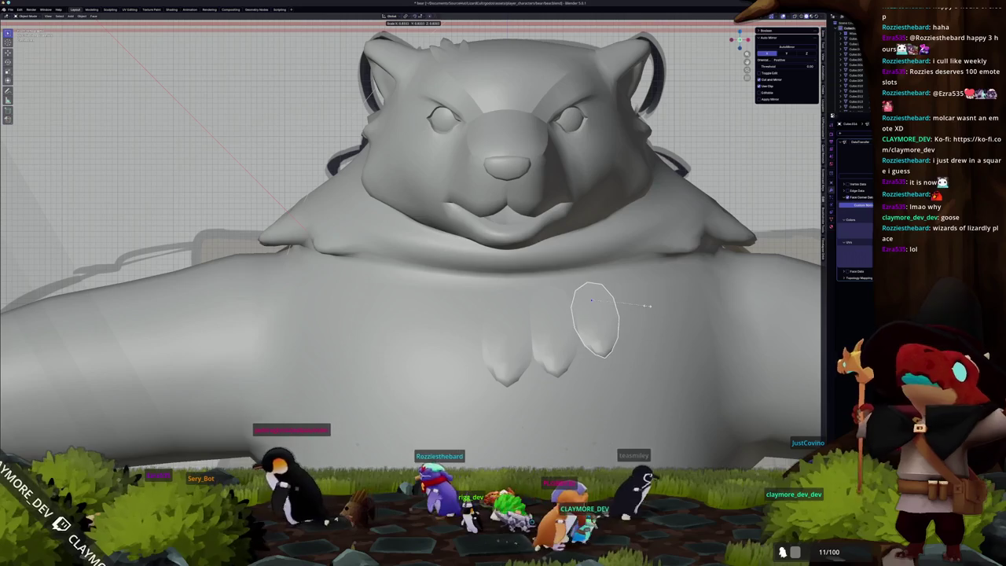
click(642, 309)
middle_drag(643, 308, 597, 314)
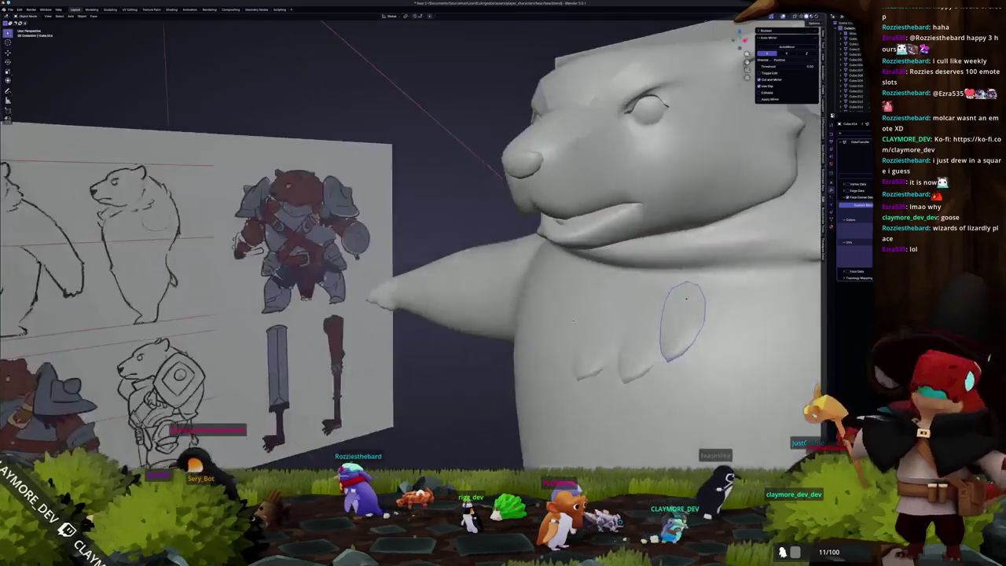
middle_drag(713, 338, 642, 311)
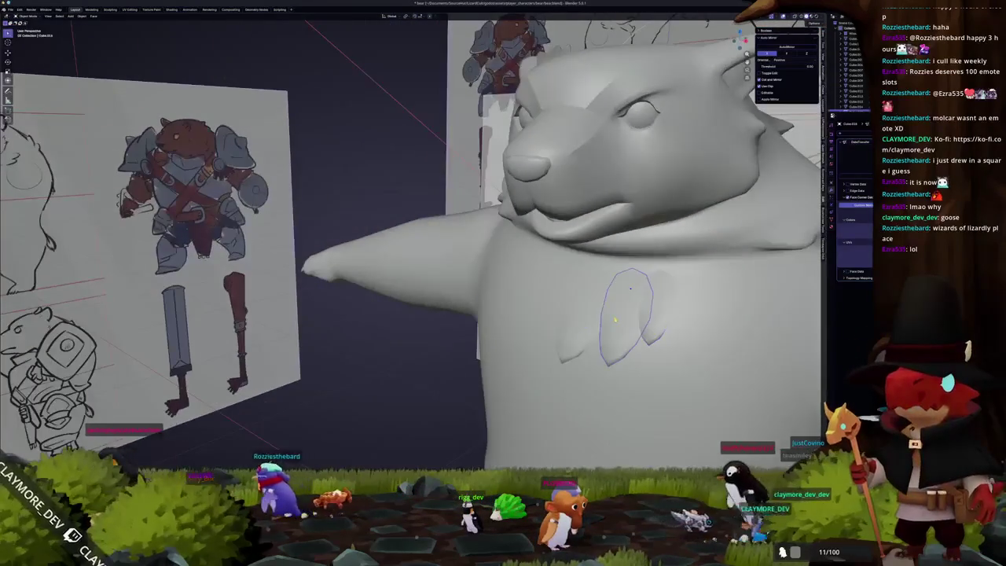
scroll(643, 309, up, 3)
key(g)
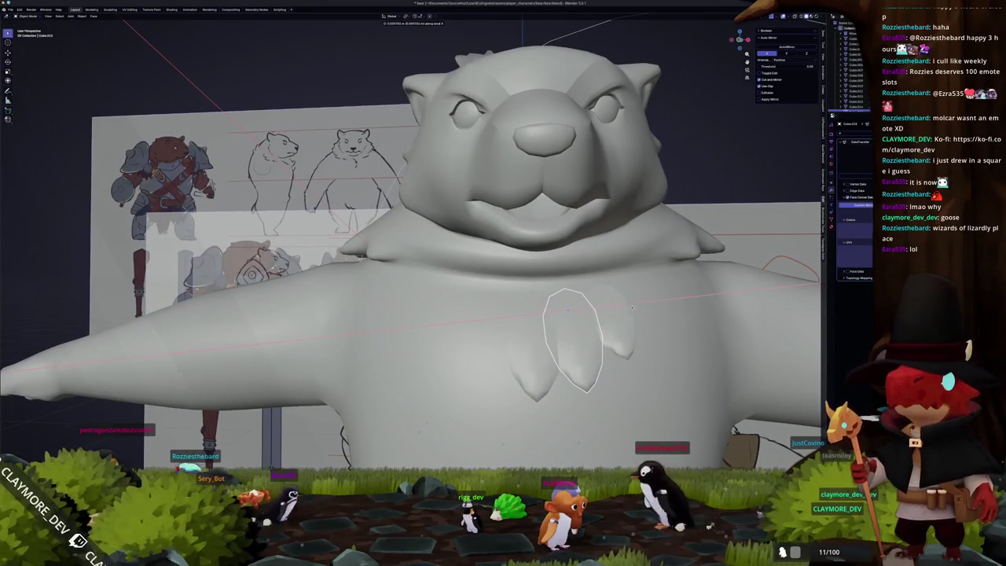
- Adjust the current chest tuft's size, rotation and position from a three-quarter view
mouse_move(620, 321)
middle_down()
mouse_move(609, 308)
mouse_move(583, 318)
mouse_move(549, 274)
mouse_move(570, 312)
mouse_move(500, 326)
mouse_move(560, 285)
middle_up()
key(s)
key(r)
key(g)
click(549, 273)
key(g)
click(558, 290)
- Move another tuft farther left across the chest to widen the cluster
key(g)
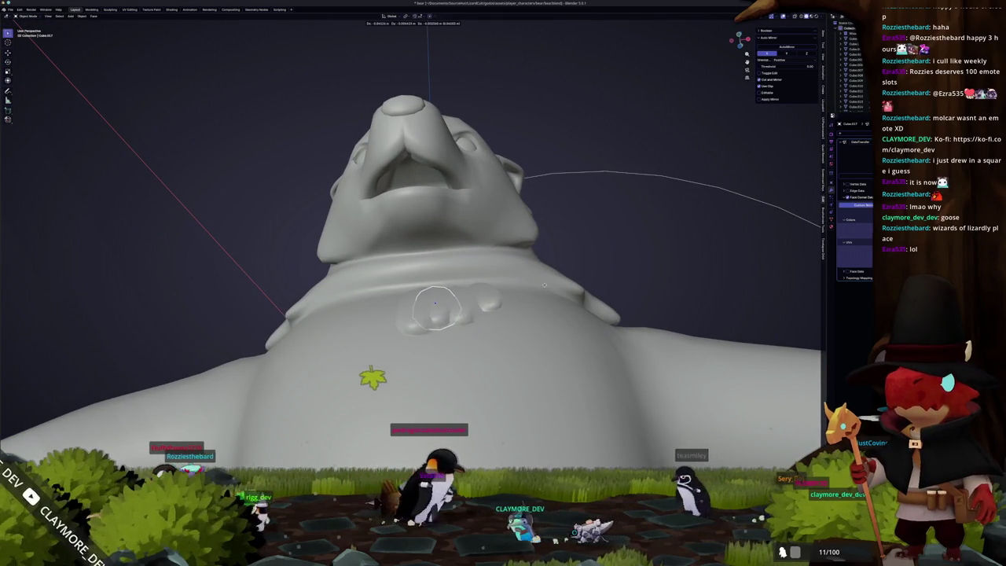
click(434, 304)
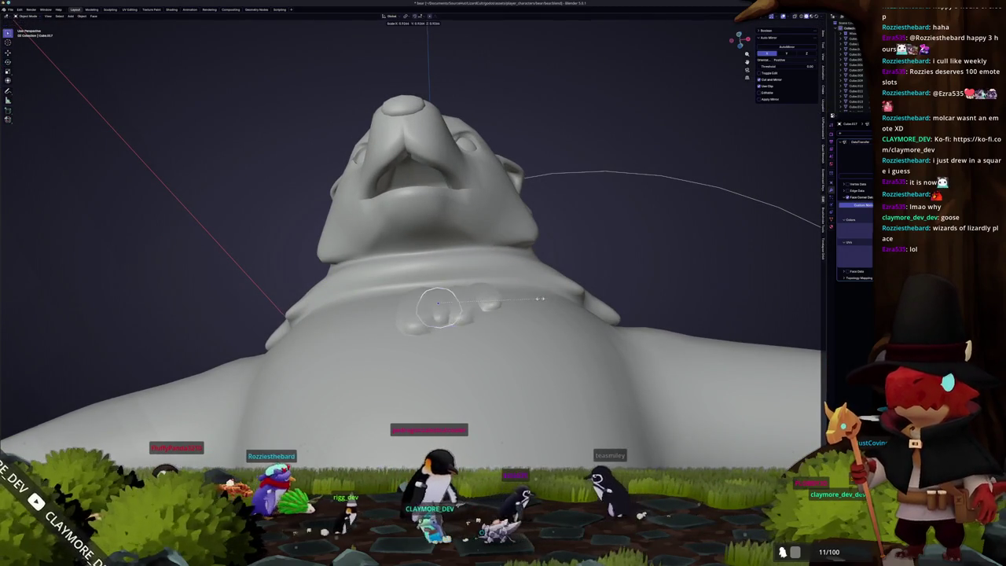
middle_drag(438, 302, 474, 269)
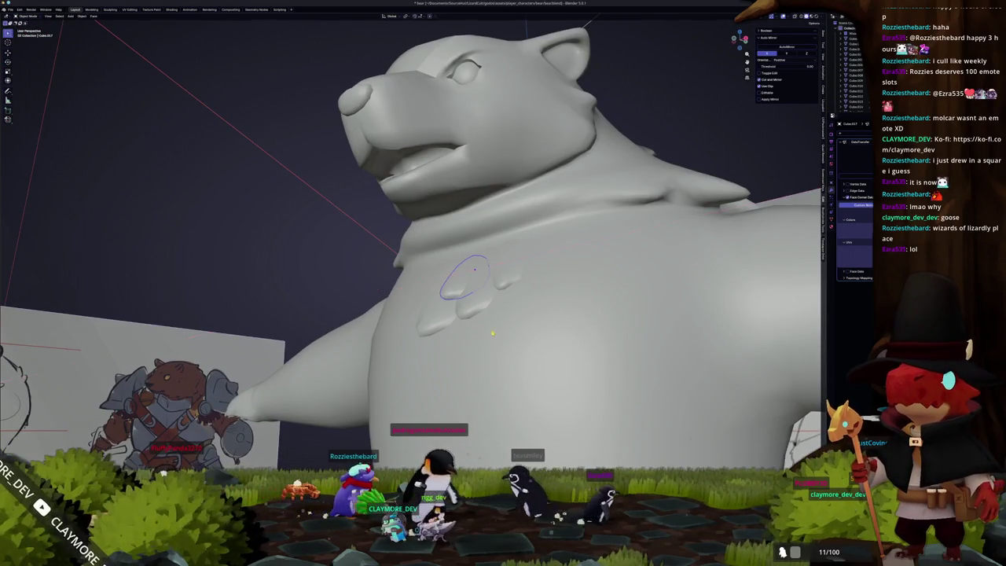
click(474, 269)
mouse_move(316, 247)
middle_down()
mouse_move(487, 275)
mouse_move(471, 267)
mouse_move(503, 259)
mouse_move(487, 243)
mouse_move(576, 253)
middle_up()
- Shift the selected chest tufts along the Y axis, check them from several angles, then deselect
click(495, 271)
key(g)
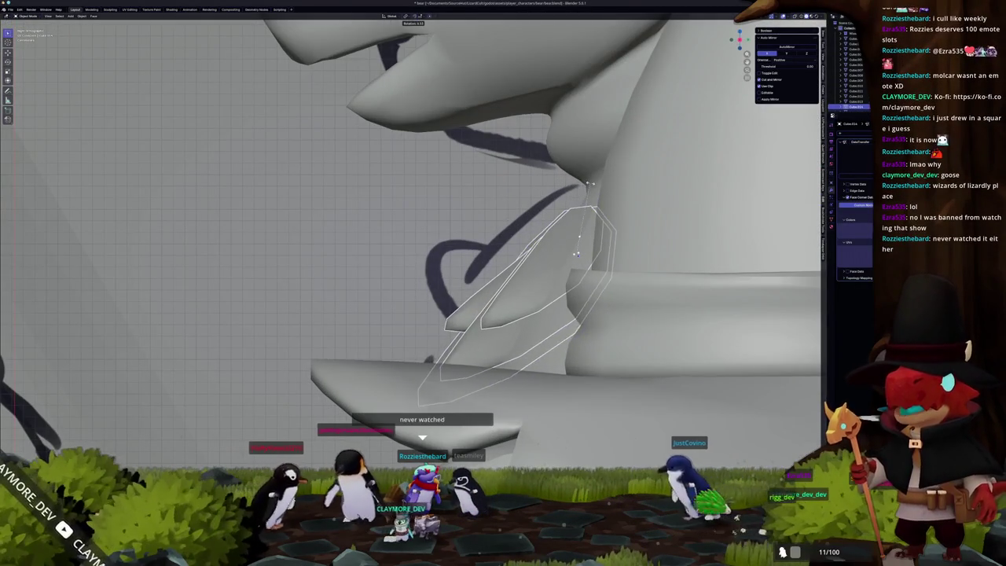
key(y)
click(587, 254)
middle_drag(587, 254, 518, 228)
scroll(550, 212, down, 3)
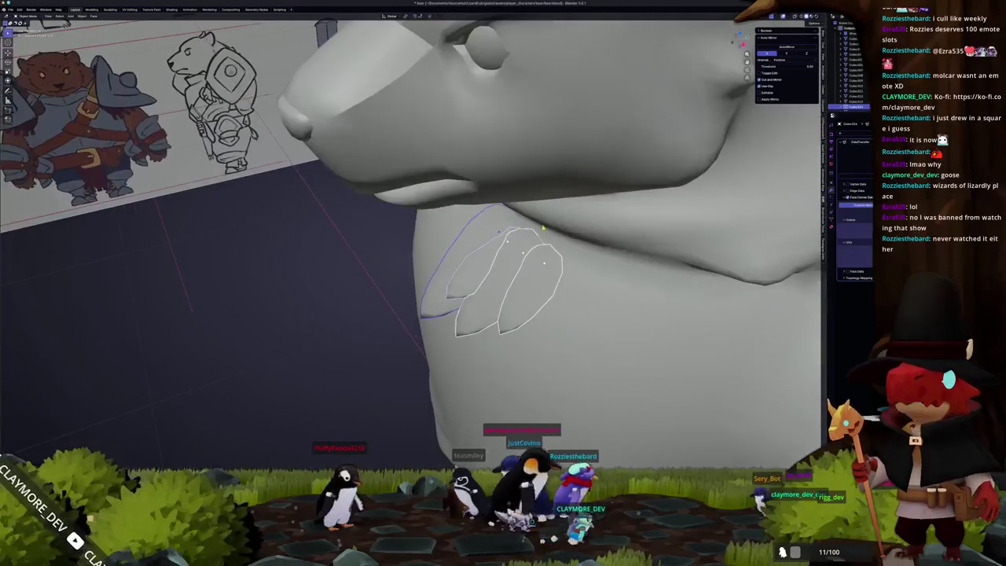
middle_drag(592, 253, 503, 260)
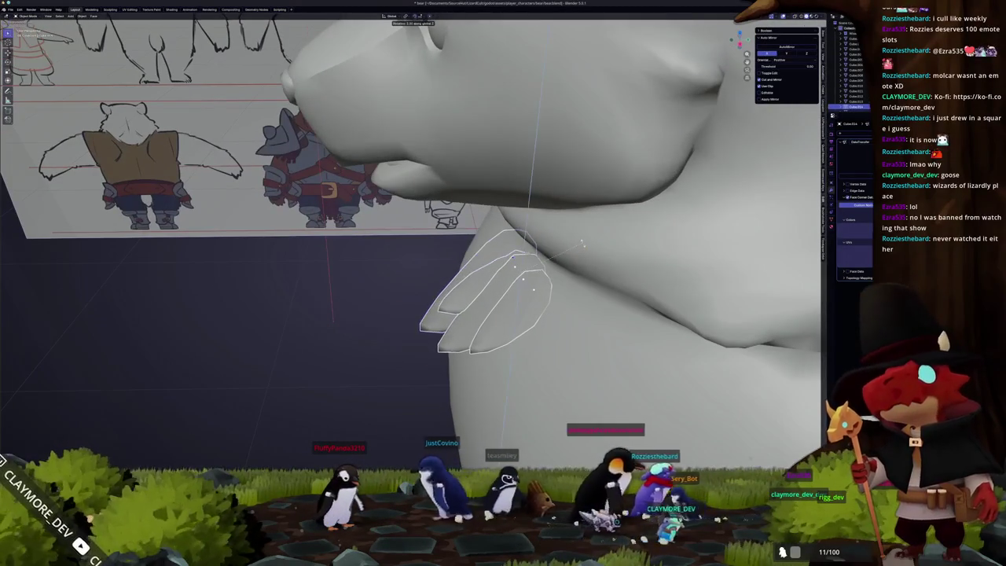
scroll(423, 274, up, 2)
mouse_move(423, 274)
middle_down()
mouse_move(375, 271)
mouse_move(443, 282)
middle_up()
click(375, 270)
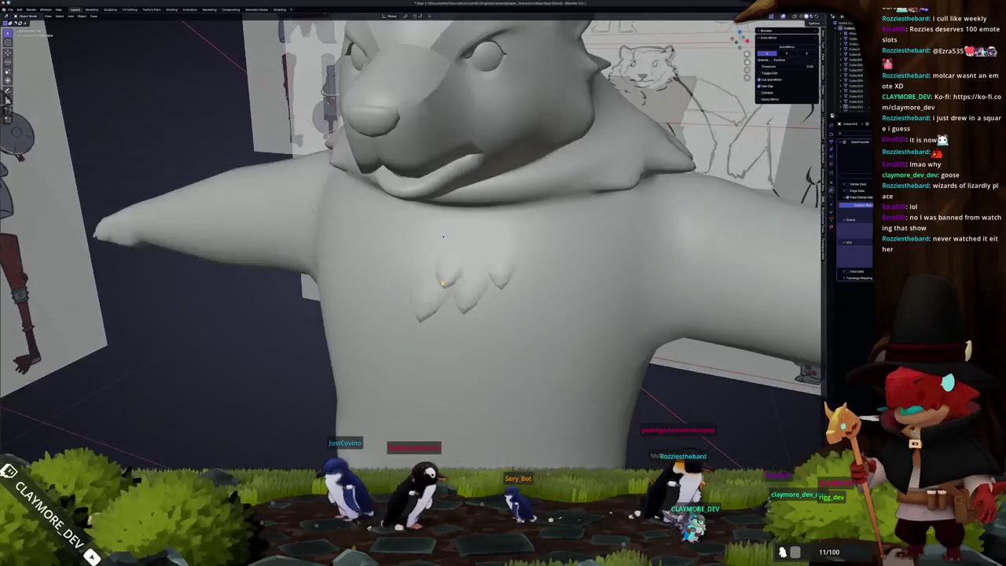
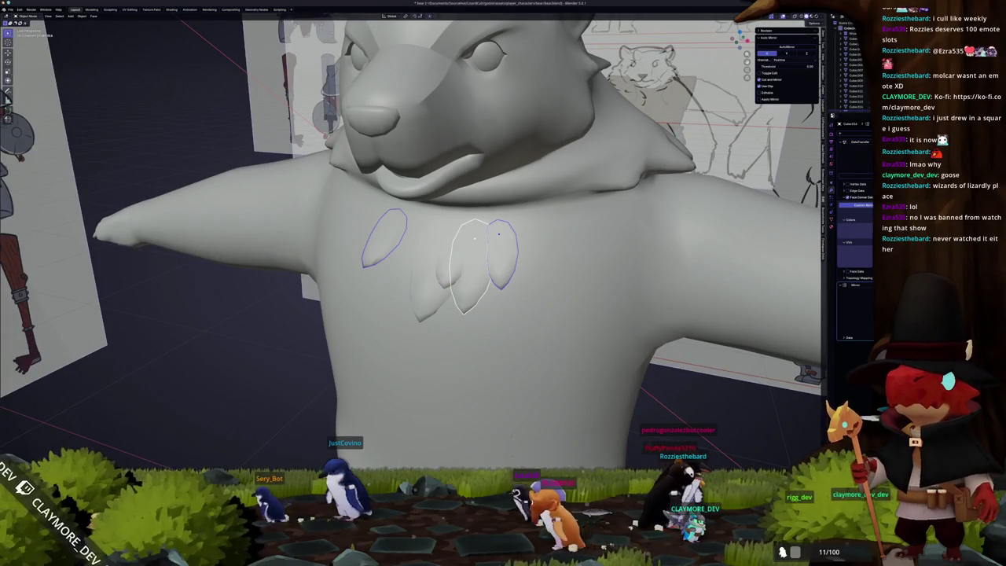
- Select the middle chest fur piece and frame it in the right orthographic view
key(alt+a)
middle_drag(751, 417, 424, 311)
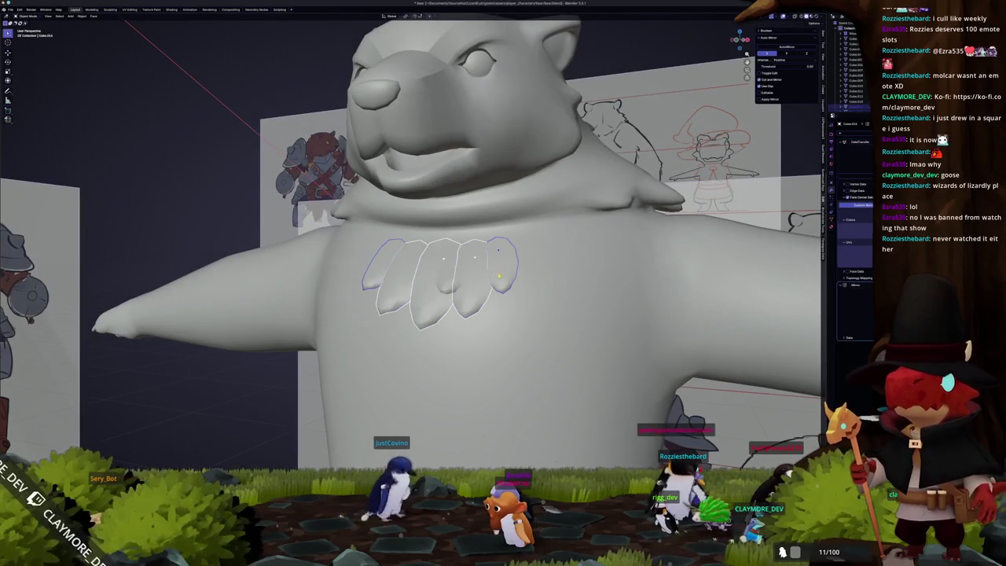
click(448, 279)
key(KP_3)
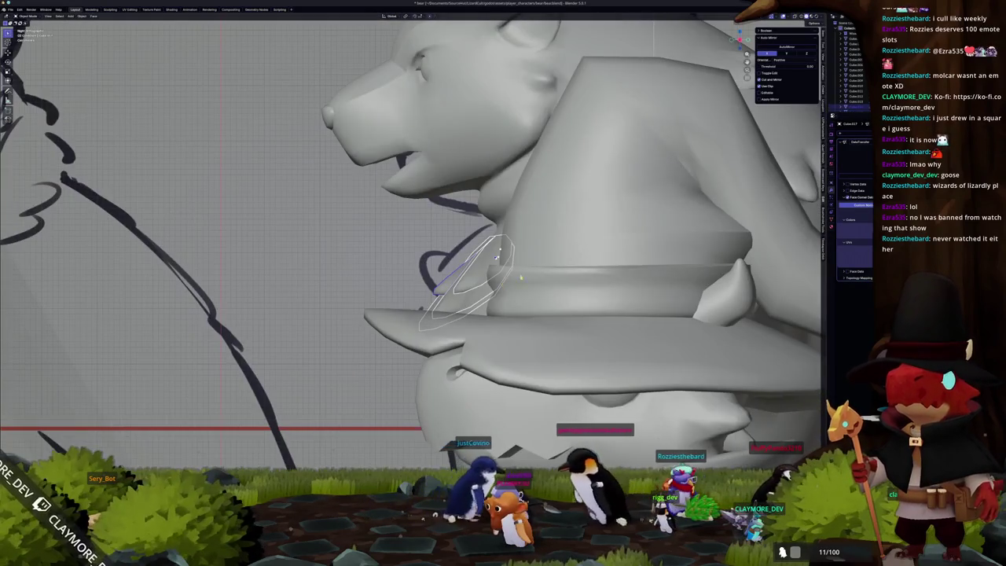
key(KP_Decimal)
- Duplicate the fur cutter and slide the copy along Y beside the others
key(g)
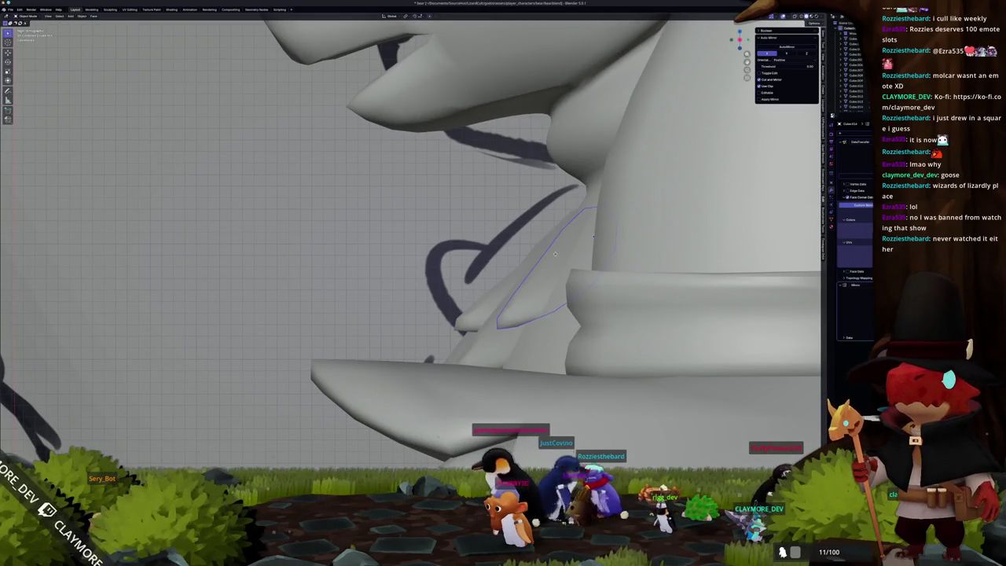
key(shift+d)
key(y)
click(564, 258)
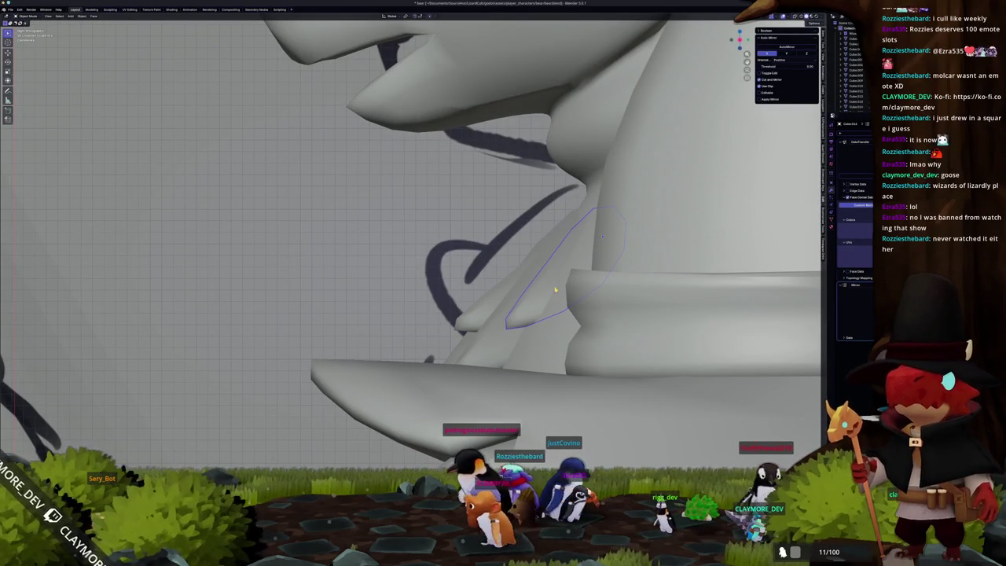
key(alt+z)
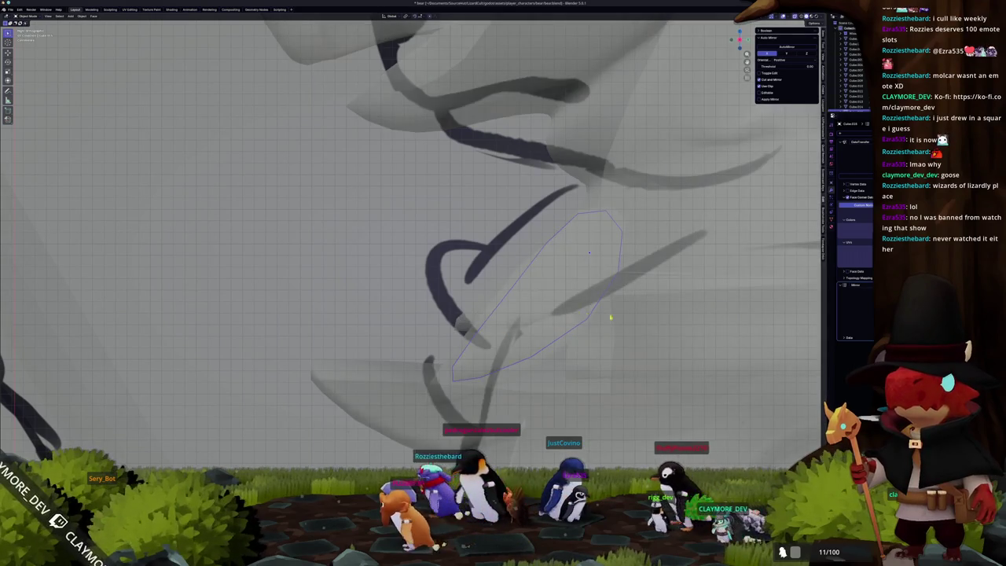
key(alt+z)
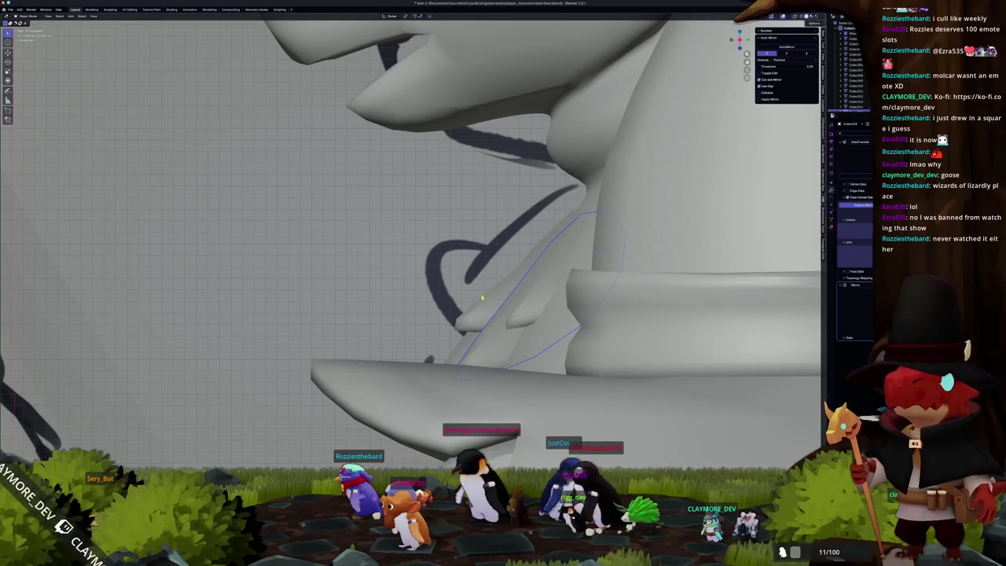
key(alt+z)
key(alt+z)
- Nudge the copied cutter along Y three more times to settle its position
key(g)
key(y)
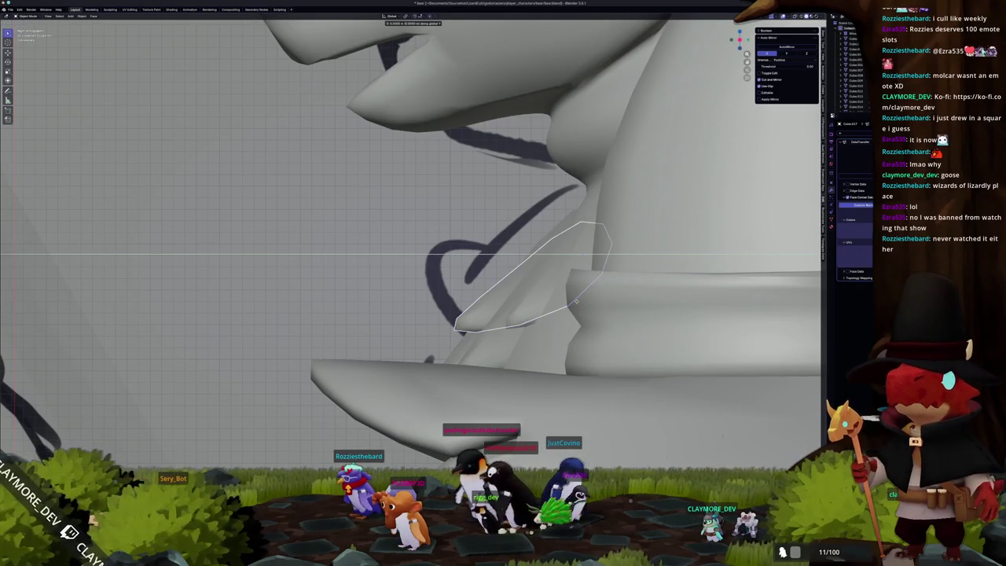
click(577, 301)
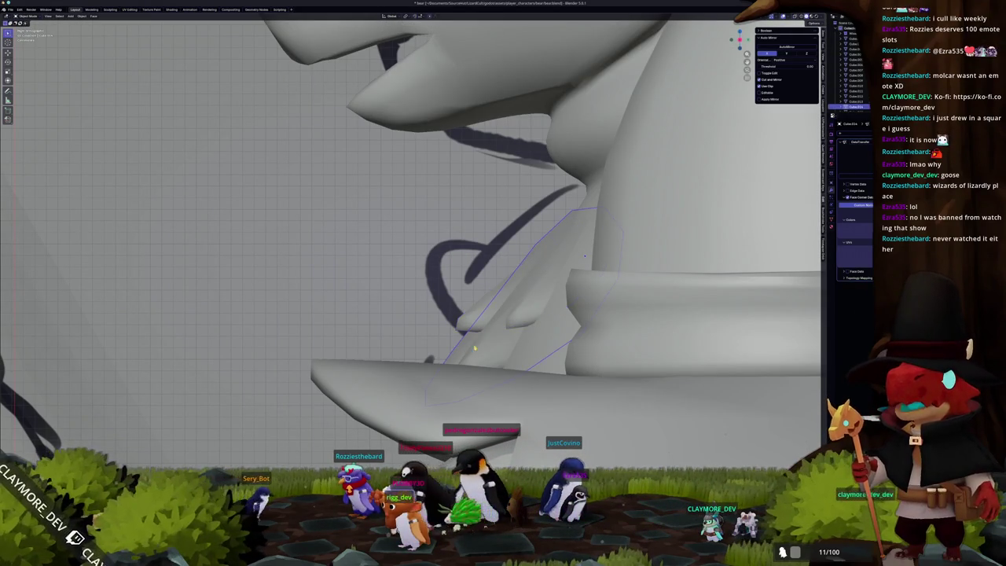
key(g)
key(y)
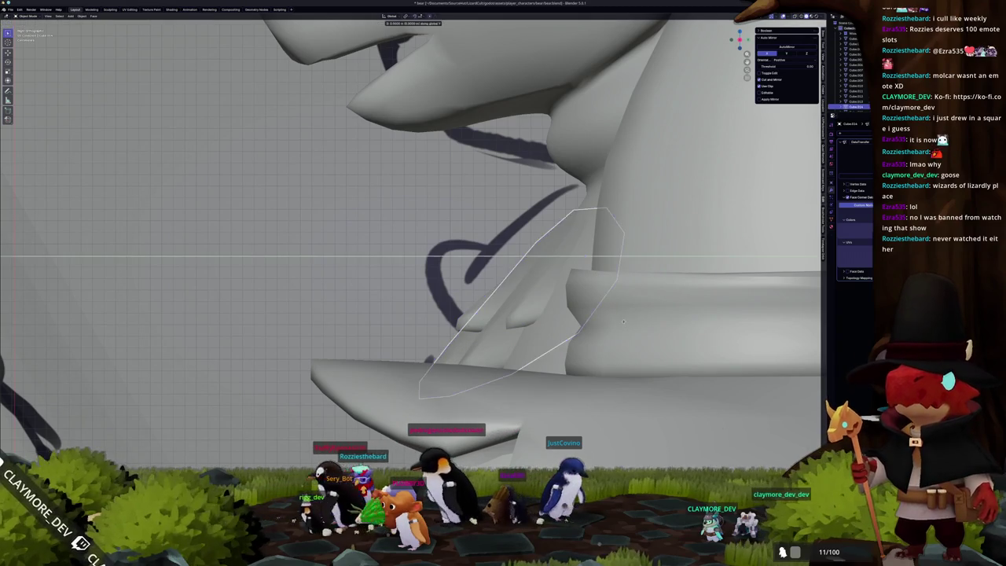
click(634, 319)
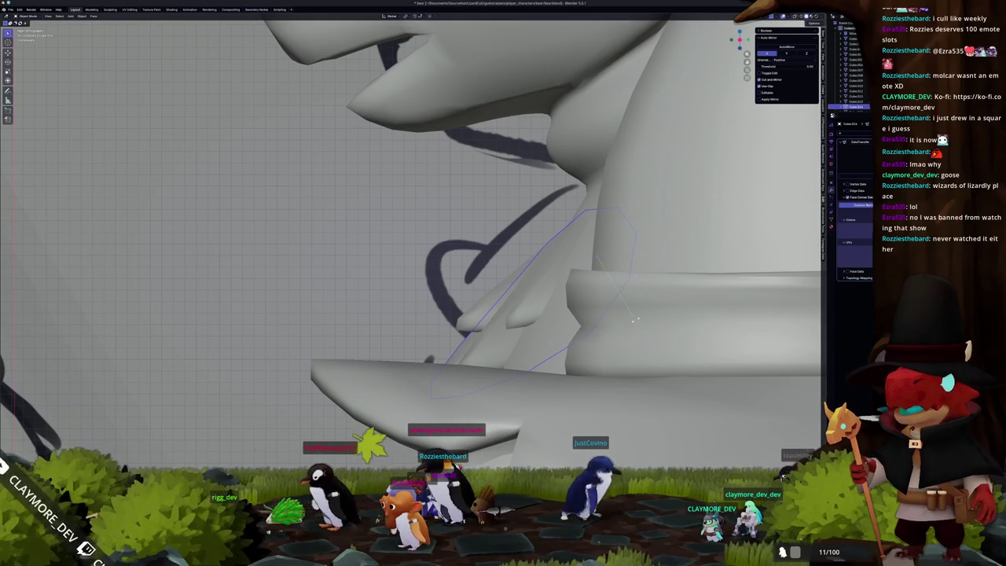
key(g)
key(y)
click(638, 324)
- Orbit and zoom around the bear to check the new chest fur tuft
middle_drag(637, 324, 609, 329)
scroll(566, 338, down, 5)
scroll(558, 340, down, 4)
scroll(544, 344, down, 2)
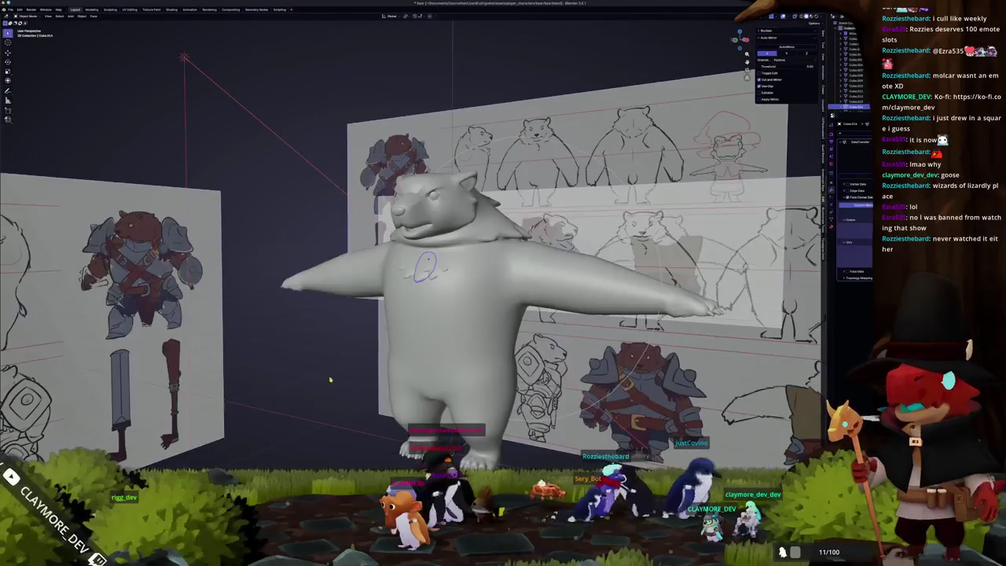
middle_drag(330, 380, 369, 376)
scroll(417, 355, up, 5)
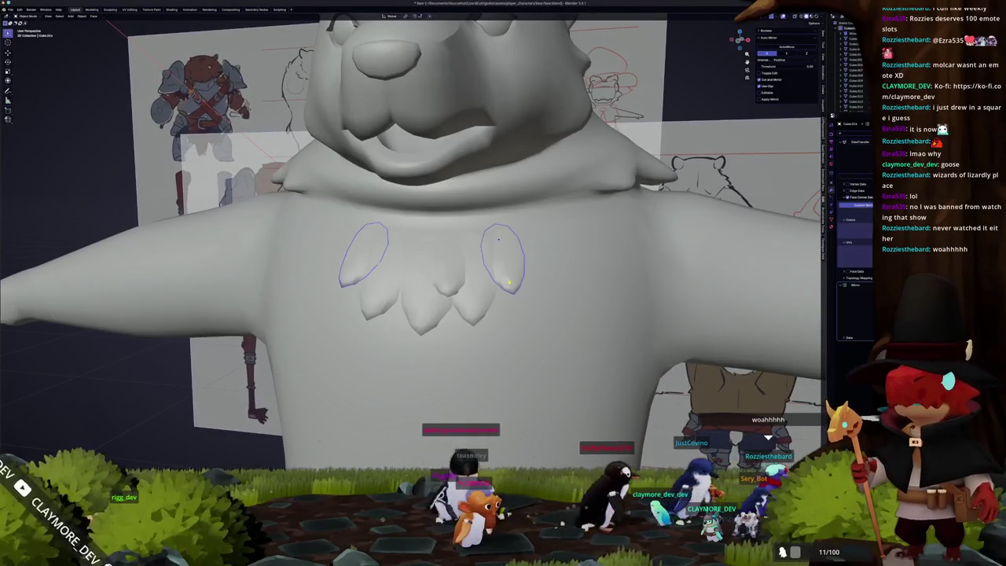
middle_drag(509, 282, 565, 314)
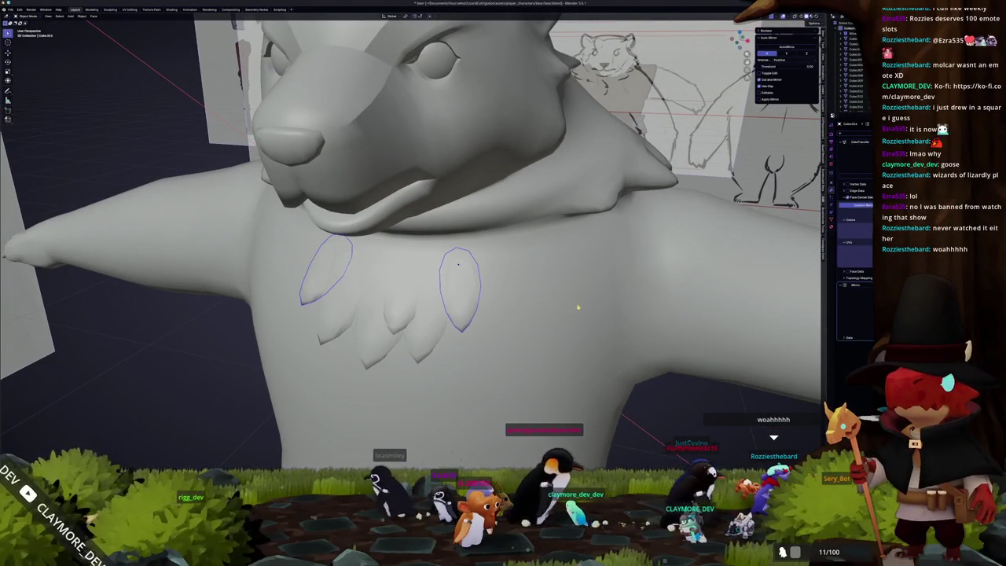
middle_drag(599, 283, 594, 247)
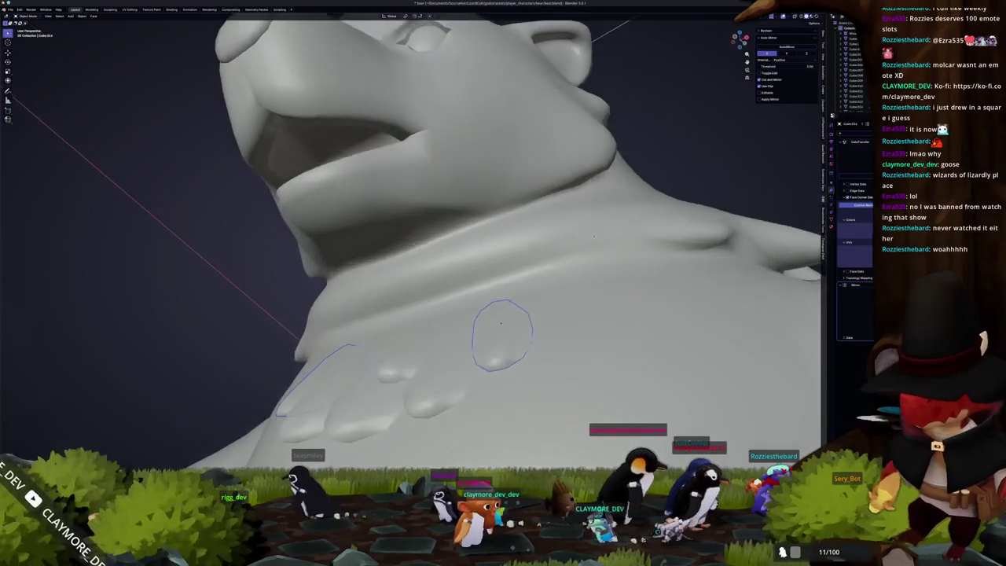
middle_drag(595, 247, 564, 300)
- Select the bear body and set its subdivision to level 1 with Ctrl+1
key(Tab)
key(Tab)
click(568, 318)
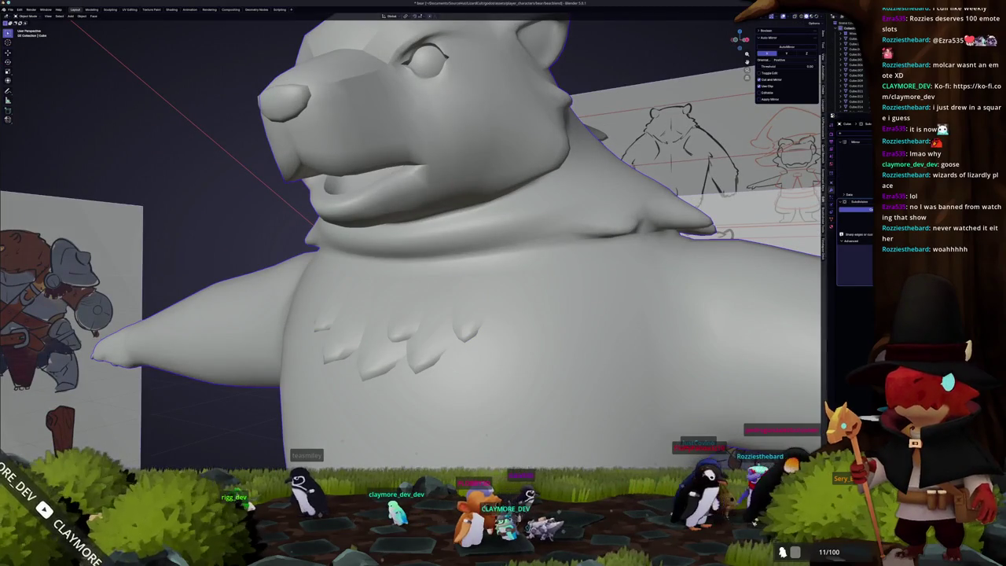
scroll(865, 167, down, 3)
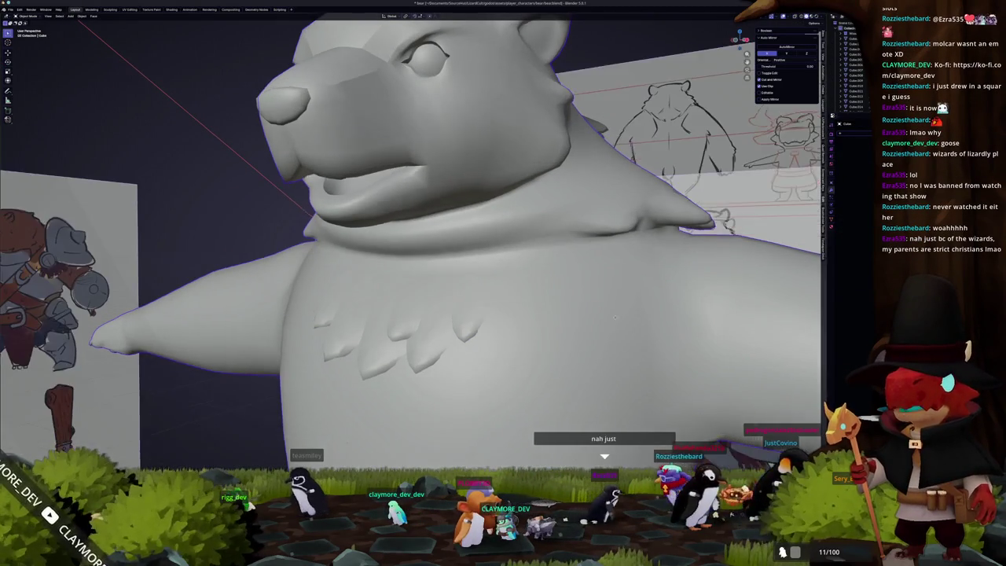
middle_drag(597, 307, 616, 322)
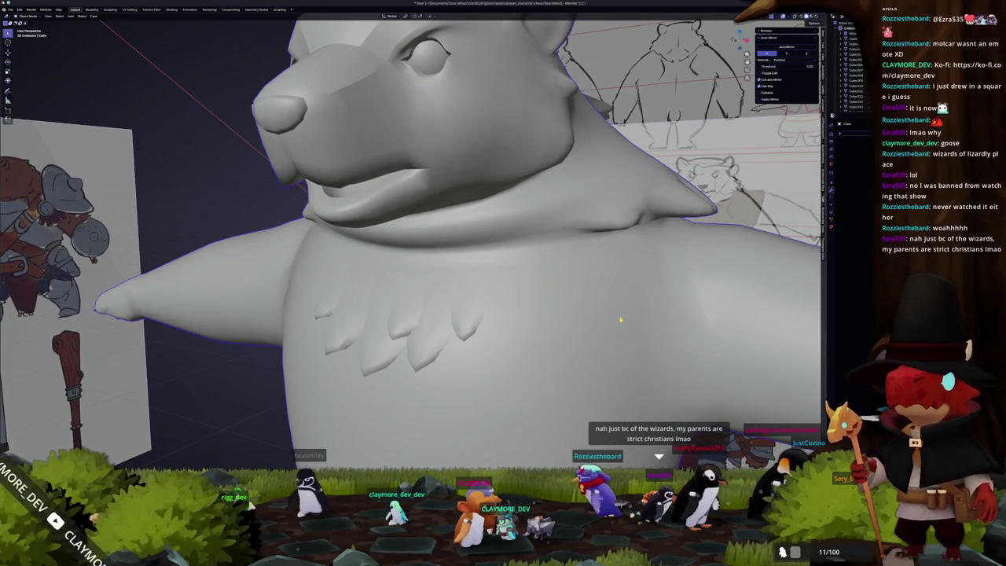
key(ctrl+1)
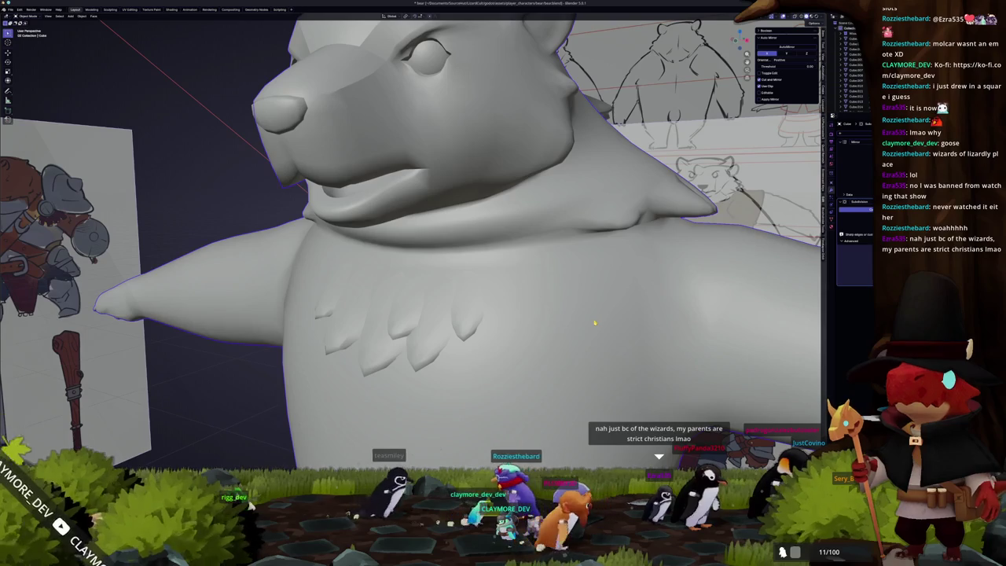
- Select both outer chest feather pieces and frame them in the view
click(467, 307)
key(Tab)
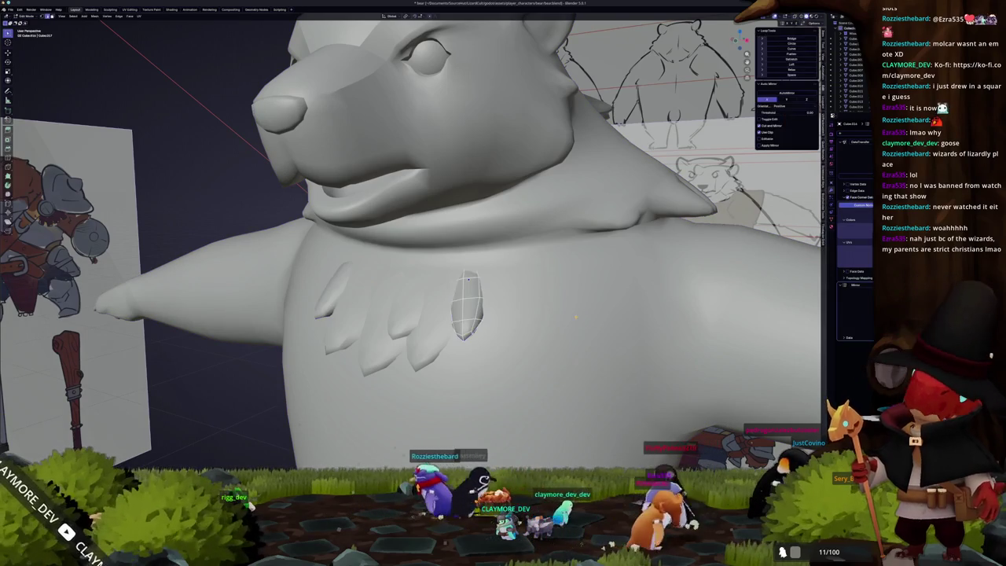
key(Tab)
shift+click(334, 291)
key(KP_Decimal)
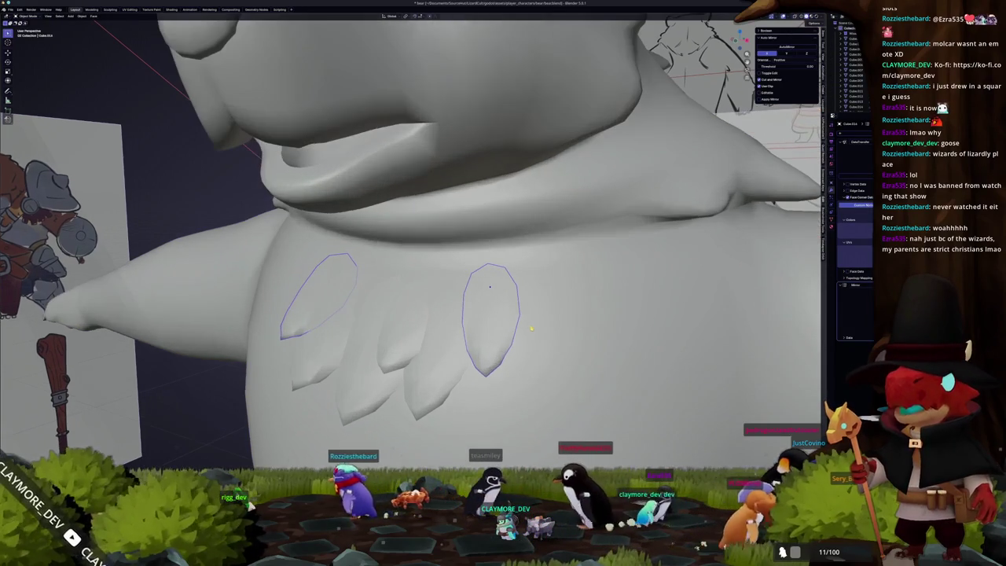
scroll(526, 335, down, 2)
mouse_move(526, 336)
middle_down()
mouse_move(488, 359)
mouse_move(421, 341)
middle_up()
scroll(488, 359, down, 2)
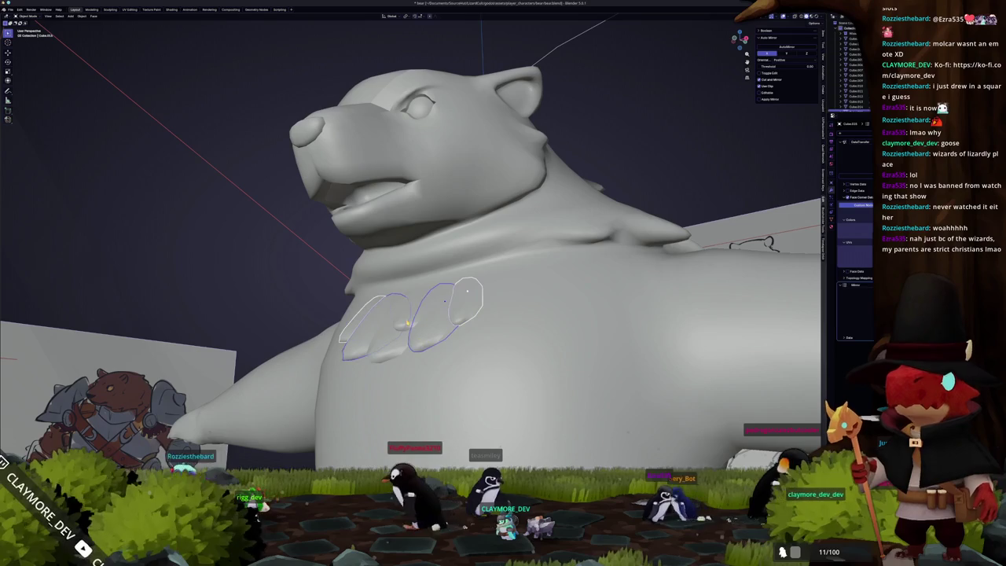
- In X-ray right ortho view, pull both feathers' tips upward and back
key(KP_3)
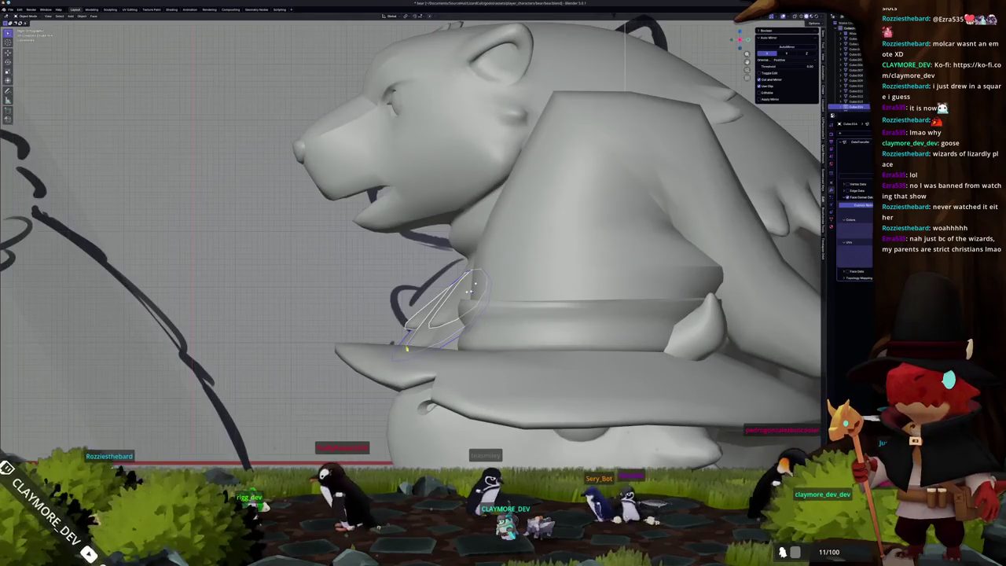
key(alt+z)
scroll(406, 350, up, 4)
key(g)
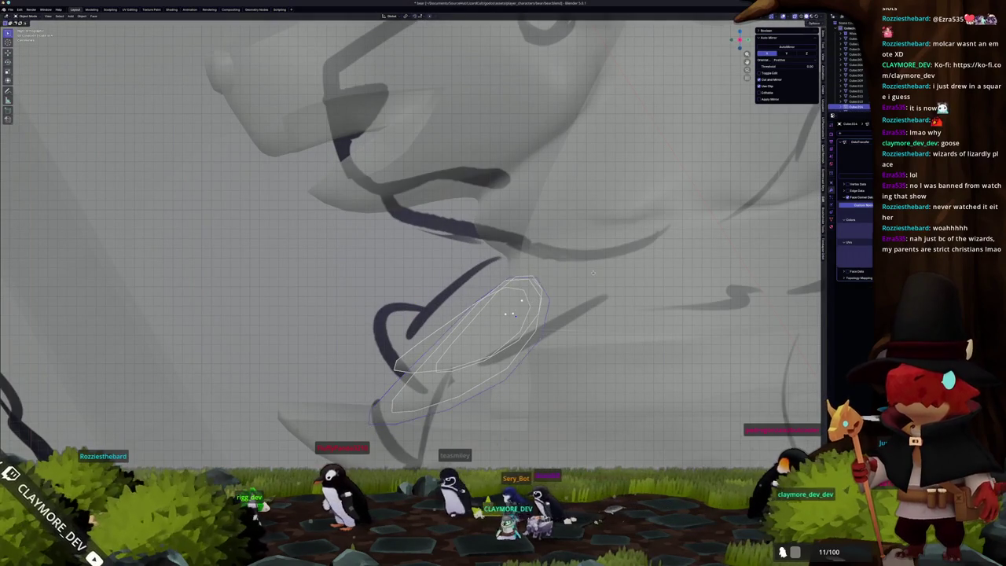
key(alt+z)
middle_drag(602, 276, 514, 312)
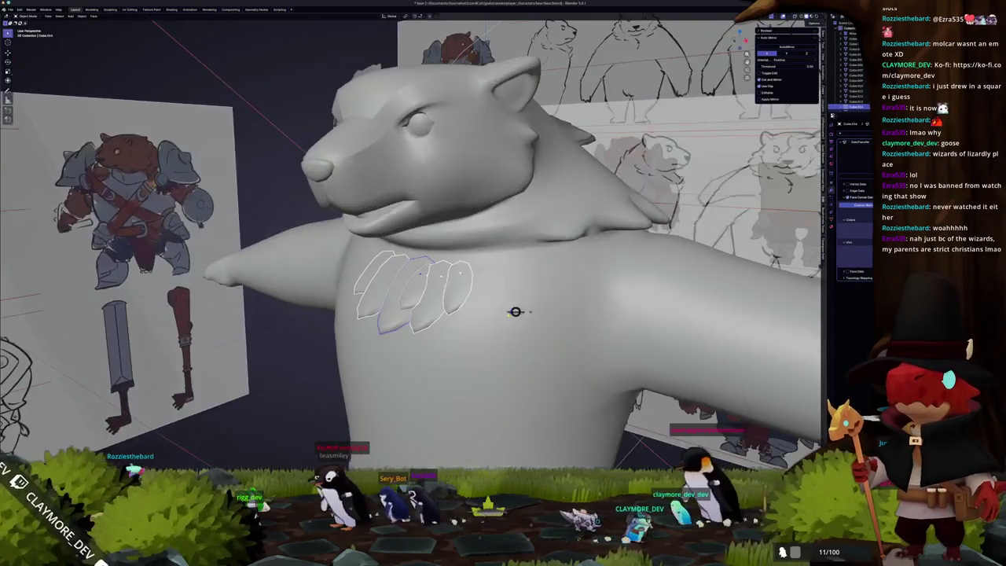
scroll(515, 312, down, 5)
mouse_move(330, 350)
middle_down()
mouse_move(420, 320)
mouse_move(456, 294)
middle_up()
scroll(421, 320, up, 4)
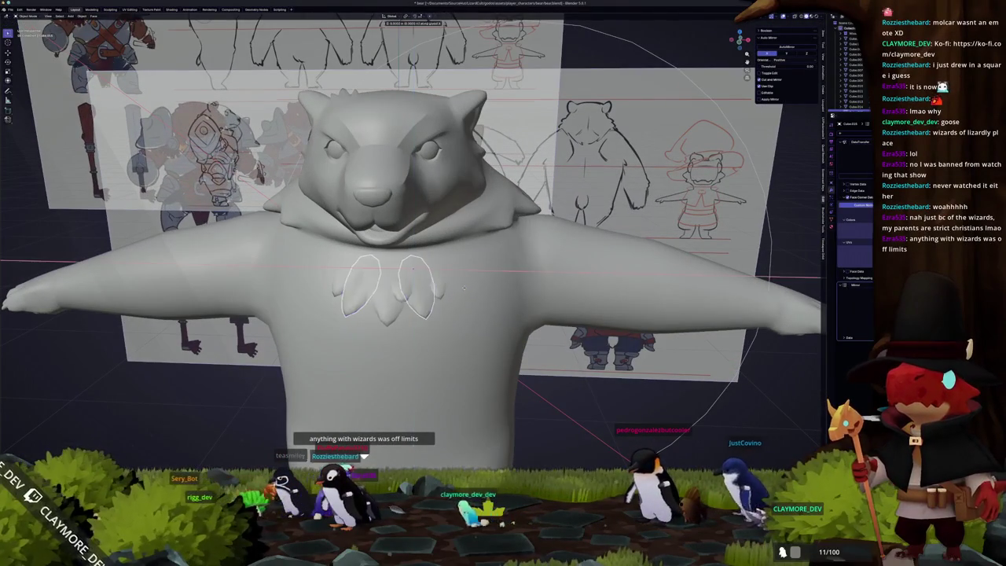
- Finish placing the chest piece, constrained along the X axis
click(451, 290)
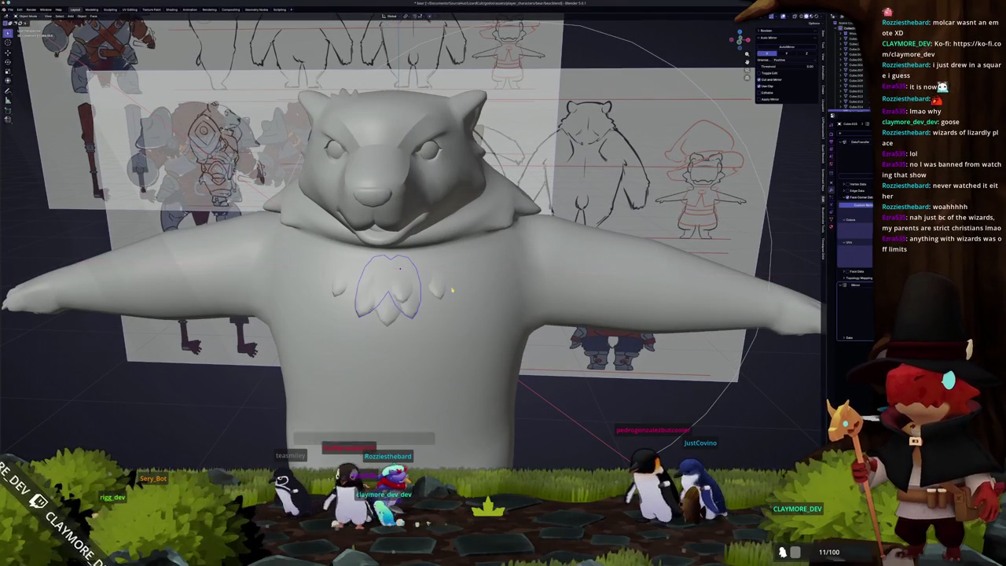
scroll(436, 292, up, 2)
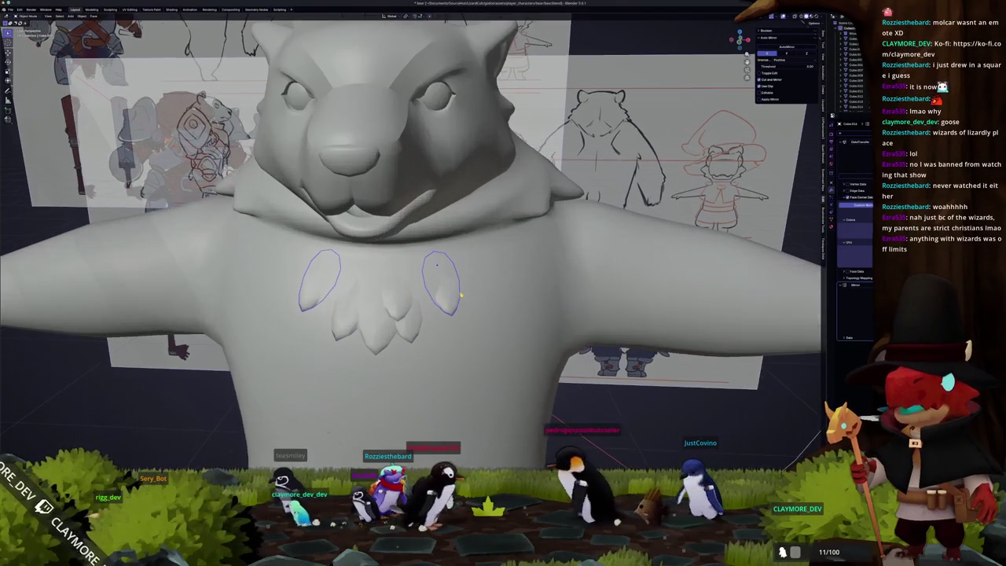
key(x)
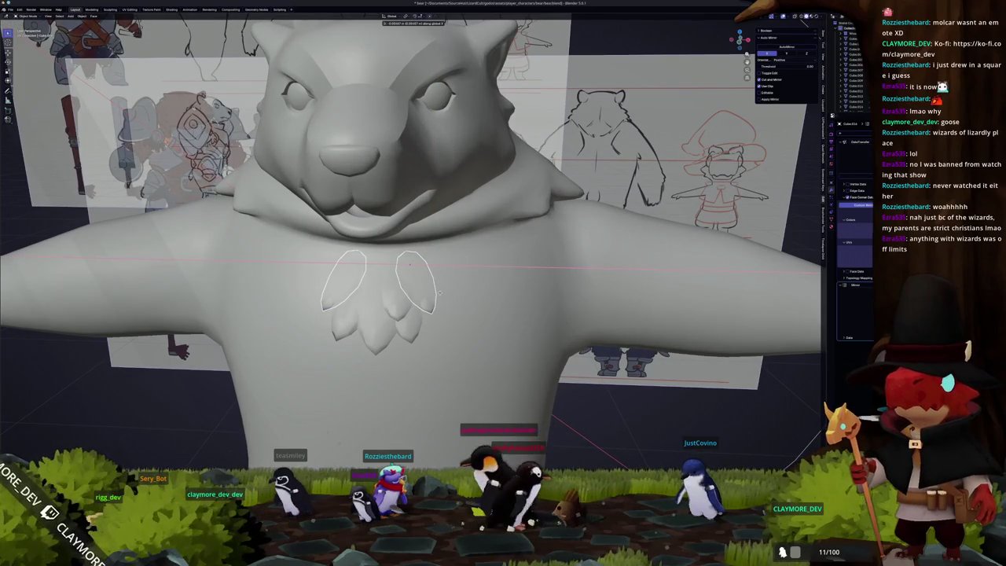
click(439, 292)
middle_drag(439, 292, 472, 260)
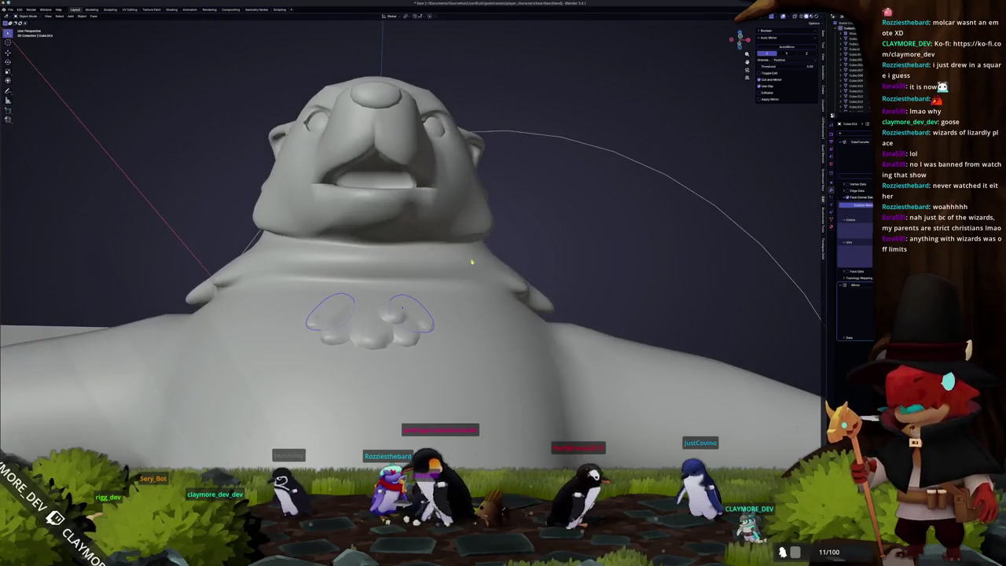
- Stand the chest ellipses upright with a 90° rotation, then refine their tilt on X
key(r)
key(y)
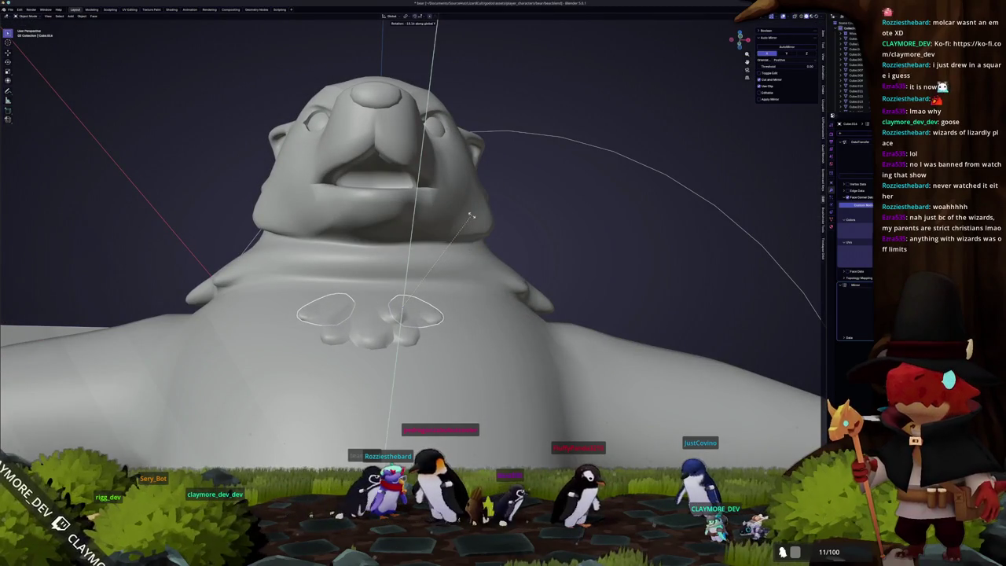
text(90)
key(Return)
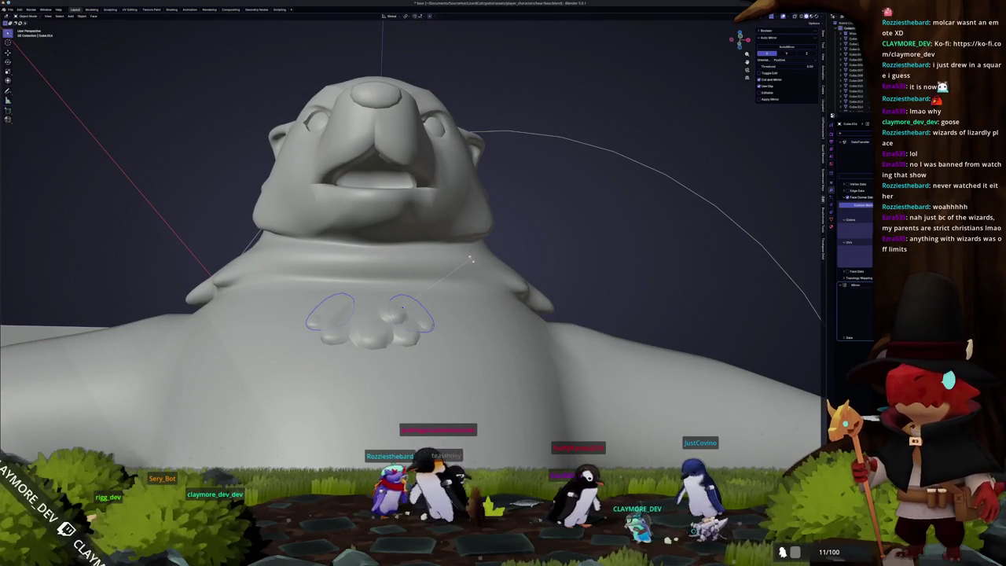
key(r)
key(x)
click(467, 246)
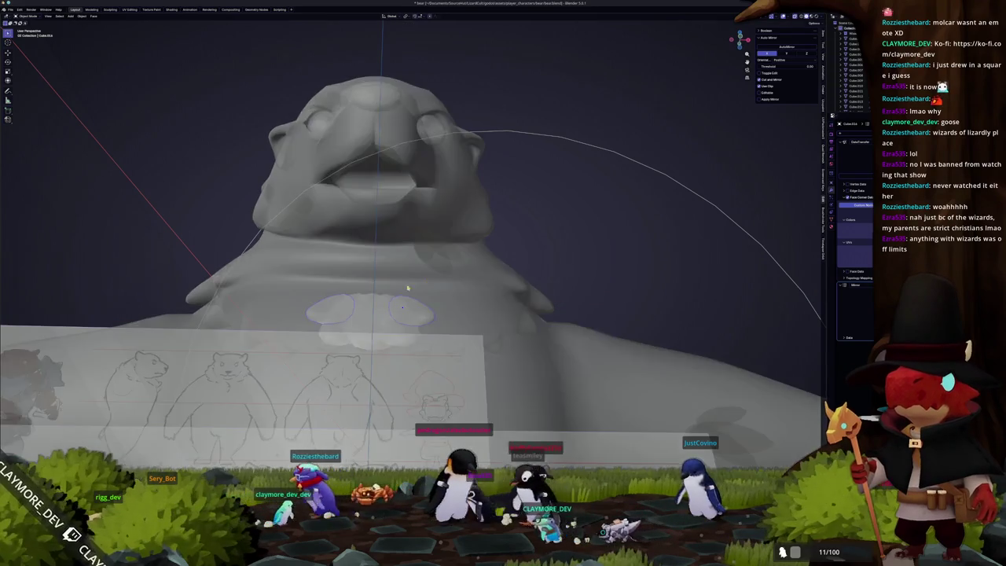
middle_drag(467, 246, 368, 318)
scroll(491, 312, up, 2)
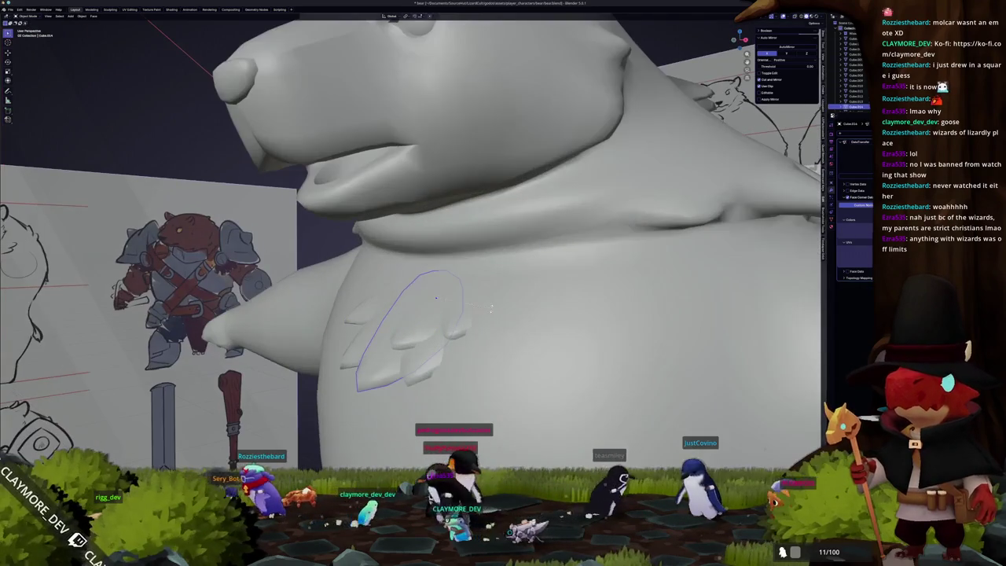
- Tilt the chest piece twice more around the X axis
key(r)
key(x)
click(489, 313)
mouse_move(488, 313)
middle_down()
mouse_move(492, 289)
mouse_move(500, 306)
mouse_move(478, 317)
middle_up()
key(r)
key(x)
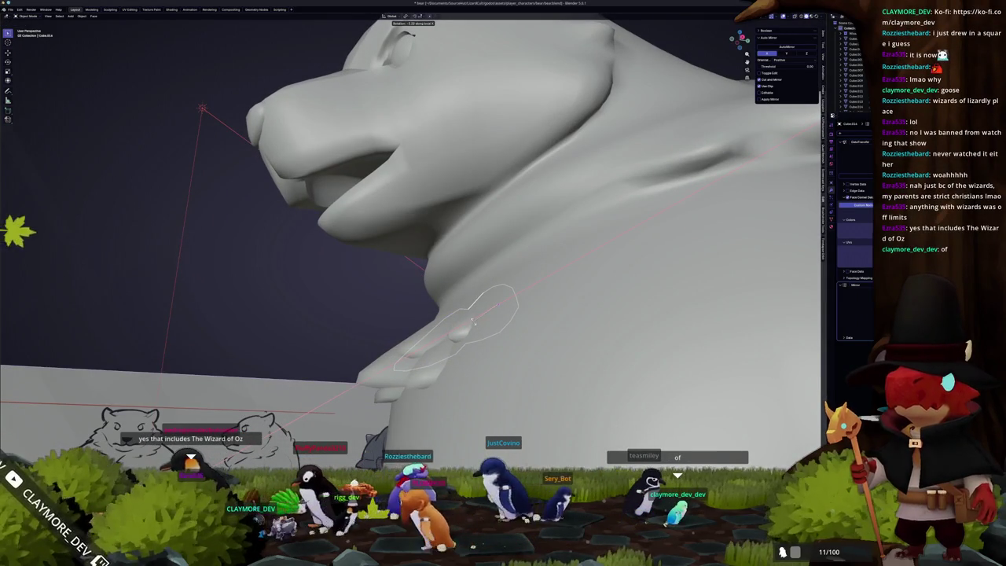
click(474, 321)
scroll(474, 314, down, 5)
mouse_move(474, 314)
middle_down()
mouse_move(491, 354)
mouse_move(496, 328)
middle_up()
scroll(491, 361, up, 3)
middle_drag(346, 297, 436, 344)
scroll(436, 344, up, 2)
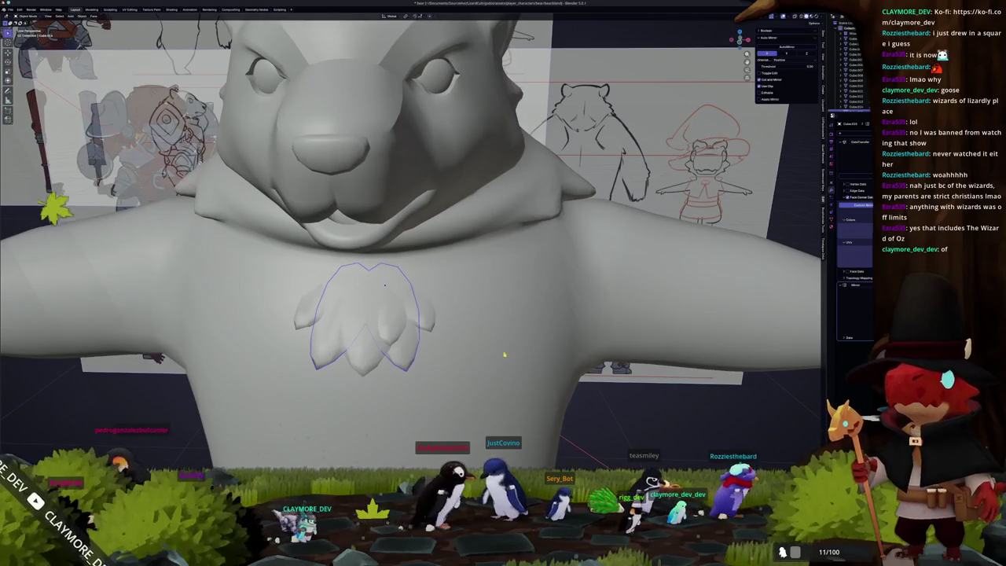
- Rotate the chest fur piece around the vertical Z axis
key(r)
key(z)
click(486, 336)
middle_drag(486, 336, 486, 333)
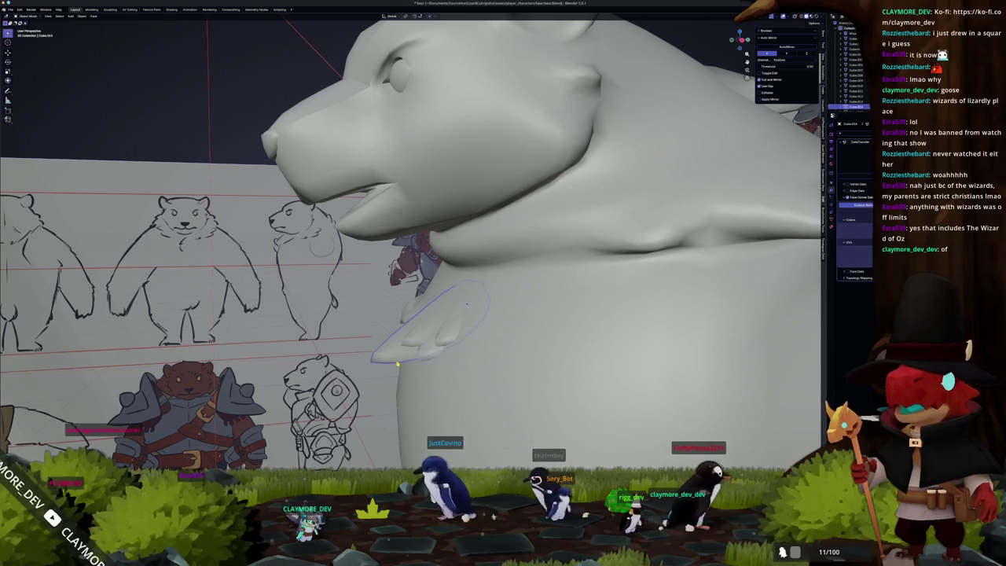
middle_drag(407, 356, 498, 380)
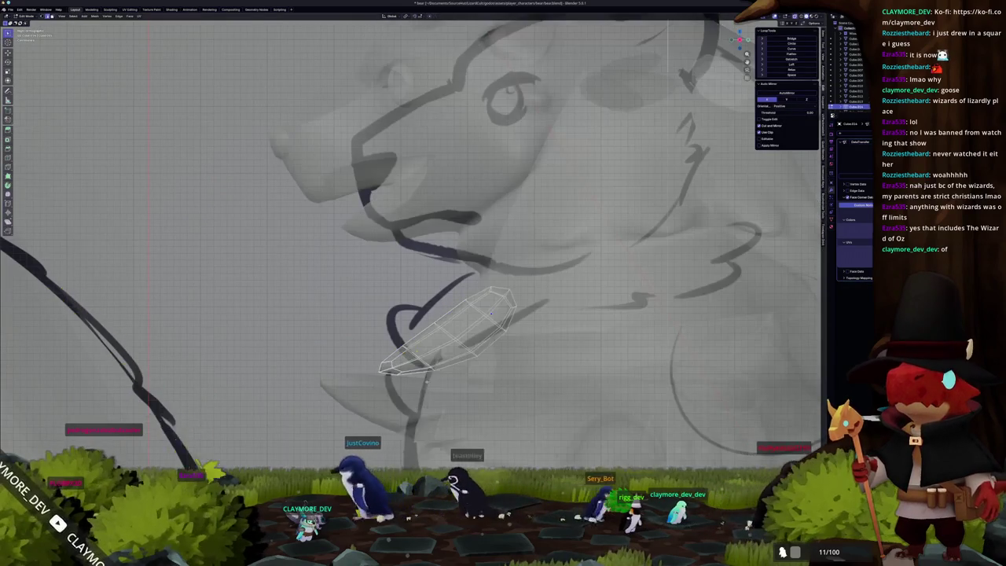
scroll(498, 380, up, 2)
- Move the selected faces of the chest fur piece to a new spot in Edit Mode
key(Tab)
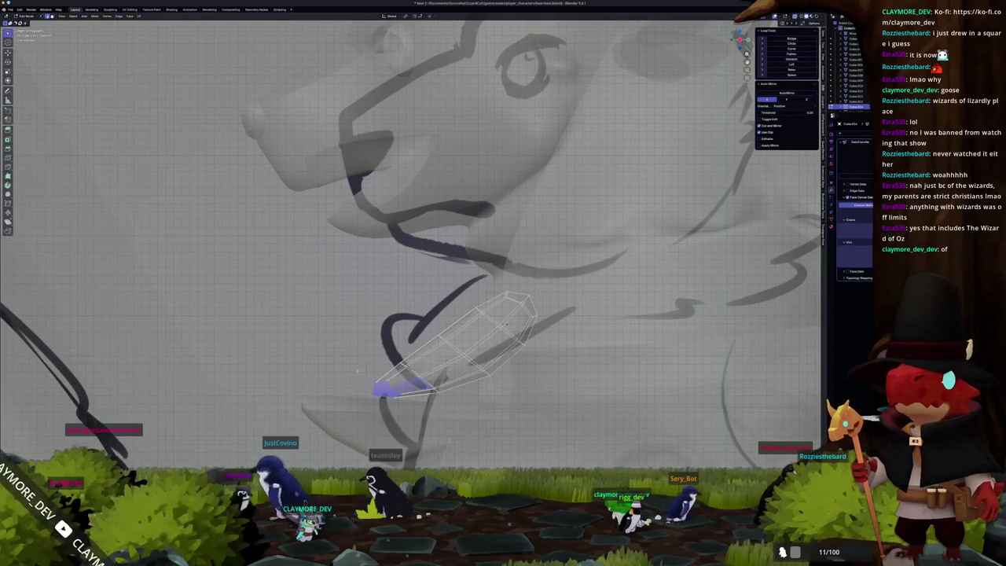
key(g)
click(397, 416)
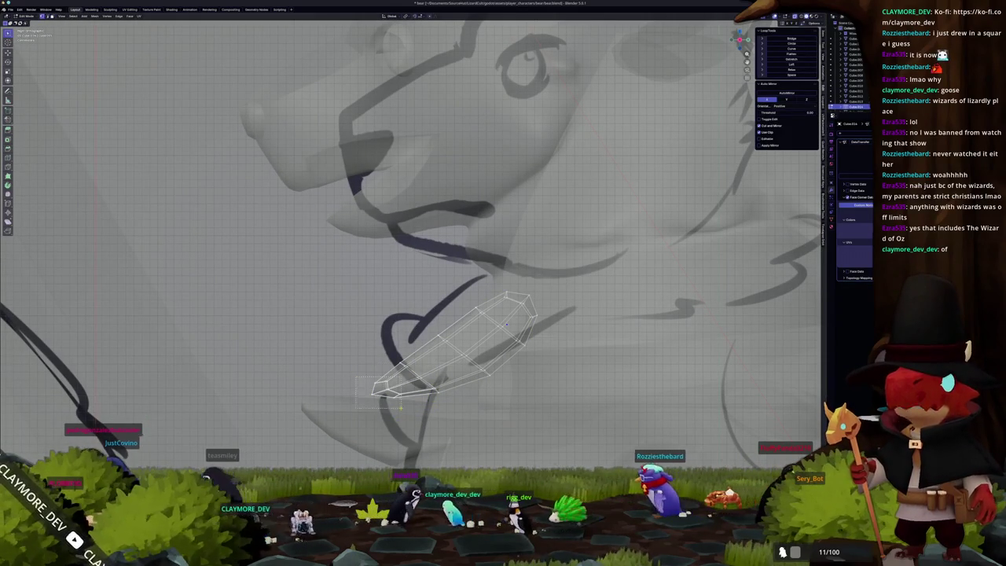
key(Tab)
mouse_move(401, 408)
middle_down()
mouse_move(385, 317)
mouse_move(454, 269)
middle_up()
- Select the chest tufts in Edit Mode and scale them down to 0.54
key(Tab)
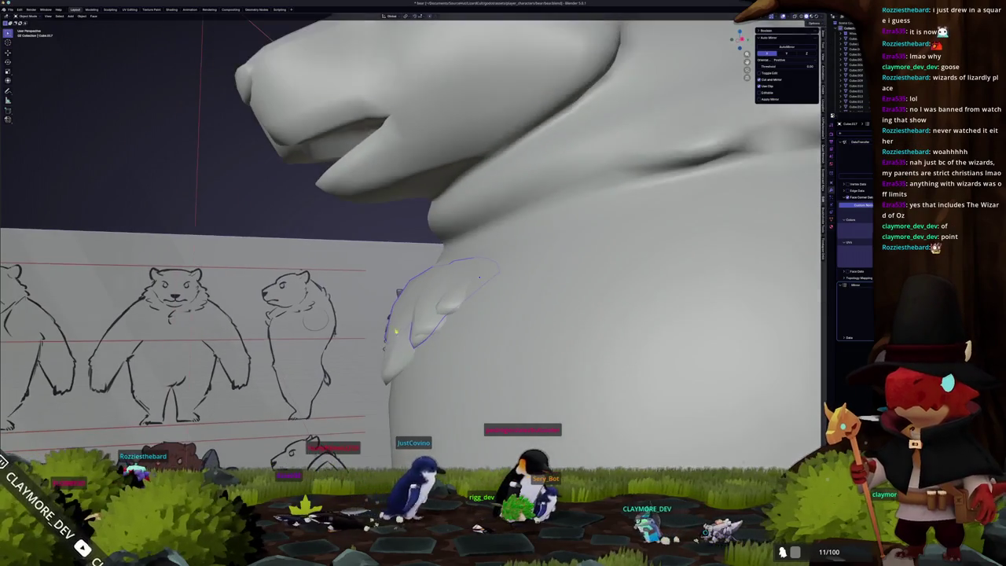
middle_drag(424, 325, 440, 304)
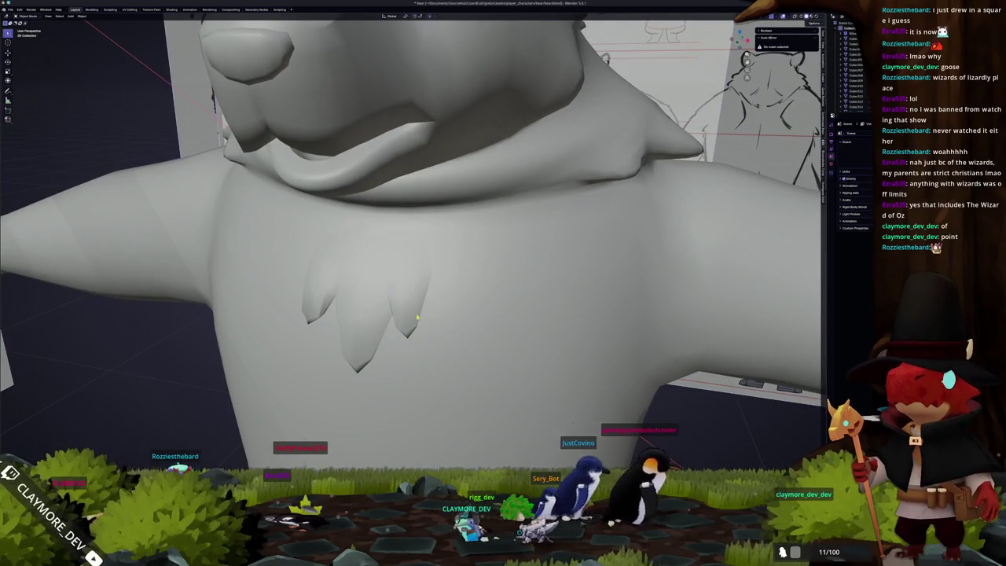
click(440, 304)
middle_drag(440, 307, 440, 314)
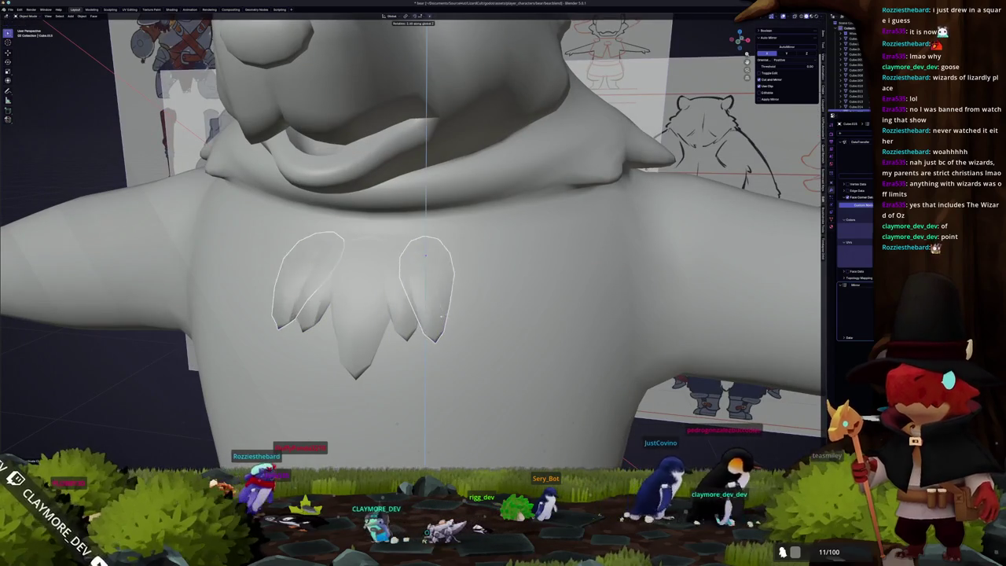
key(r)
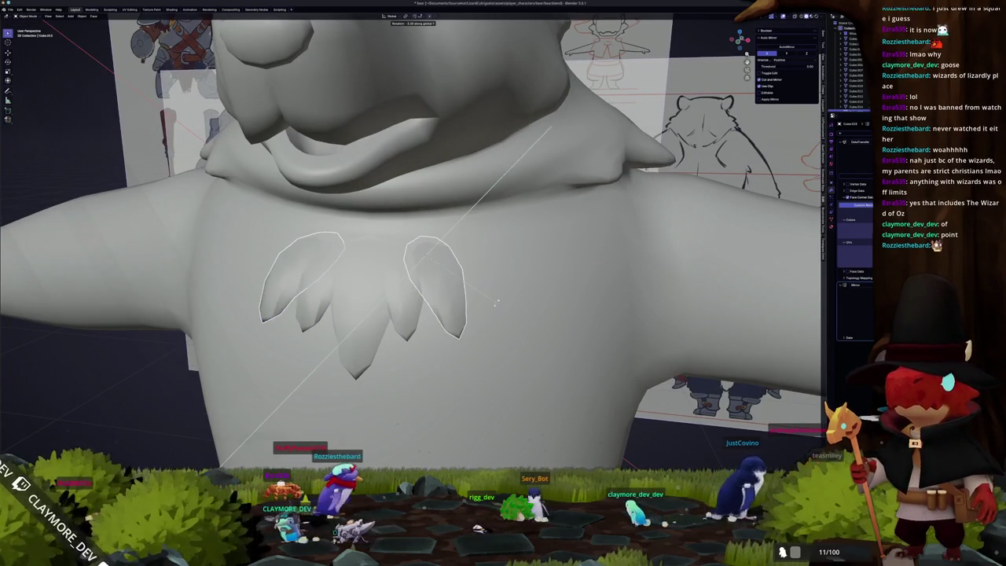
key(s)
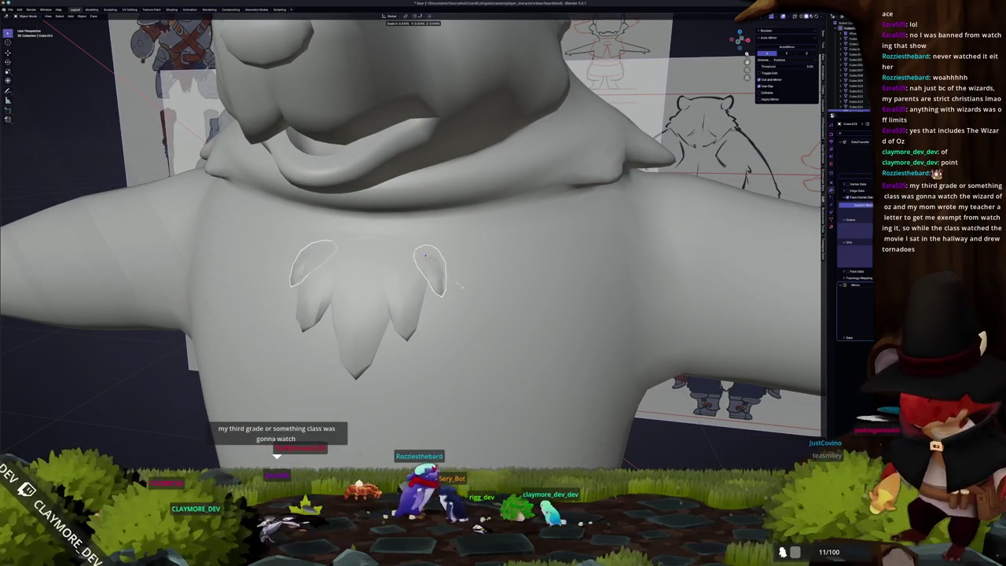
click(458, 284)
- Reposition the tufts and tilt them around global X to lie against the chest
mouse_move(458, 283)
middle_down()
mouse_move(446, 265)
mouse_move(540, 253)
mouse_move(525, 236)
middle_up()
key(g)
click(483, 254)
key(r)
key(x)
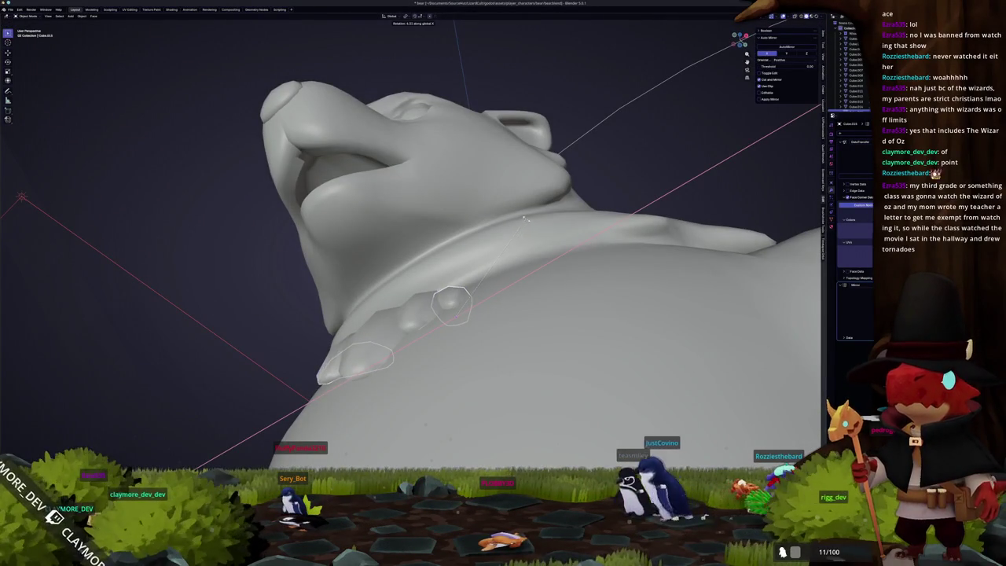
click(524, 217)
mouse_move(525, 217)
middle_down()
mouse_move(303, 320)
mouse_move(333, 368)
middle_up()
- Back in Object Mode, select the chest tufts and the bear body
key(Tab)
scroll(332, 368, down, 5)
scroll(297, 342, up, 8)
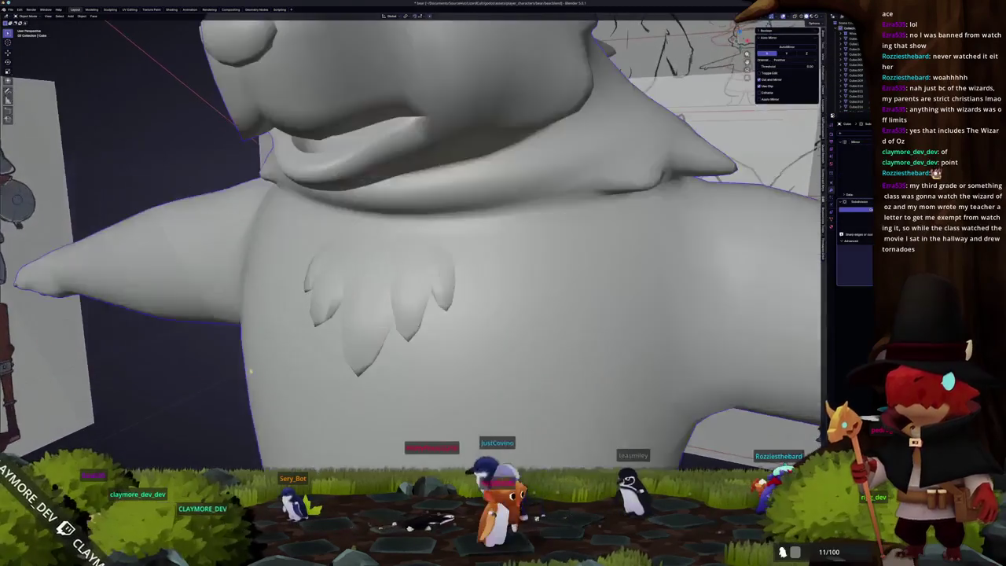
click(297, 342)
middle_drag(297, 342, 423, 297)
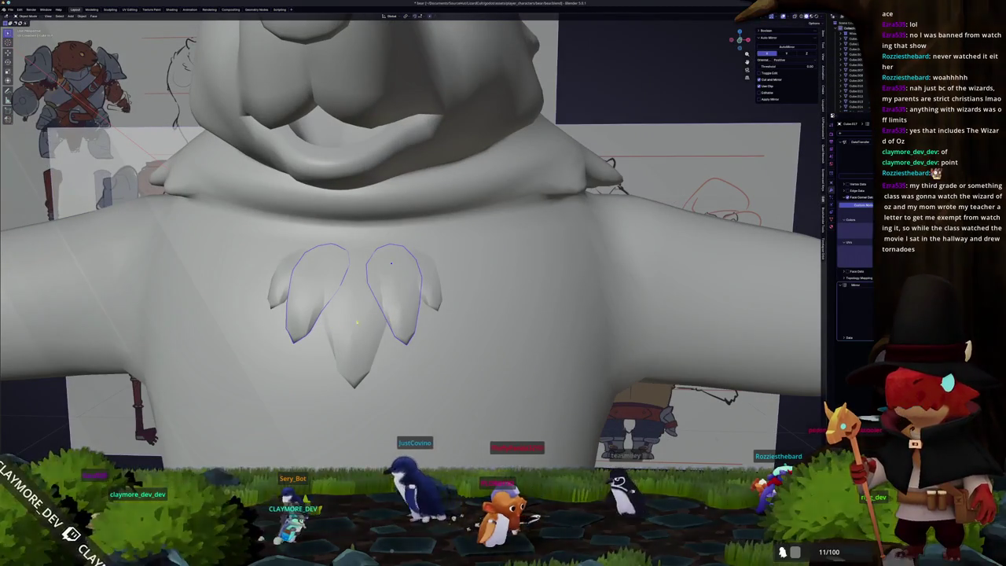
scroll(423, 299, down, 2)
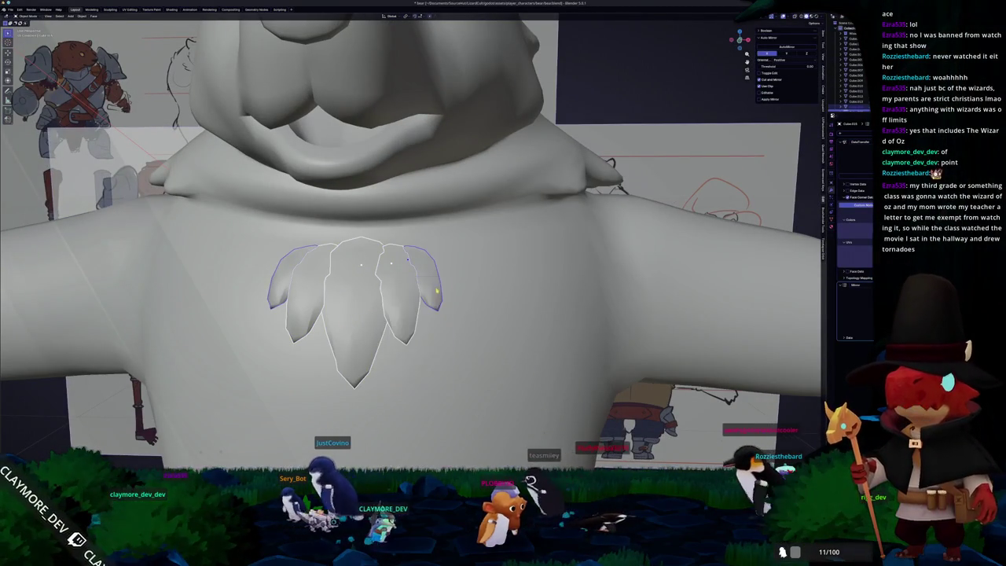
middle_drag(424, 299, 434, 310)
scroll(433, 310, down, 2)
click(428, 314)
right_click(407, 322)
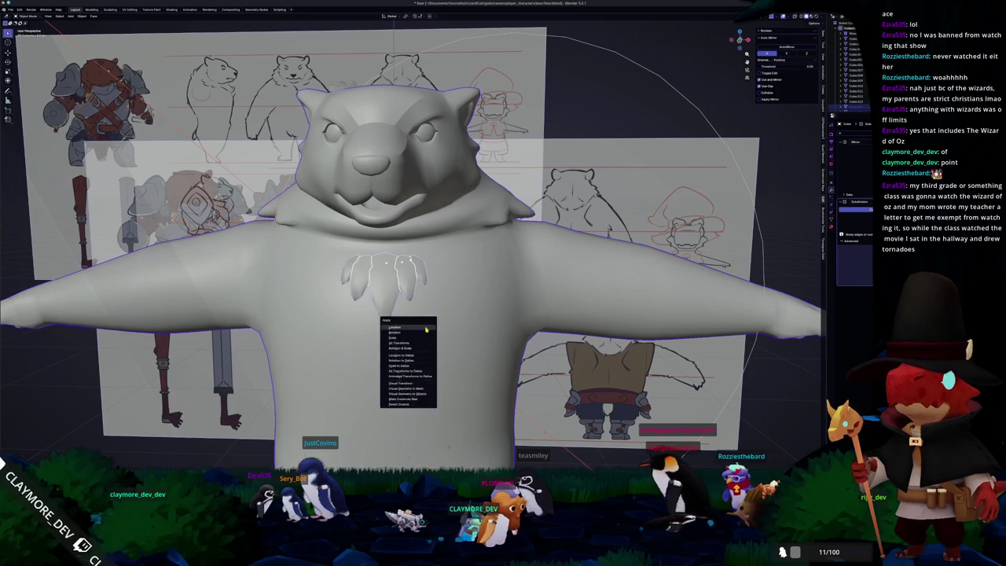
- Apply scale to the bear and its chest tufts with Ctrl+A
key(Escape)
scroll(425, 330, up, 1)
key(ctrl+a)
key(Escape)
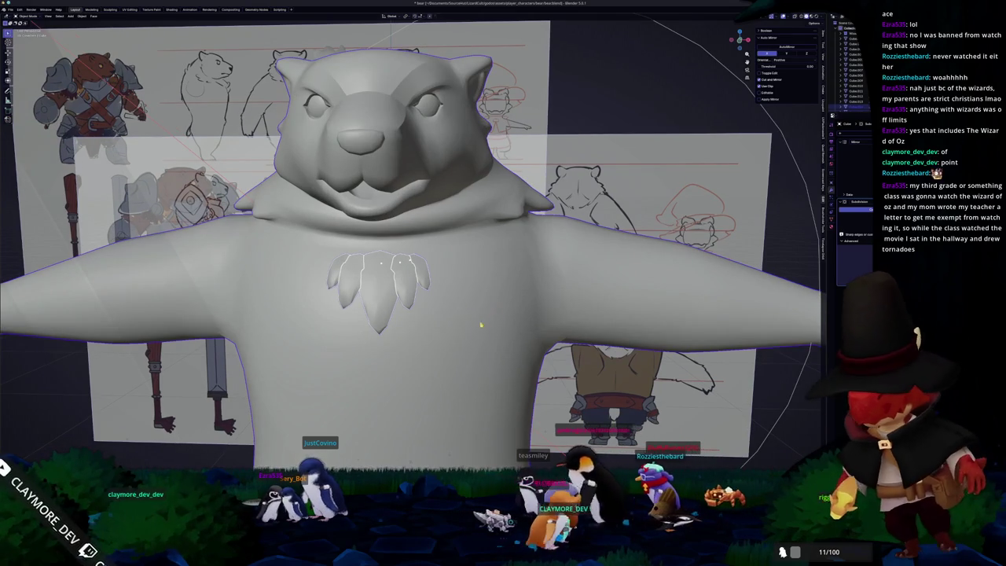
key(ctrl+a)
click(465, 334)
mouse_move(465, 337)
middle_down()
mouse_move(450, 327)
mouse_move(448, 306)
middle_up()
key(ctrl+a)
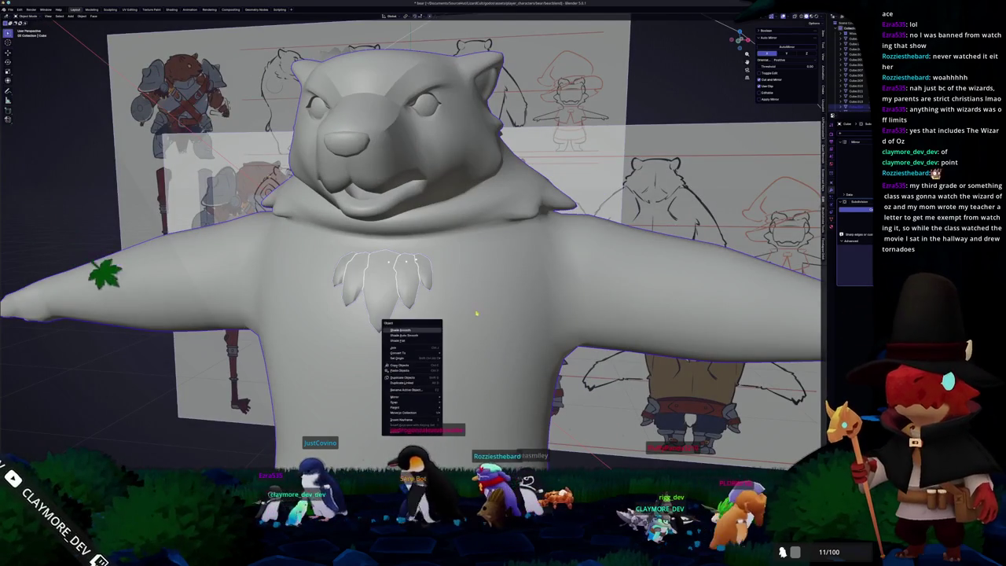
click(477, 309)
- Select the side and centre leaf tufts and briefly inspect their mesh
click(402, 295)
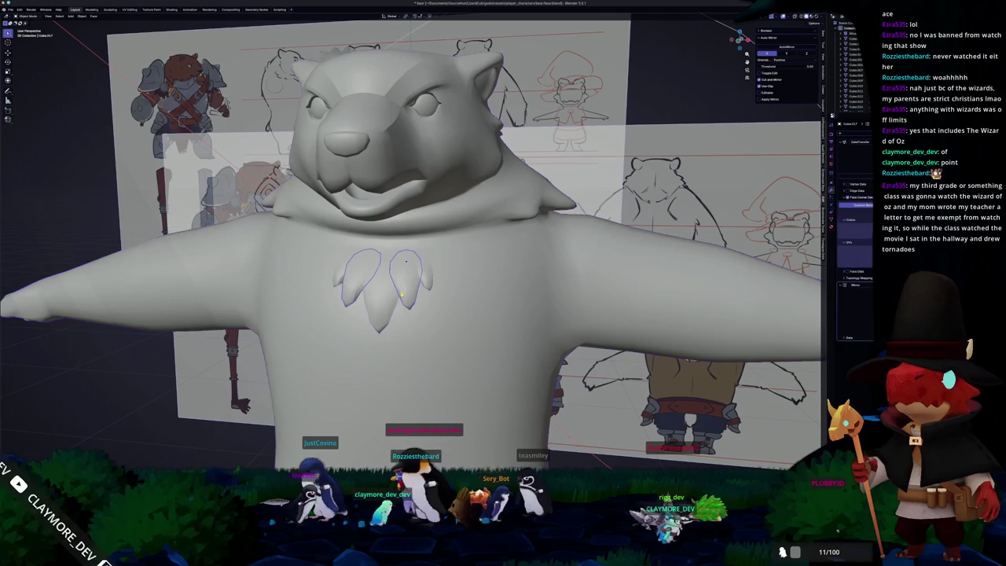
shift+click(381, 310)
scroll(411, 270, up, 3)
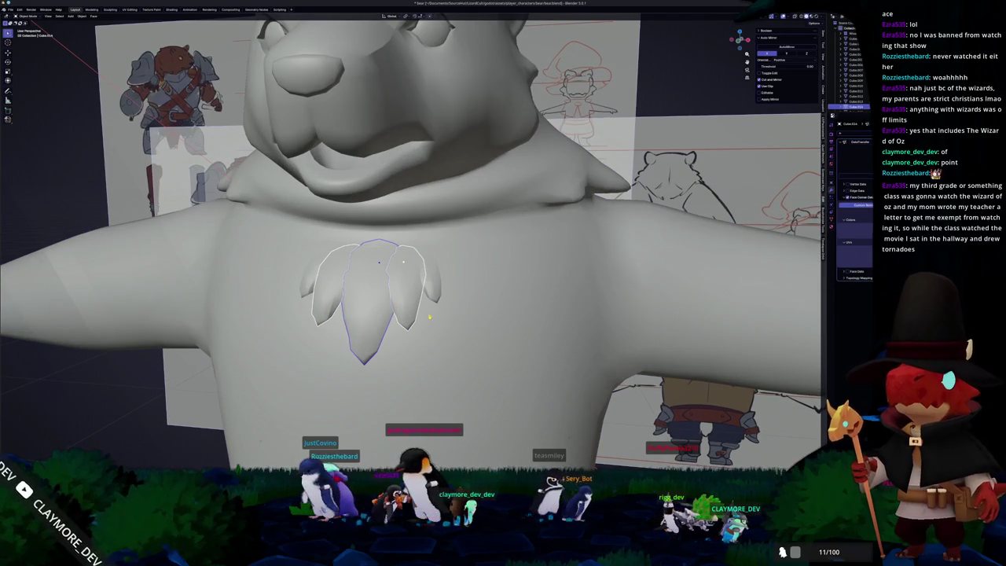
key(Tab)
mouse_move(429, 308)
middle_down()
mouse_move(444, 315)
mouse_move(494, 270)
middle_up()
scroll(408, 295, down, 6)
key(Tab)
- Select the chest leaf mesh and tilt it further around the X axis
mouse_move(609, 181)
middle_down()
mouse_move(402, 319)
mouse_move(396, 292)
middle_up()
scroll(402, 319, up, 5)
click(396, 292)
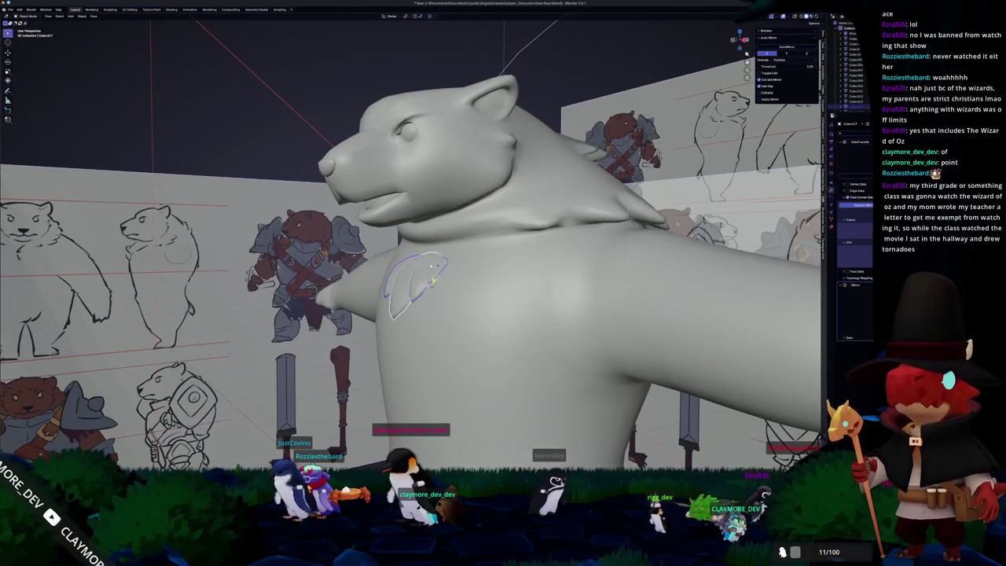
scroll(486, 272, up, 2)
key(r)
key(x)
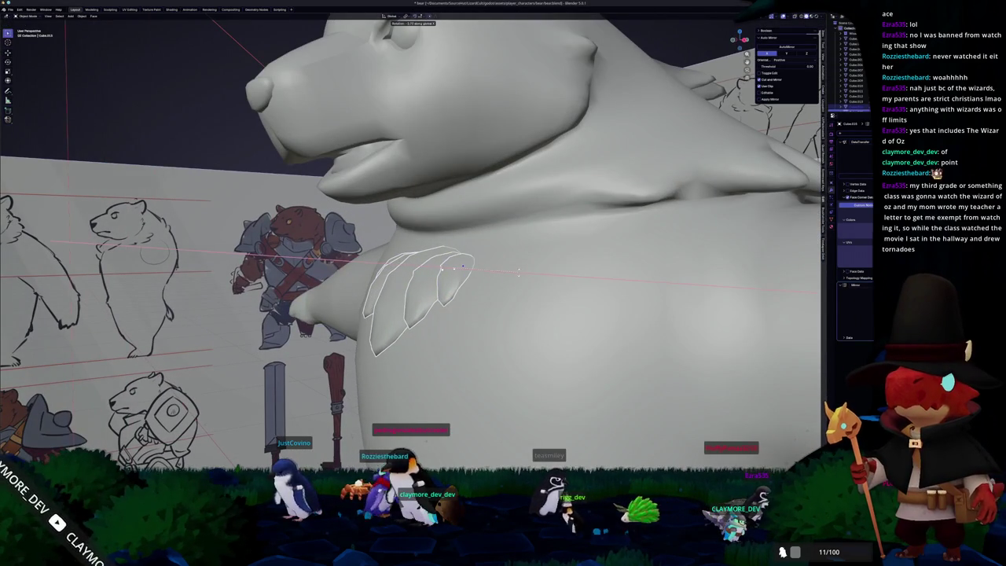
click(519, 272)
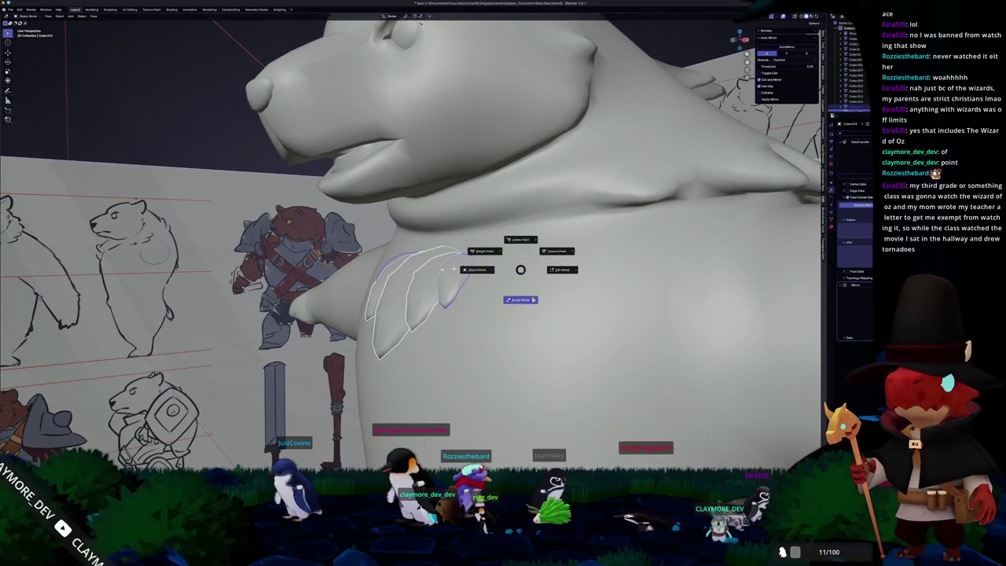
- Paint extra weight onto the middle of the right chest tuft
click(493, 253)
middle_drag(493, 253, 481, 255)
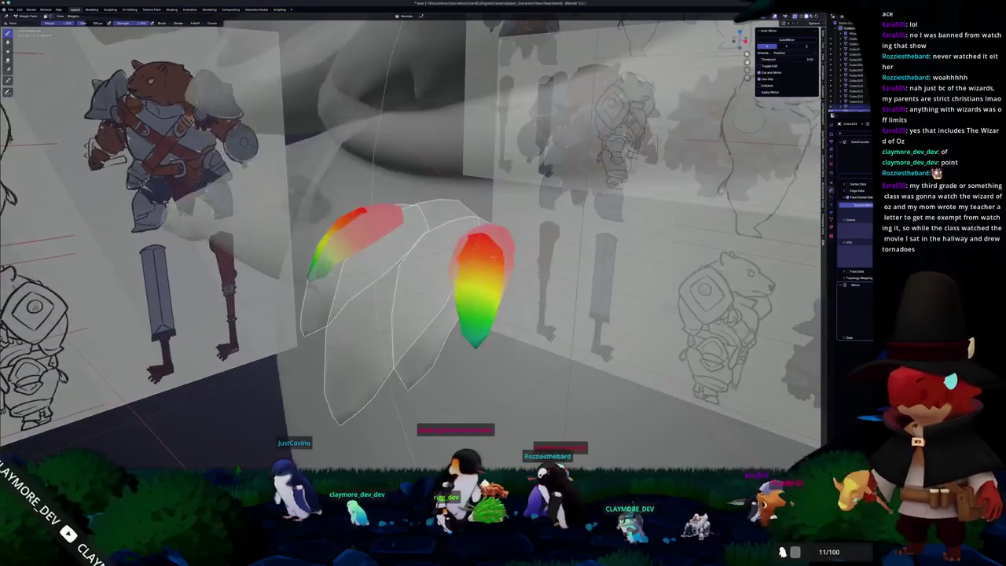
drag(477, 260, 472, 271)
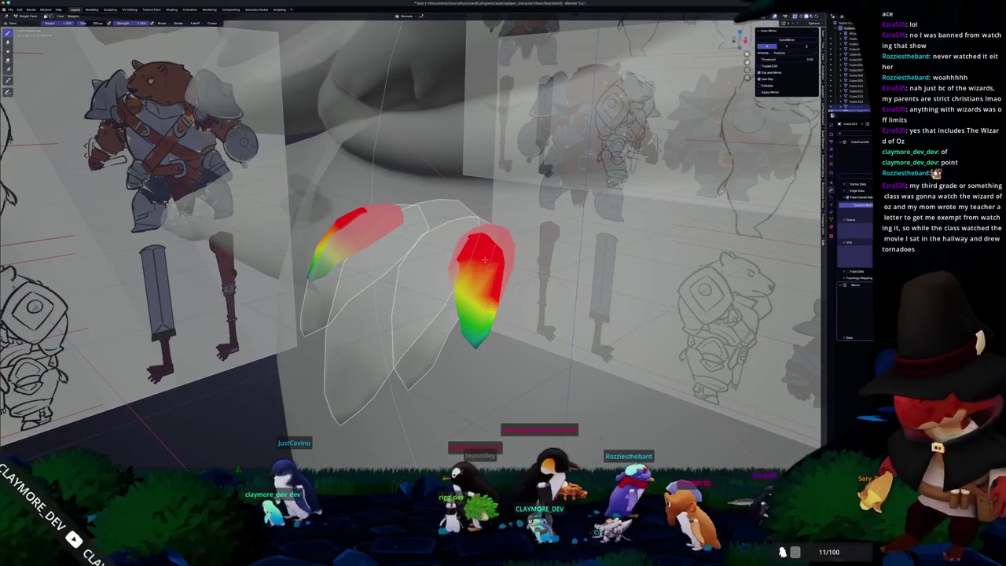
key(ctrl+Tab)
mouse_move(471, 271)
middle_down()
mouse_move(442, 294)
mouse_move(461, 262)
middle_up()
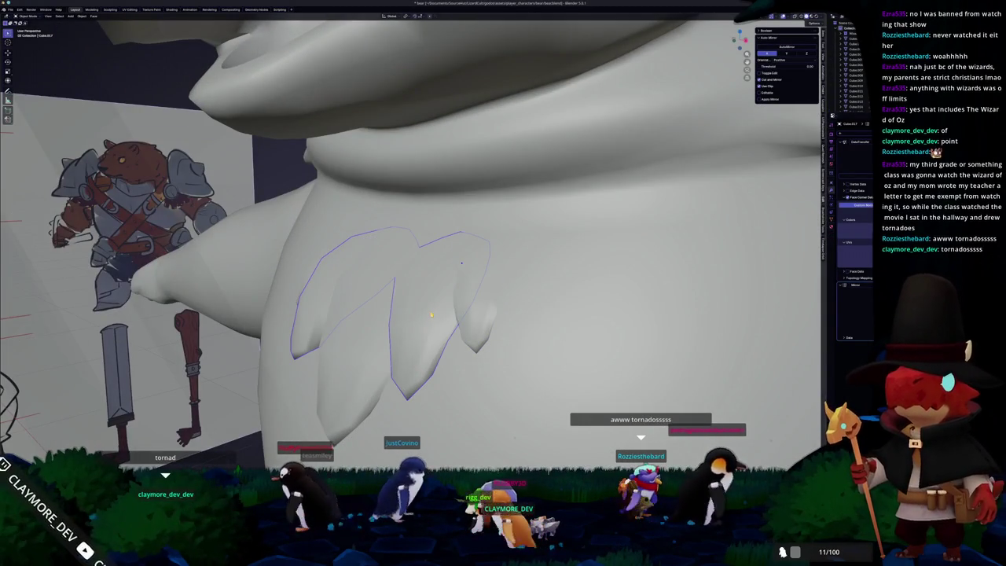
- Select only the right tuft and apply Weights > Smooth to its painted weights
click(482, 259)
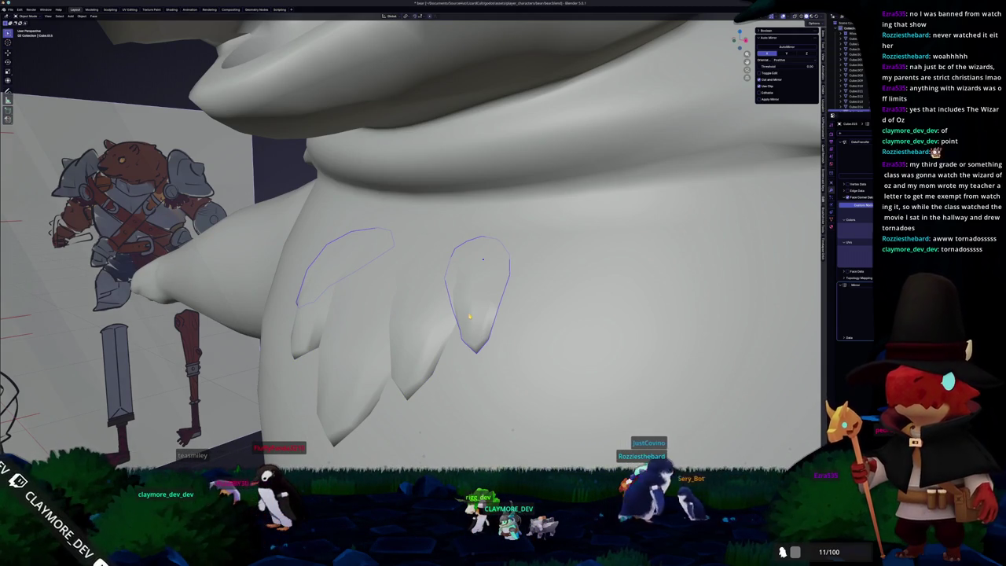
click(469, 316)
key(Tab)
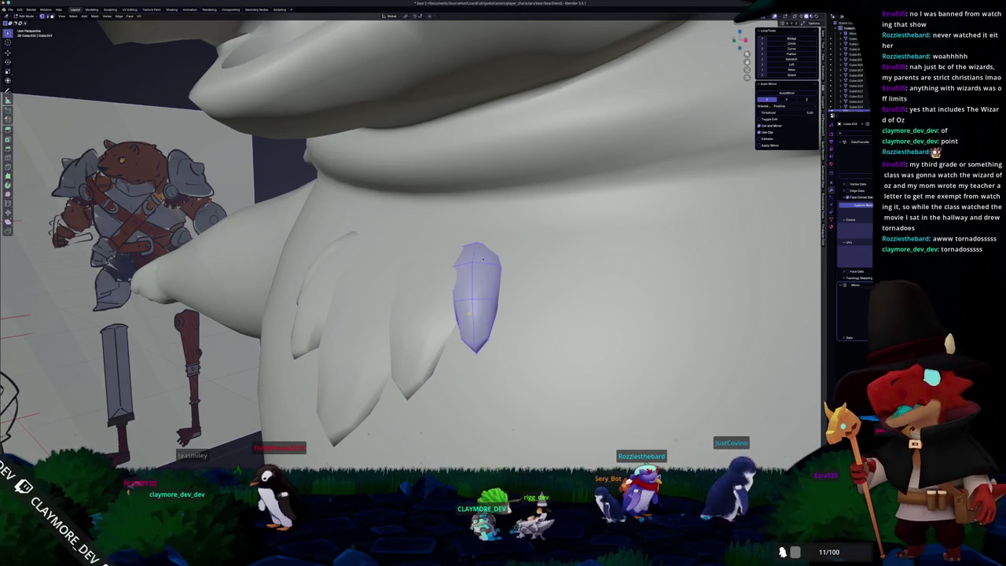
key(ctrl+Tab)
click(417, 288)
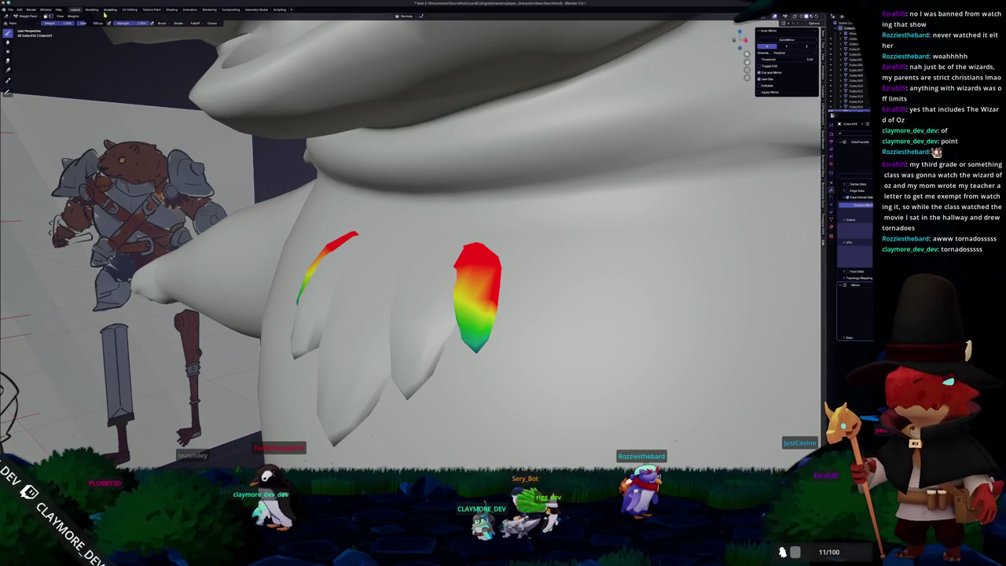
click(73, 15)
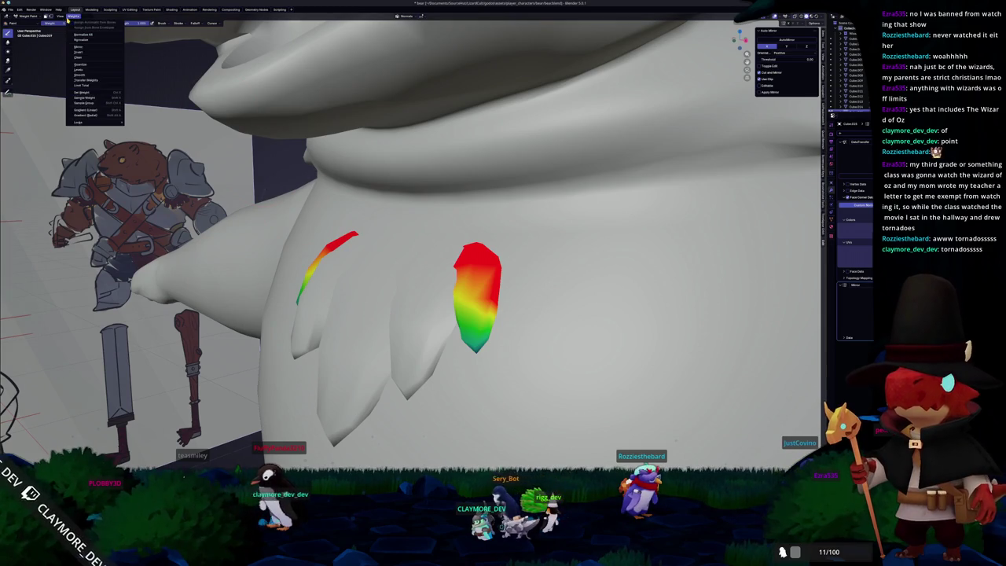
click(85, 75)
key(ctrl+z)
key(ctrl+z)
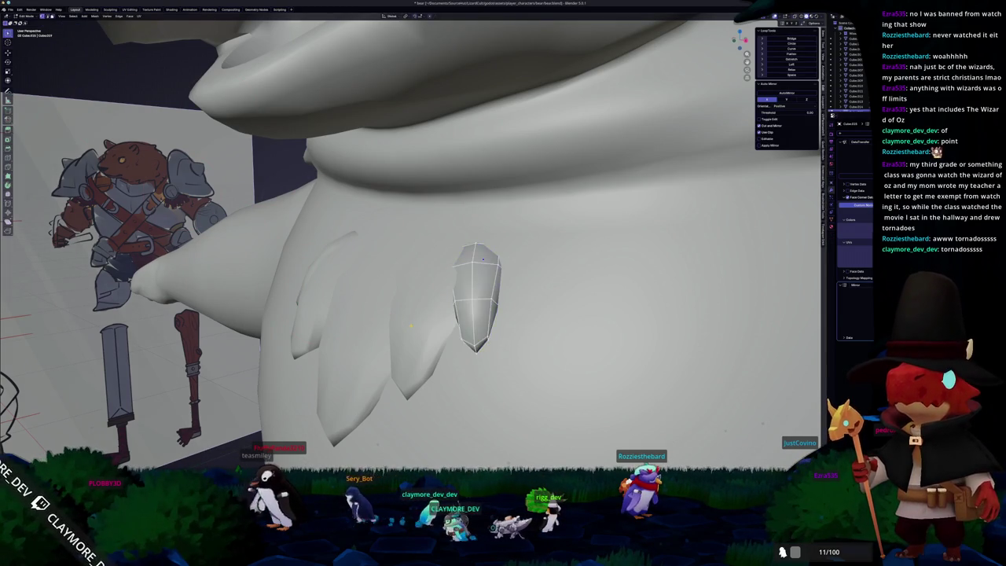
key(ctrl+z)
key(ctrl+z)
- Put the claws into Weight Paint mode and inspect them up close
key(Tab)
middle_drag(462, 261, 441, 244)
click(386, 304)
middle_drag(396, 297, 441, 264)
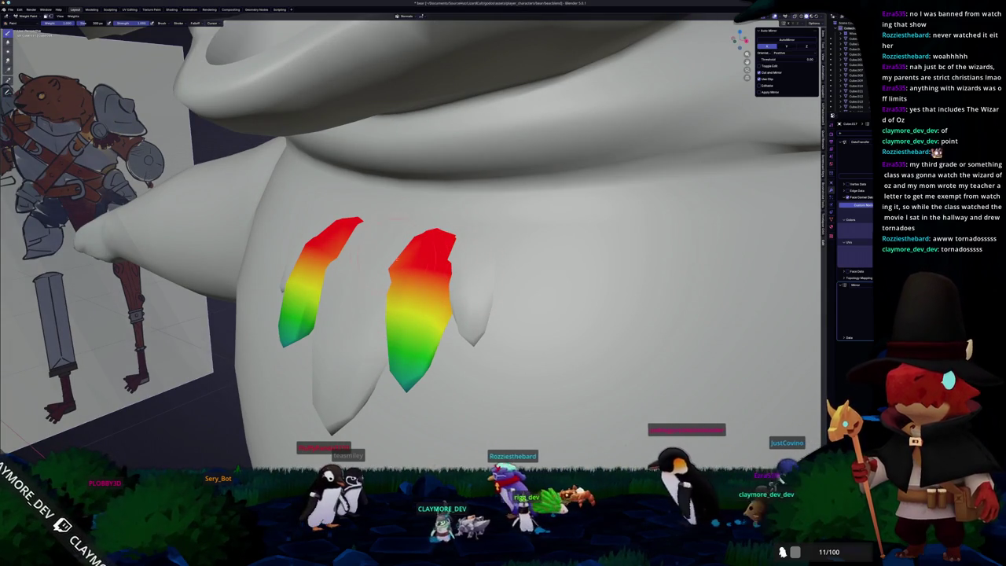
middle_drag(441, 264, 411, 253)
key(ctrl+Tab)
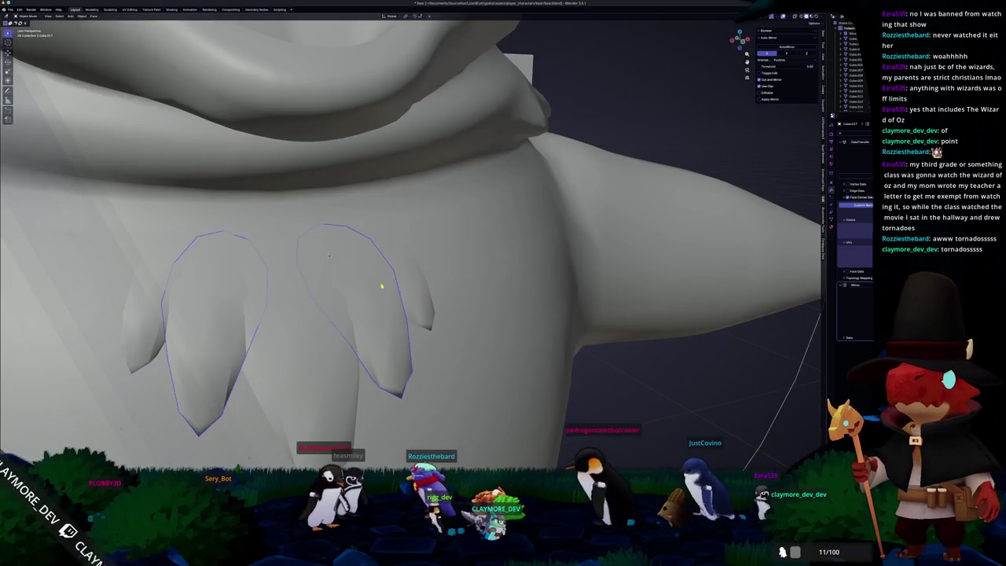
- Paint high weight down the left chest tuft, then view it with X-ray on
middle_drag(375, 220, 342, 312)
key(ctrl+Tab)
click(306, 292)
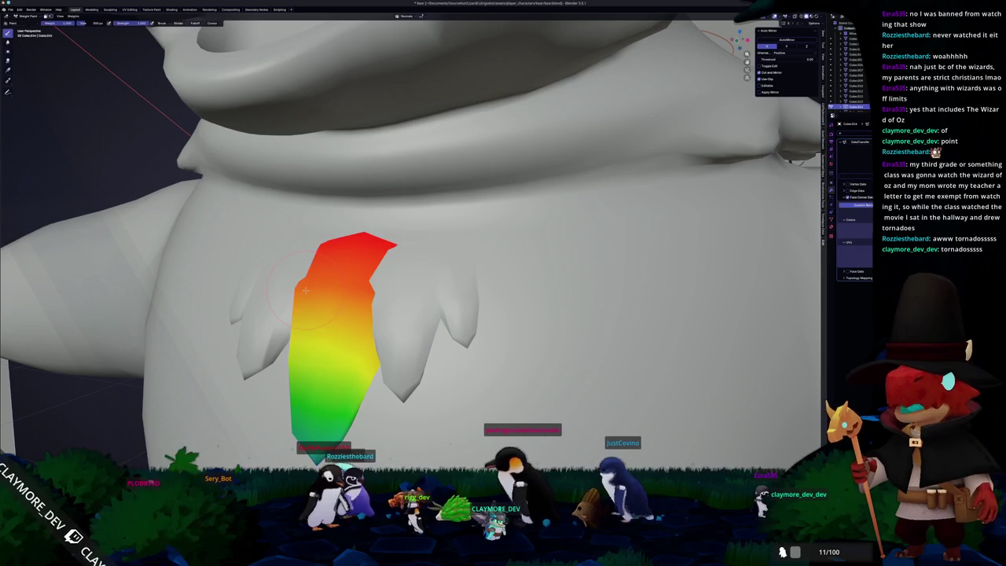
drag(369, 251, 345, 271)
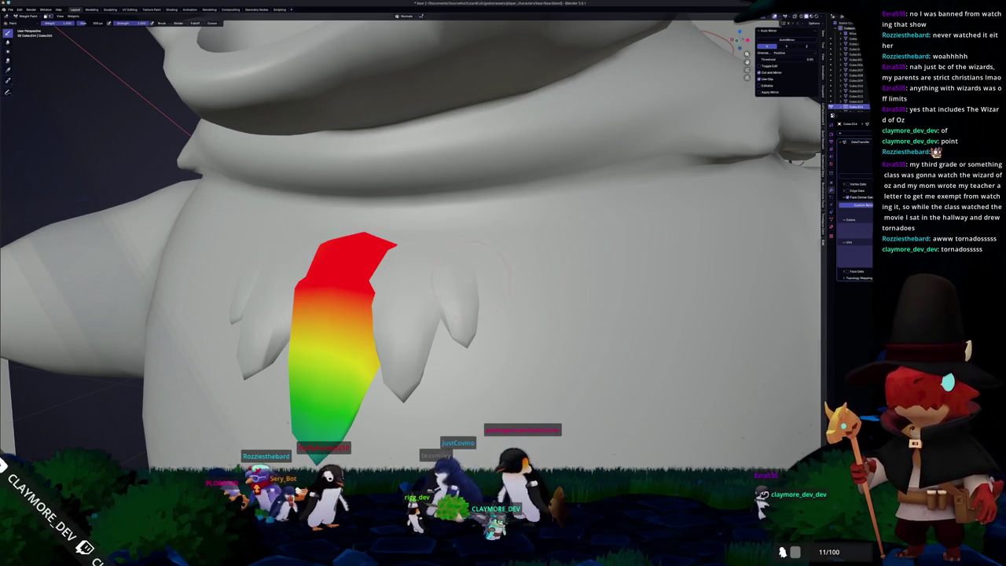
key(alt+z)
key(ctrl+Tab)
scroll(409, 236, down, 3)
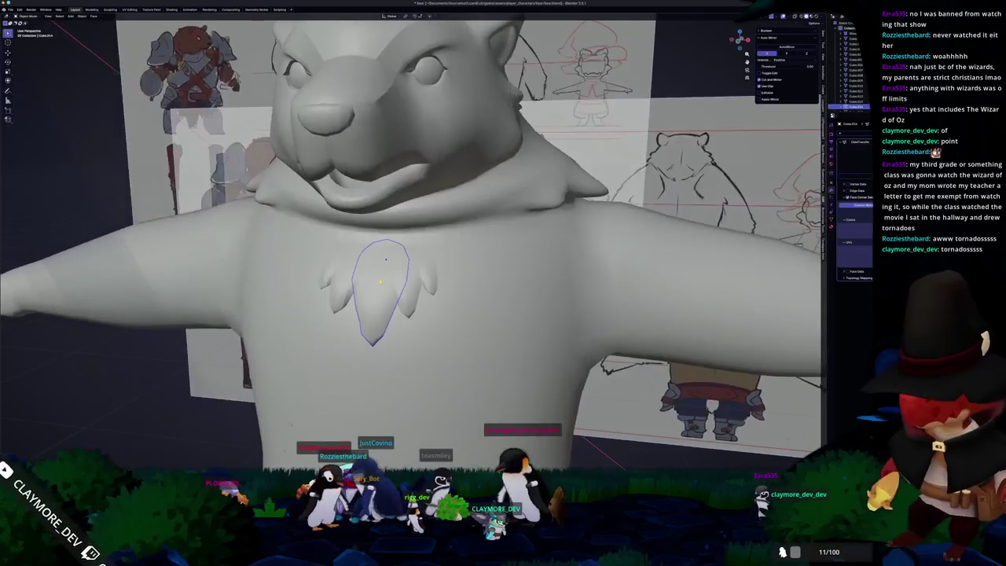
- Inspect the bear in Edit Mode from three-quarter, side and head-on views
scroll(408, 236, down, 2)
middle_drag(409, 235, 488, 244)
scroll(408, 236, down, 5)
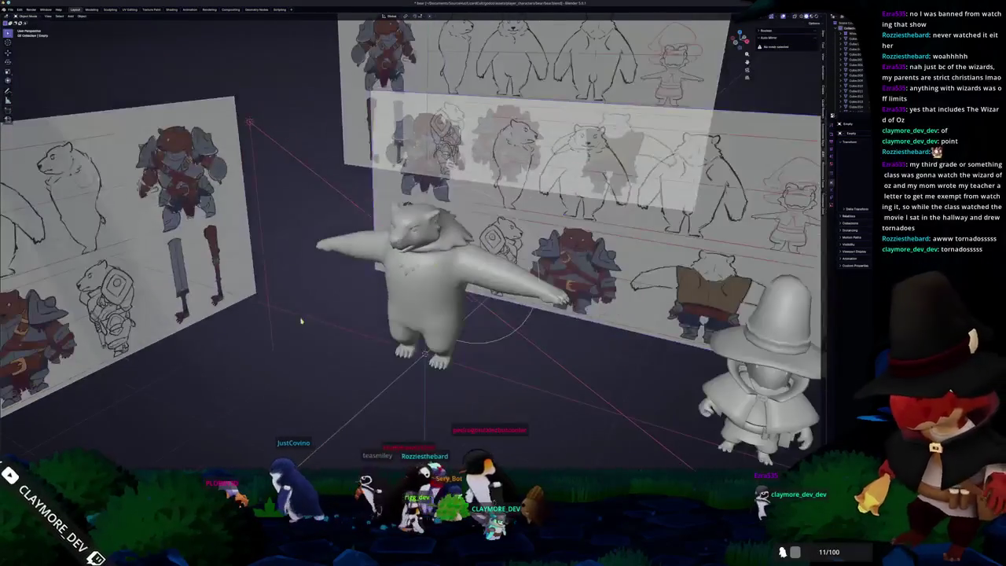
middle_drag(408, 236, 330, 252)
scroll(300, 301, up, 3)
scroll(300, 301, up, 3)
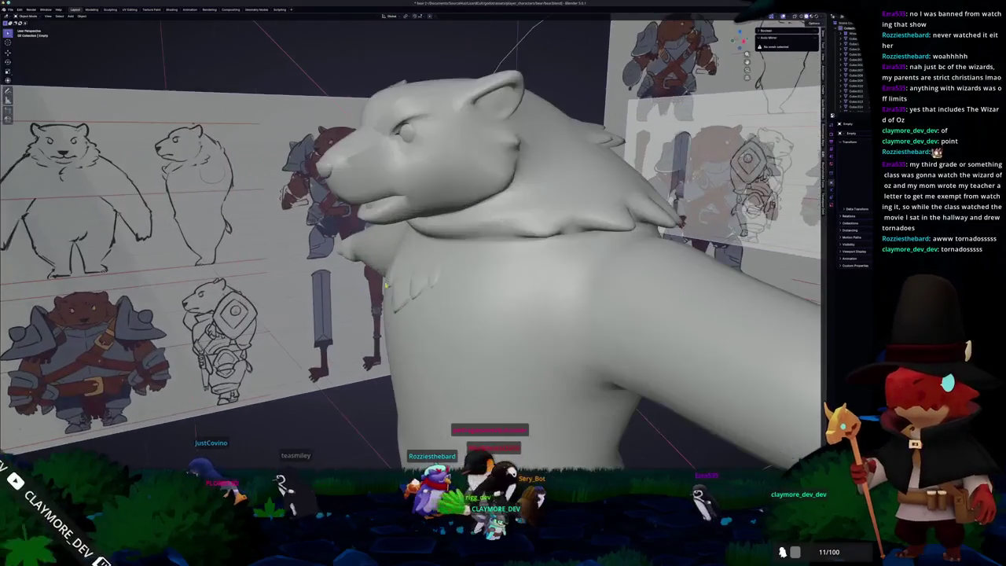
key(Tab)
middle_drag(300, 301, 461, 263)
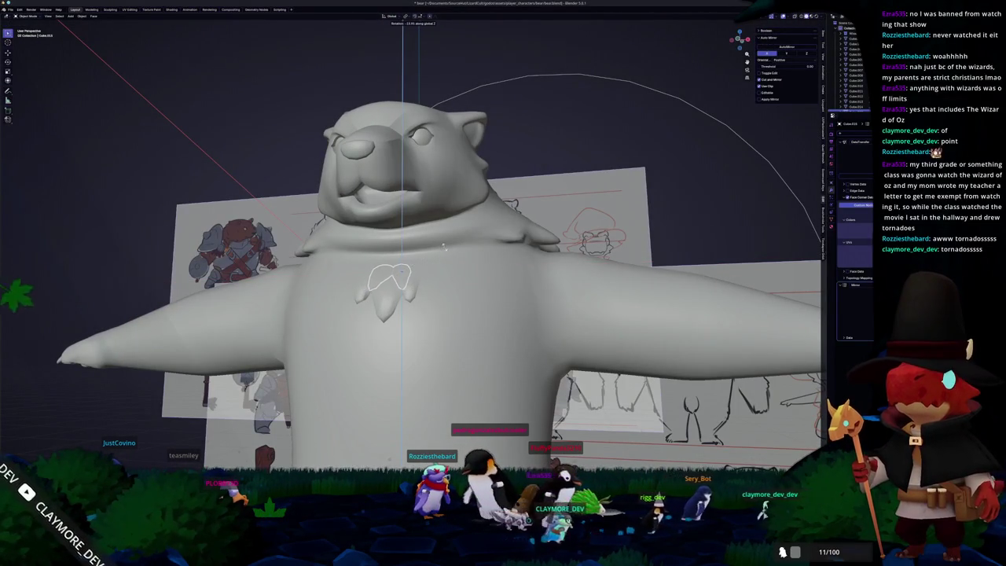
middle_drag(444, 246, 445, 251)
scroll(445, 251, up, 2)
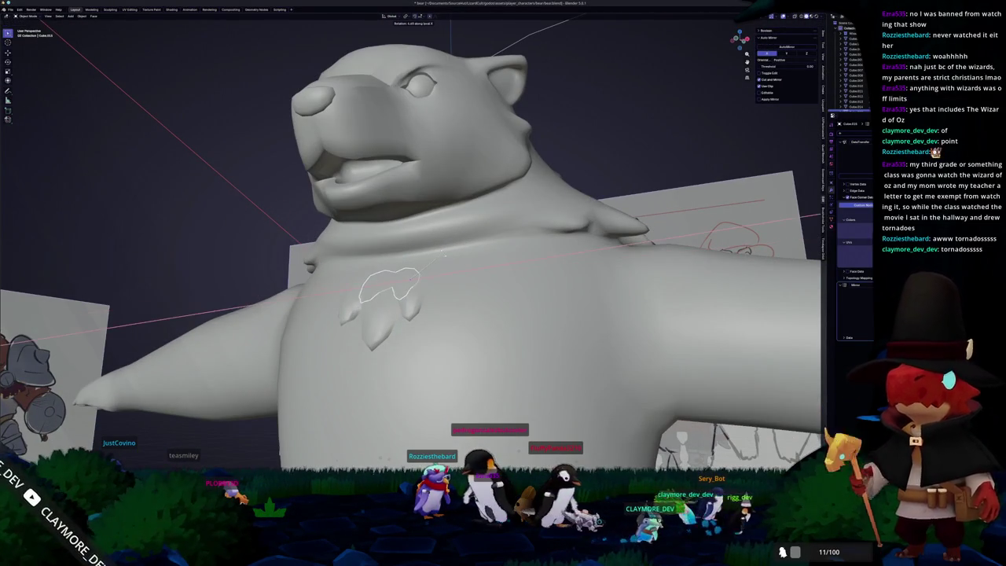
mouse_move(444, 253)
middle_down()
mouse_move(485, 261)
mouse_move(441, 286)
middle_up()
scroll(485, 262, down, 3)
scroll(441, 286, up, 2)
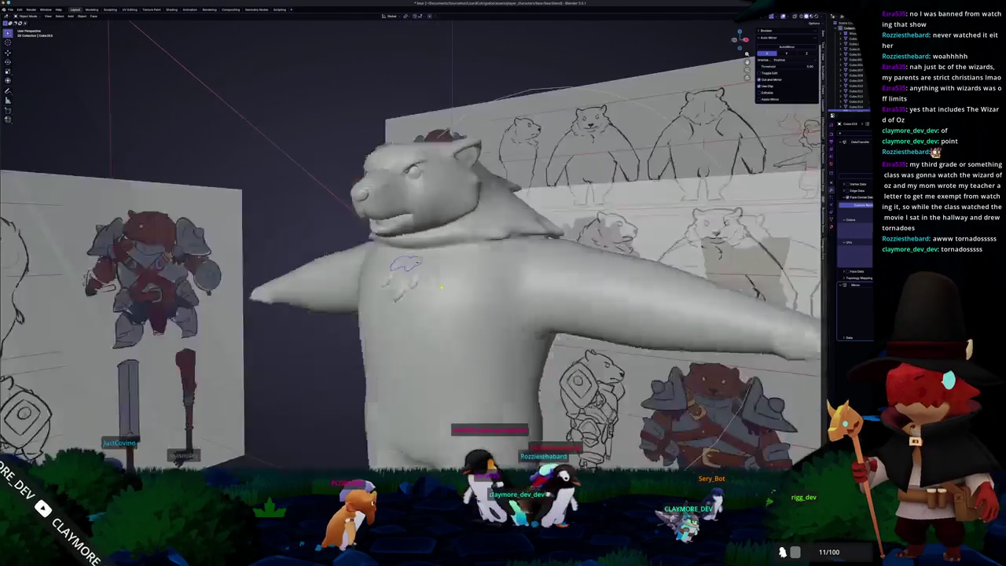
- Toggle X-ray and return the bear to Object Mode
key(alt+z)
key(Tab)
key(alt+z)
key(ctrl+Tab)
click(268, 340)
mouse_move(267, 339)
middle_down()
mouse_move(310, 369)
mouse_move(313, 362)
middle_up()
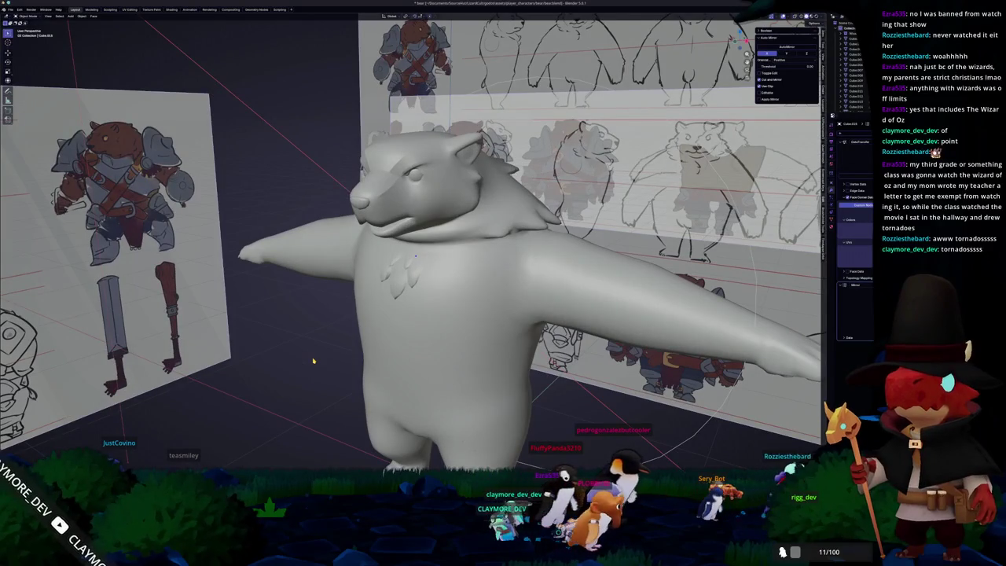
scroll(312, 362, up, 3)
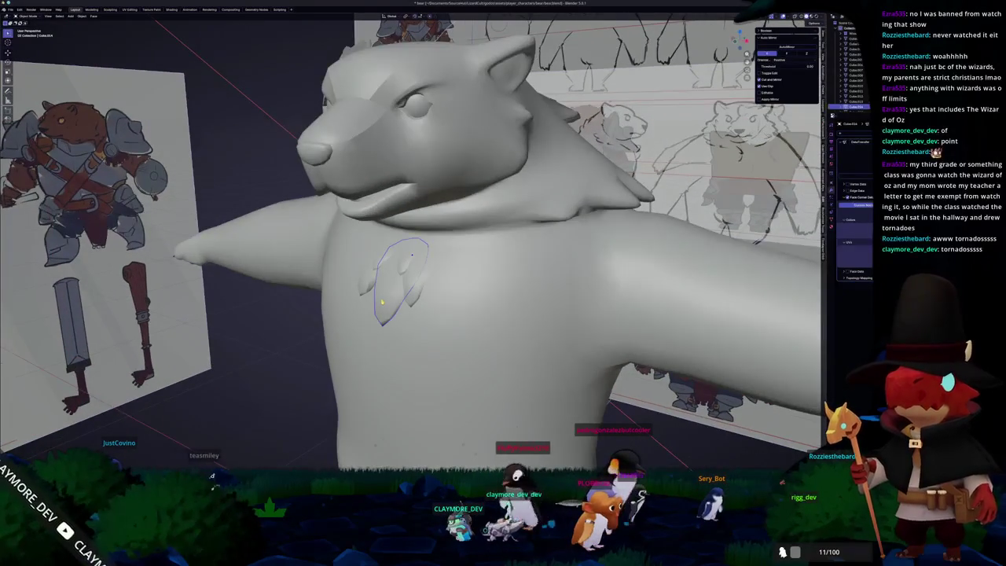
- In side orthographic view, rotate the chest tuft, raise it vertically and rescale it
key(KP_3)
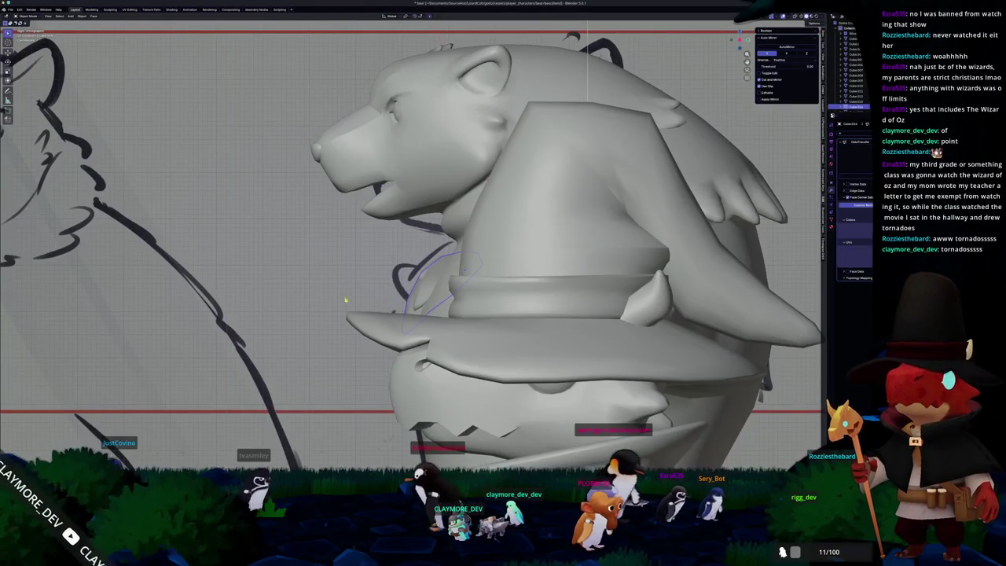
scroll(366, 299, up, 3)
key(r)
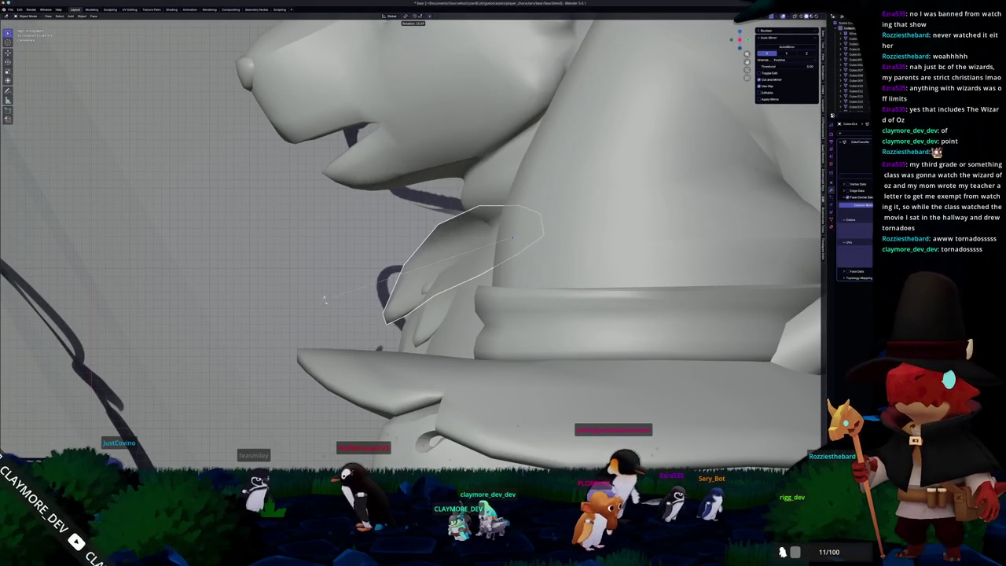
click(325, 300)
mouse_move(326, 299)
middle_down()
mouse_move(408, 245)
mouse_move(430, 263)
mouse_move(462, 250)
mouse_move(456, 312)
middle_up()
key(g)
key(z)
click(430, 263)
key(s)
click(462, 250)
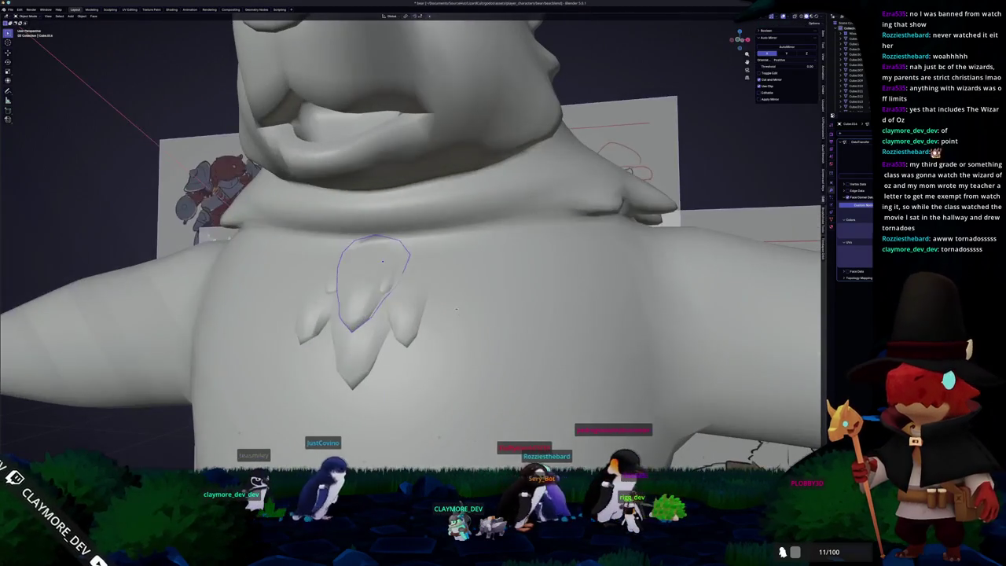
- Move the chest tuft further along Z onto the upper chest
key(g)
key(z)
middle_drag(386, 290, 393, 301)
key(g)
key(x)
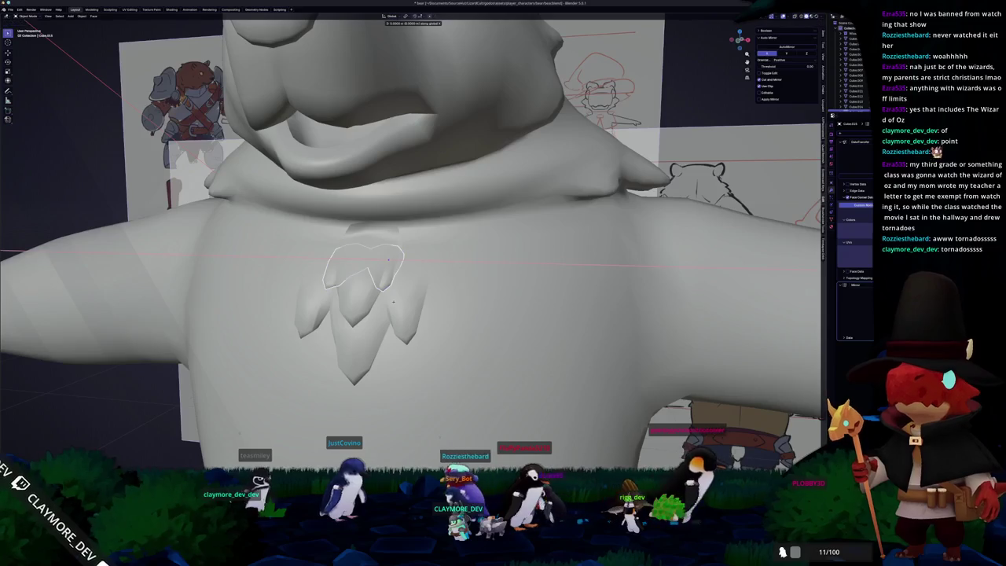
key(z)
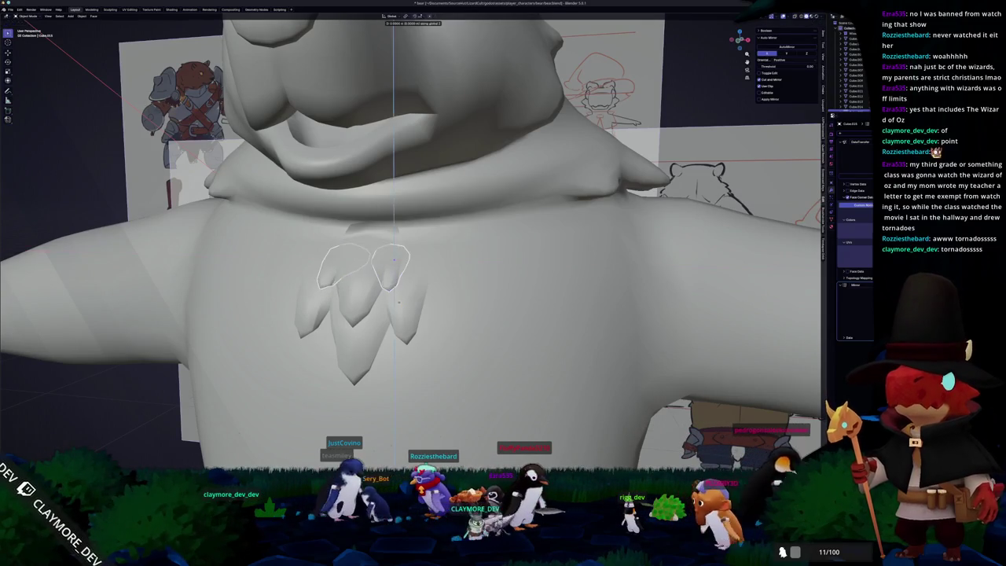
click(396, 308)
middle_drag(396, 308, 431, 308)
- Rotate the chest tuft around the X axis and check it from the front
key(r)
key(x)
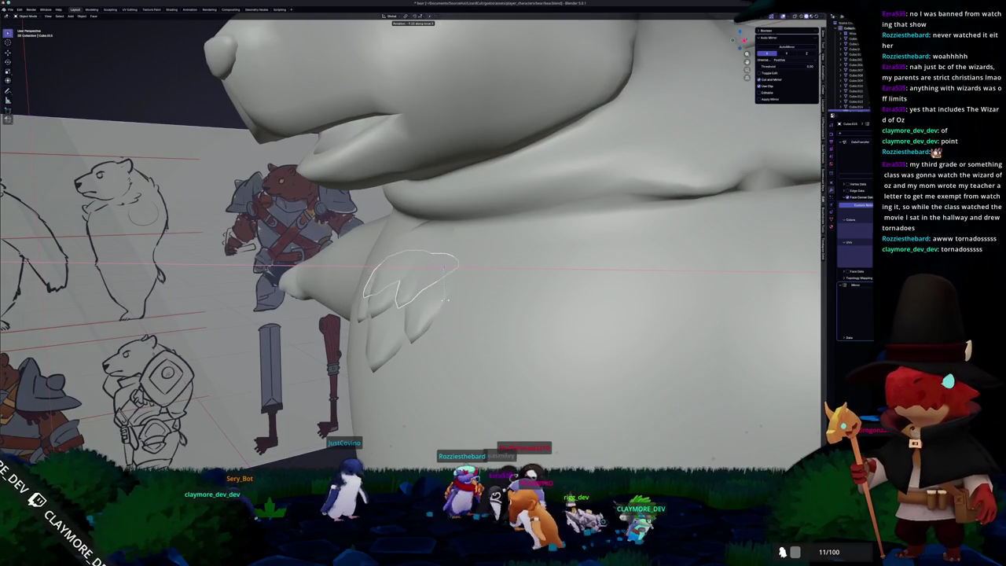
scroll(430, 309, down, 5)
mouse_move(431, 309)
middle_down()
mouse_move(375, 344)
mouse_move(409, 345)
middle_up()
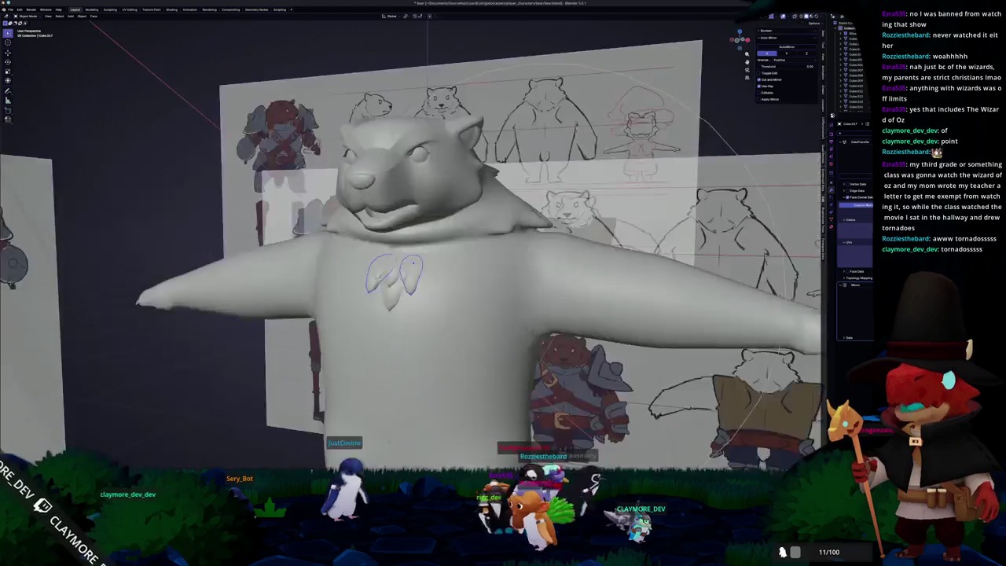
key(alt+Tab)
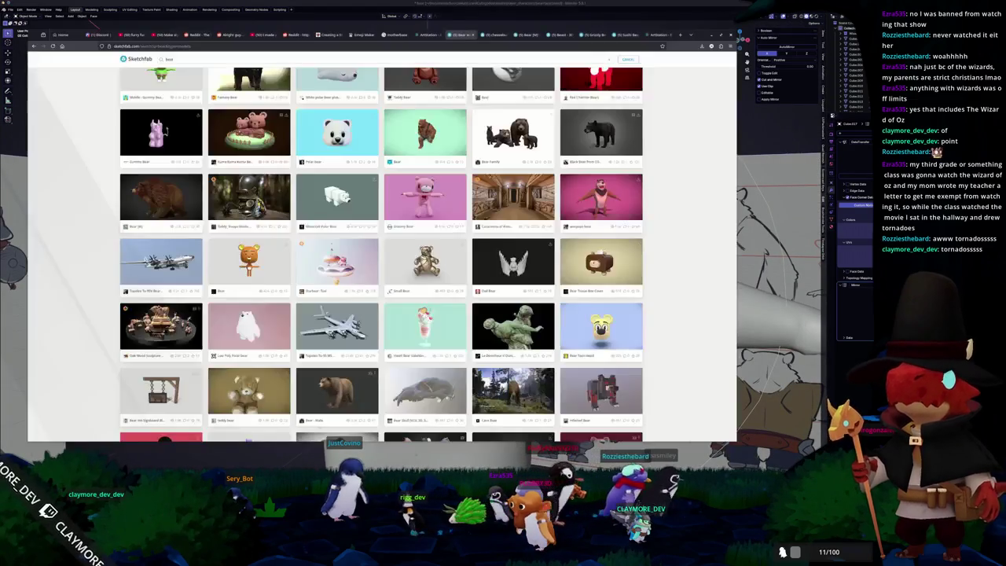
- Browse the YouTube 'furry fur modeling' results, including 'Quick Tip: Fur Blend Tutorial'
click(133, 35)
scroll(151, 150, down, 5)
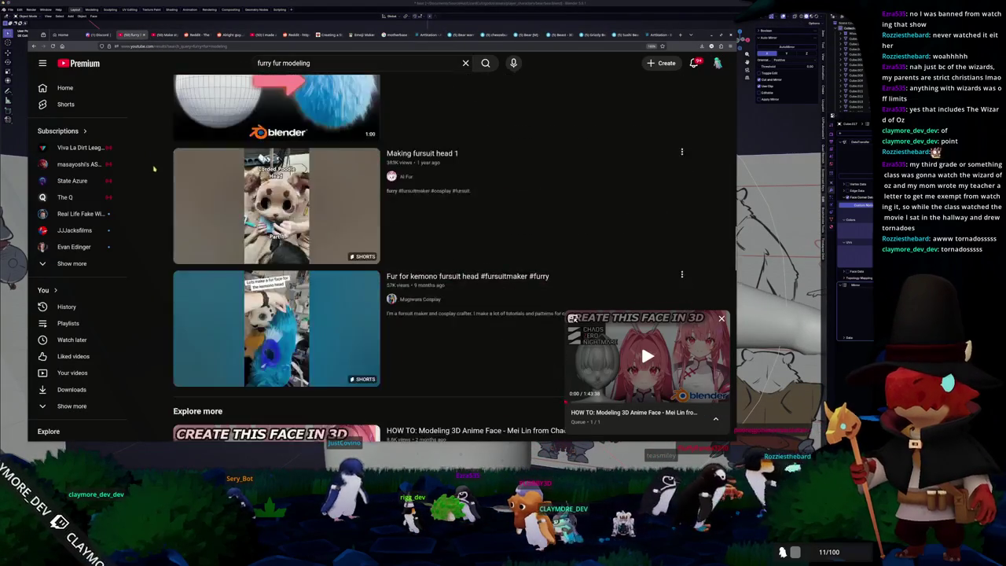
scroll(154, 157, down, 5)
scroll(156, 165, down, 5)
scroll(159, 176, down, 5)
scroll(159, 176, up, 2)
scroll(157, 177, up, 2)
scroll(155, 179, up, 4)
scroll(156, 180, down, 3)
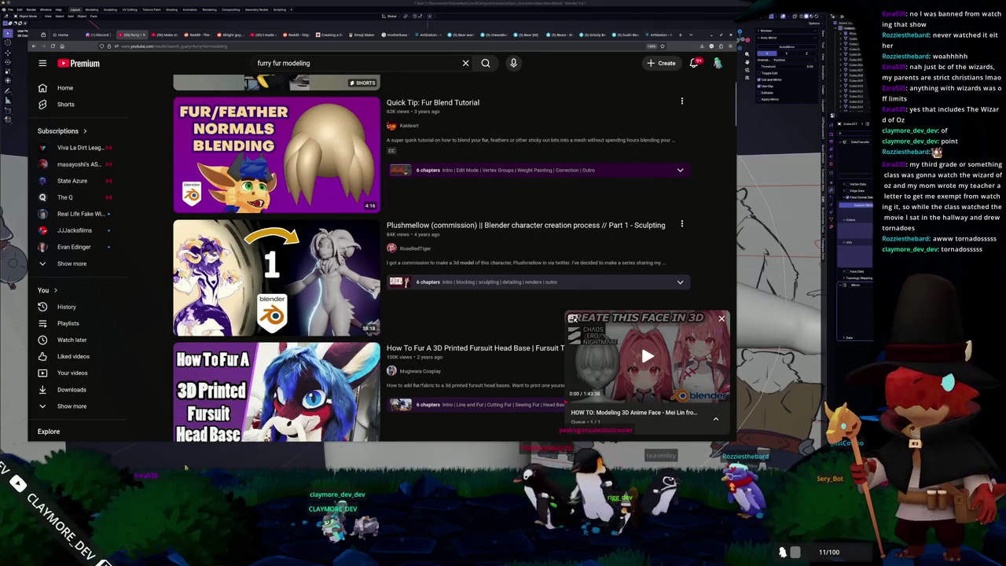
click(197, 458)
- Select the chest fur tuft and rotate it around the Z axis to a new angle
click(389, 287)
scroll(393, 283, up, 2)
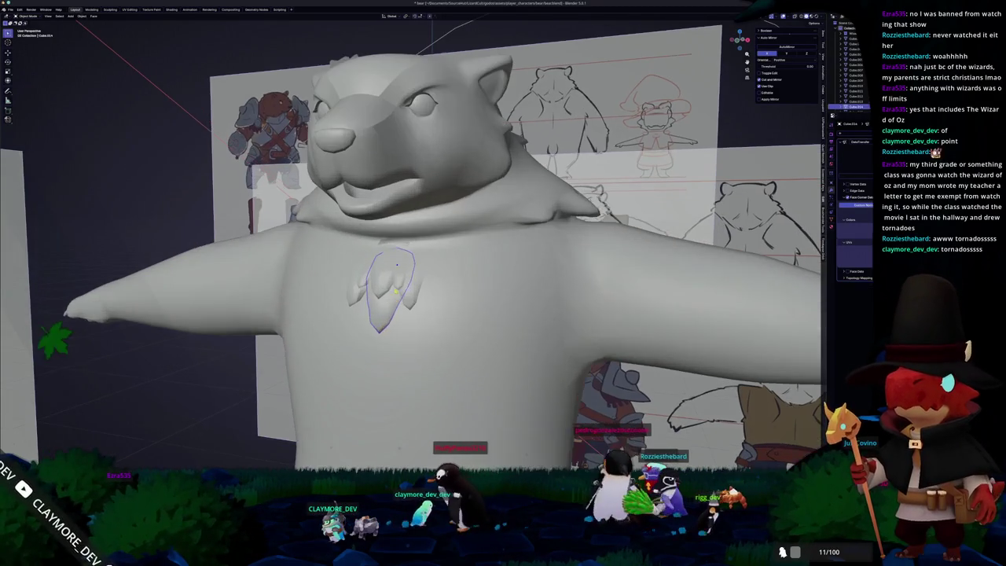
middle_drag(381, 316, 418, 301)
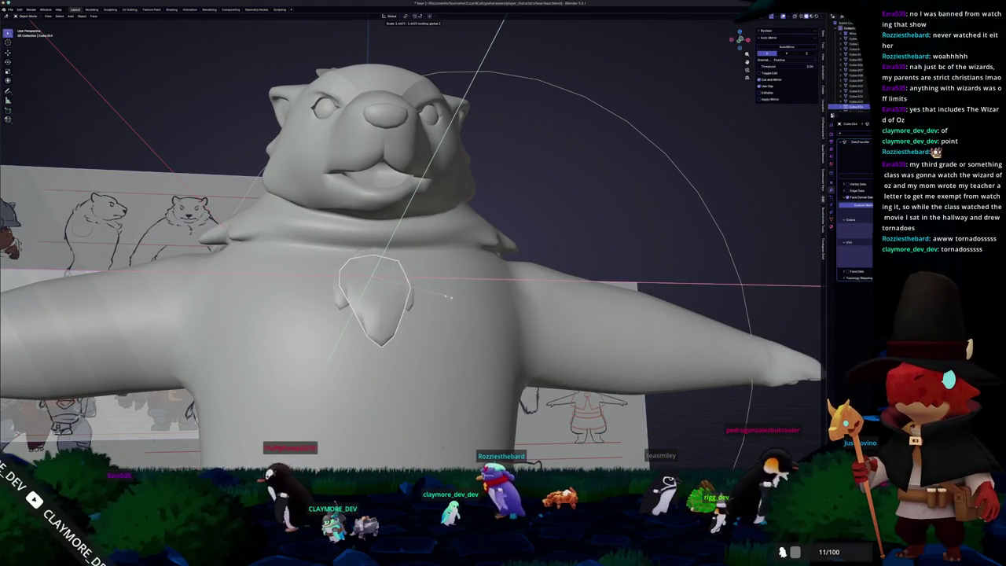
mouse_move(437, 299)
middle_down()
mouse_move(422, 288)
mouse_move(452, 315)
mouse_move(472, 289)
middle_up()
scroll(452, 315, up, 2)
key(r)
key(z)
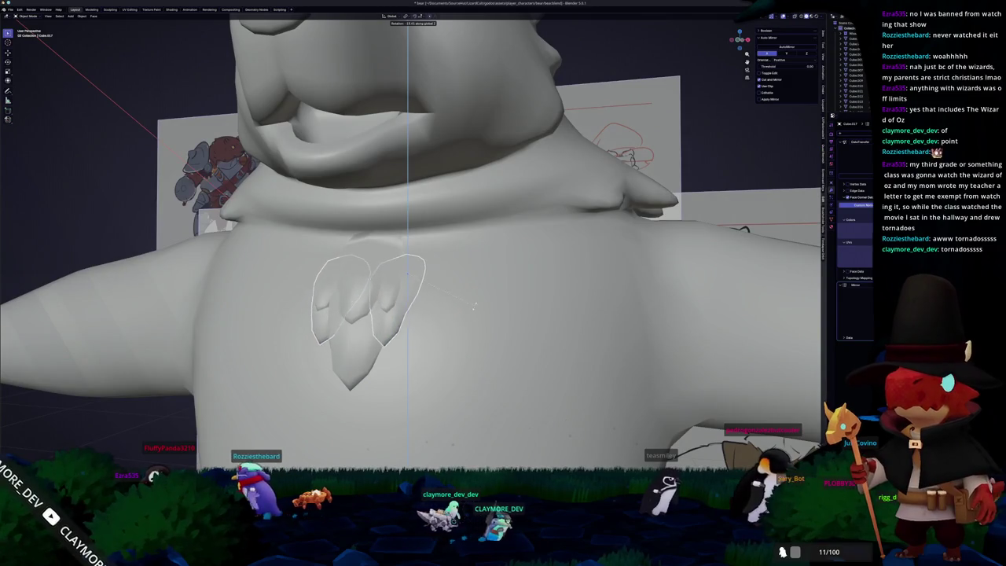
mouse_move(499, 315)
middle_down()
mouse_move(489, 298)
mouse_move(484, 313)
mouse_move(393, 272)
mouse_move(418, 276)
mouse_move(354, 299)
middle_up()
click(490, 300)
key(Tab)
- Move and rotate the tuft's bottom tip vertices and faces to bend its point
scroll(555, 248, up, 3)
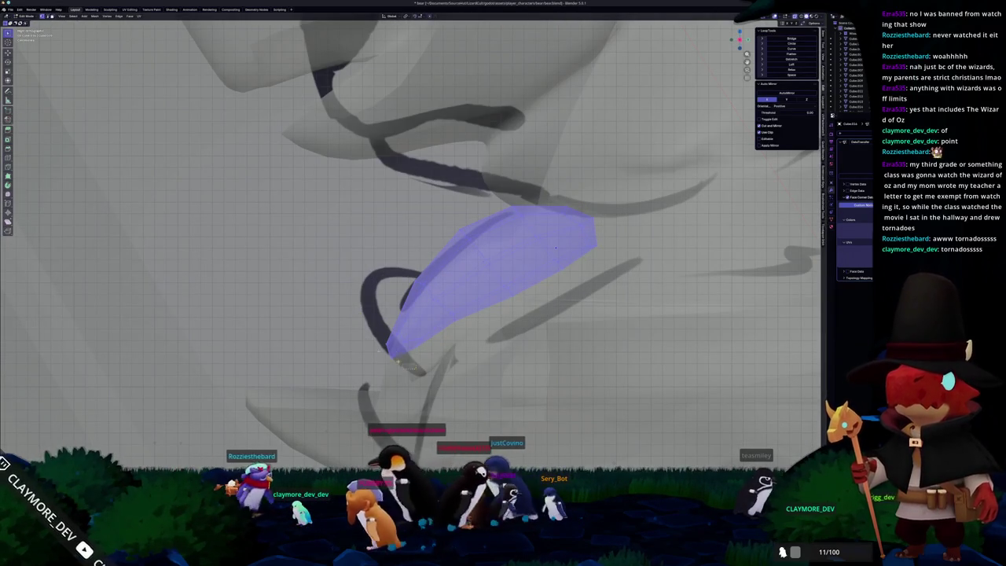
click(392, 350)
key(g)
key(r)
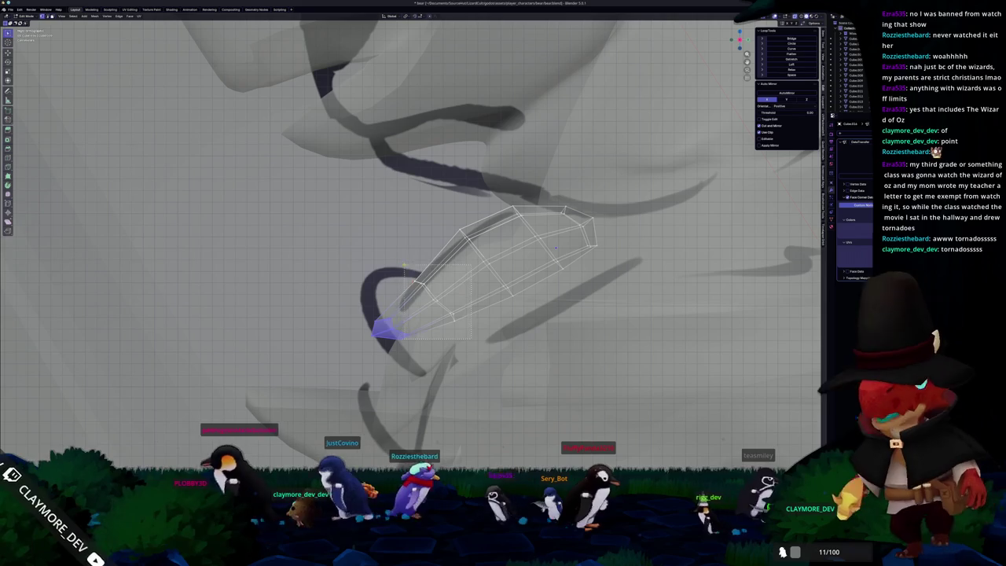
scroll(421, 260, up, 1)
key(r)
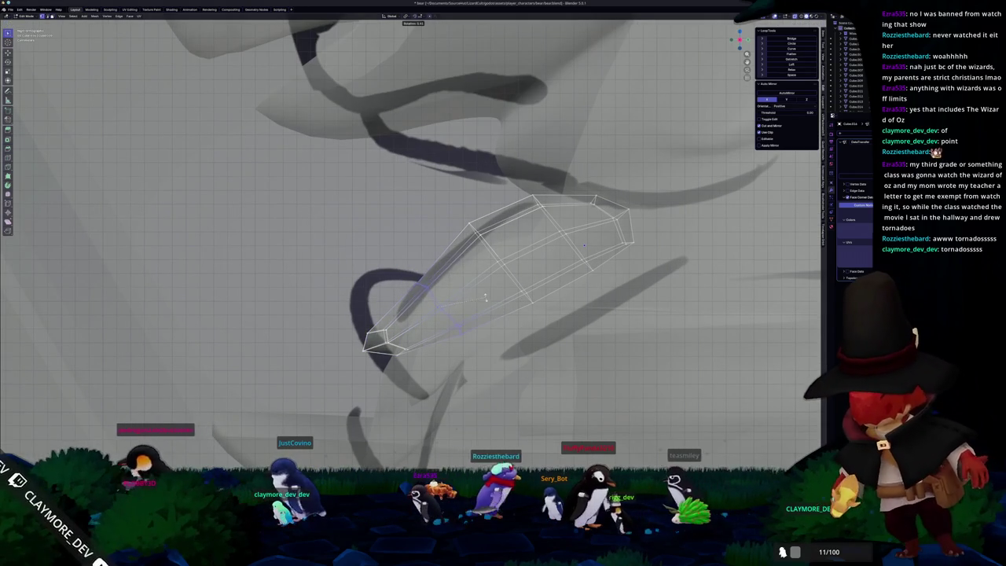
click(485, 301)
drag(353, 297, 353, 297)
key(r)
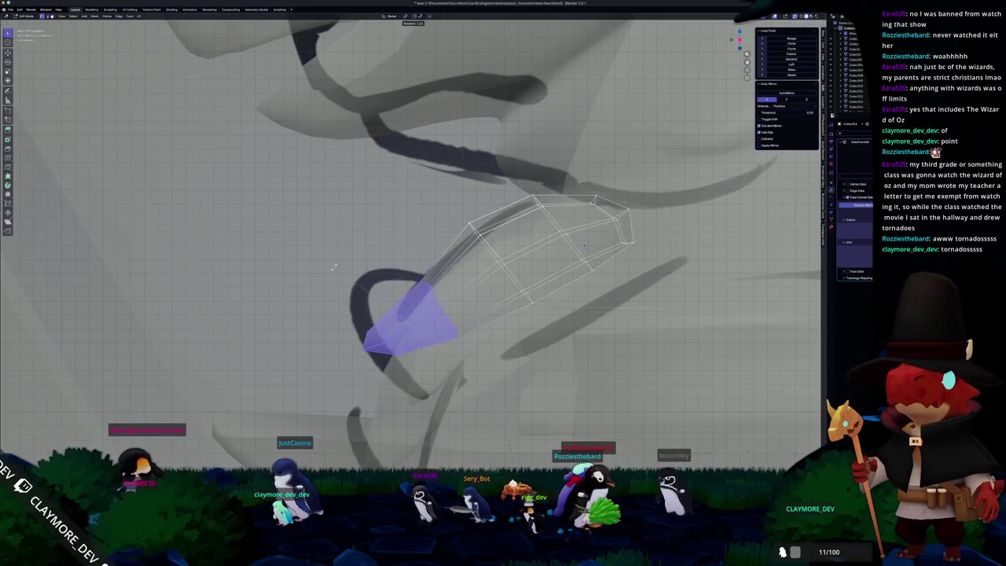
key(g)
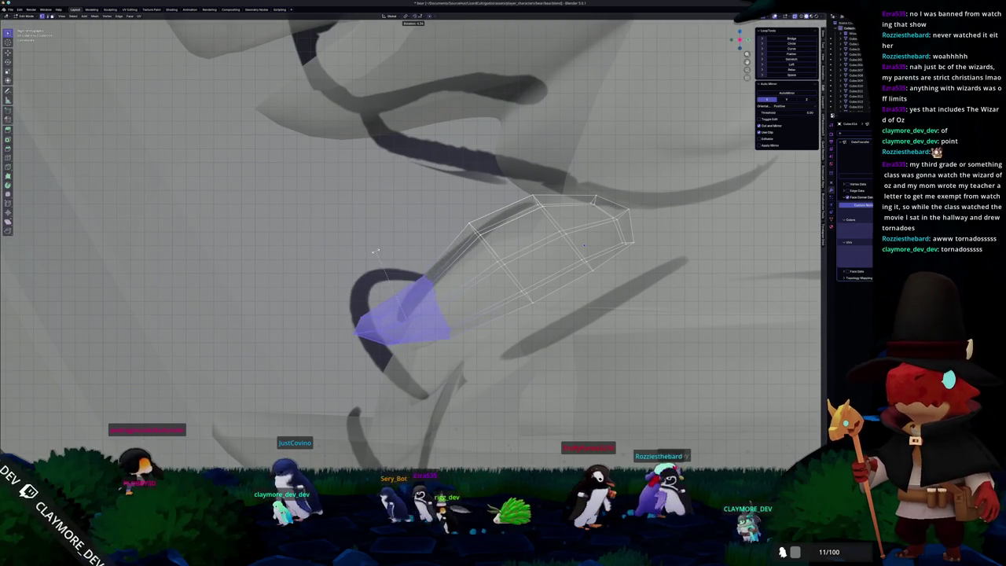
key(Tab)
- From a side orthographic view, rotate another tuft piece's tip vertices to match the sketch
scroll(376, 240, down, 5)
scroll(376, 241, down, 3)
mouse_move(377, 240)
middle_down()
mouse_move(291, 325)
mouse_move(434, 240)
mouse_move(456, 295)
middle_up()
scroll(456, 295, up, 2)
scroll(457, 296, up, 2)
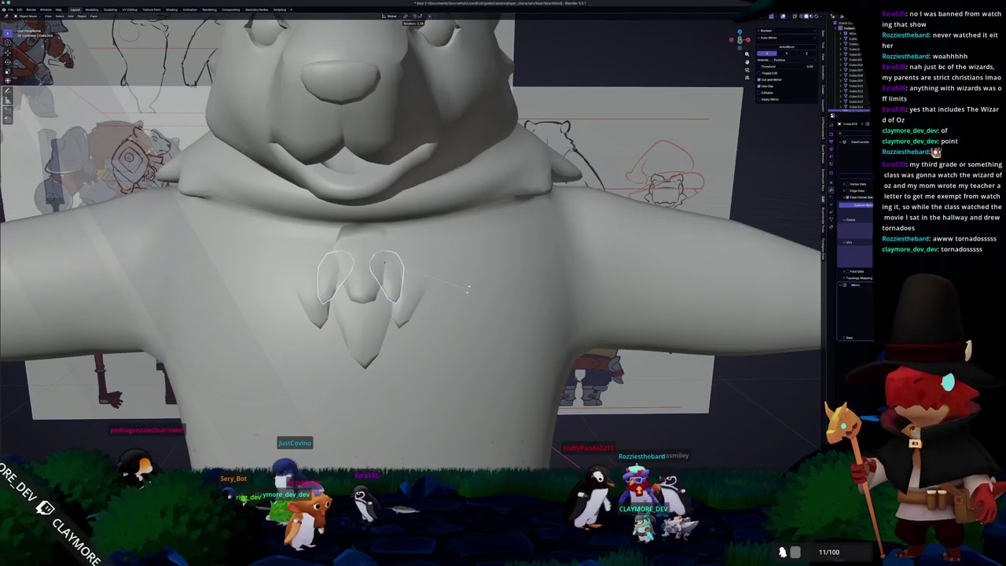
mouse_move(467, 319)
middle_down()
mouse_move(445, 279)
mouse_move(361, 317)
middle_up()
key(KP_3)
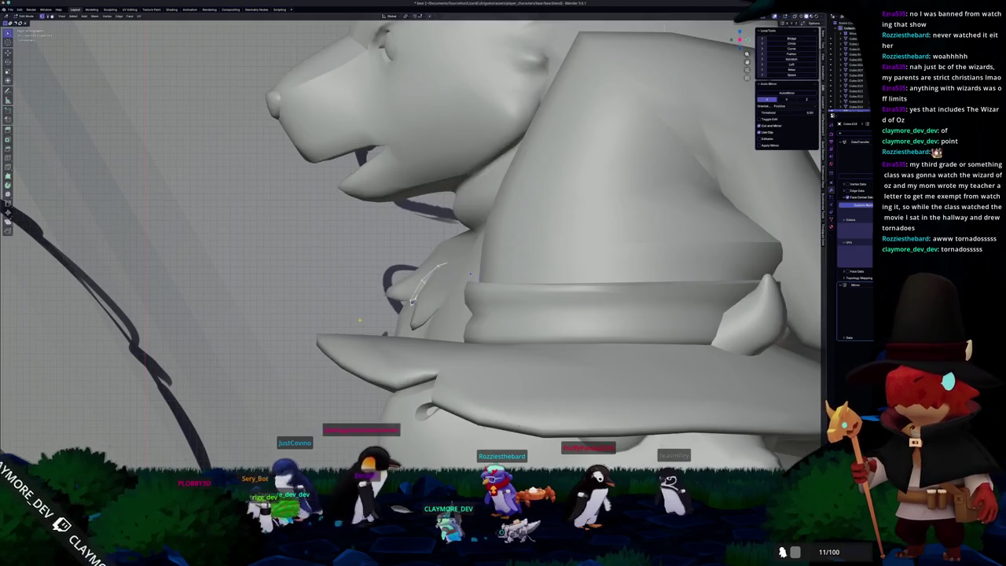
key(Tab)
scroll(359, 320, up, 4)
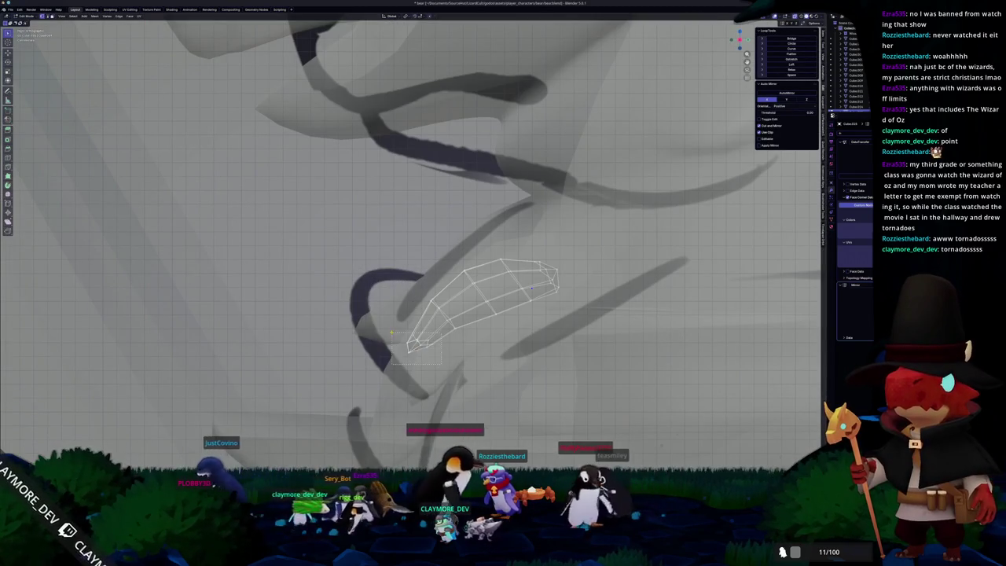
click(414, 343)
key(r)
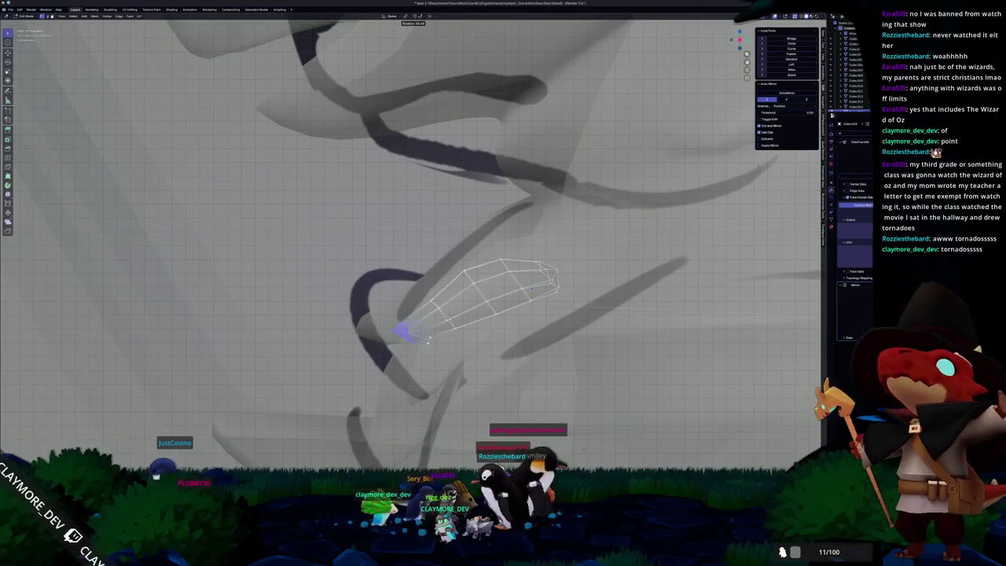
click(429, 337)
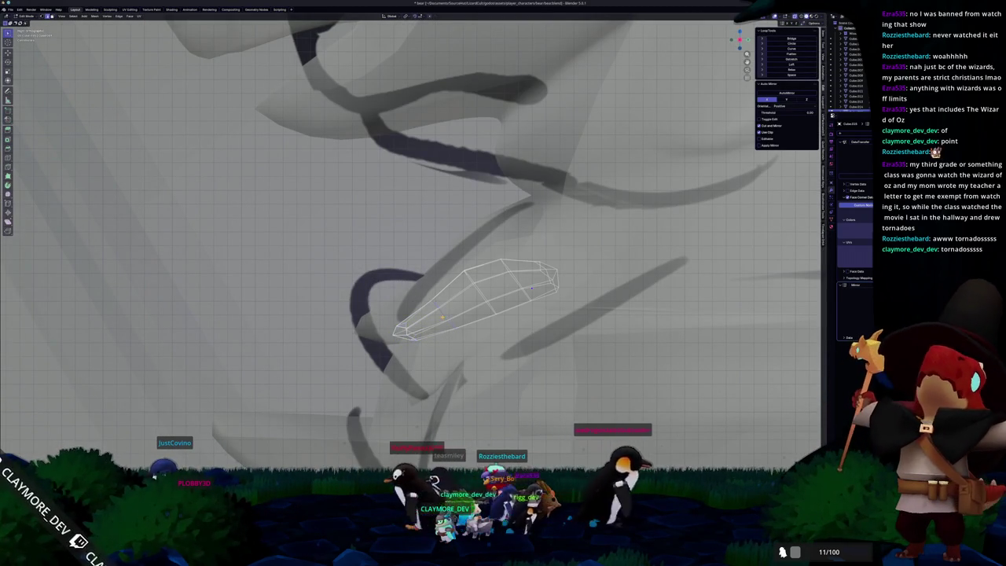
key(Tab)
mouse_move(429, 338)
middle_down()
mouse_move(487, 339)
mouse_move(486, 299)
middle_up()
- In front orthographic view, tilt the central chest tuft around the X and Z axes
scroll(486, 339, down, 8)
scroll(487, 298, up, 3)
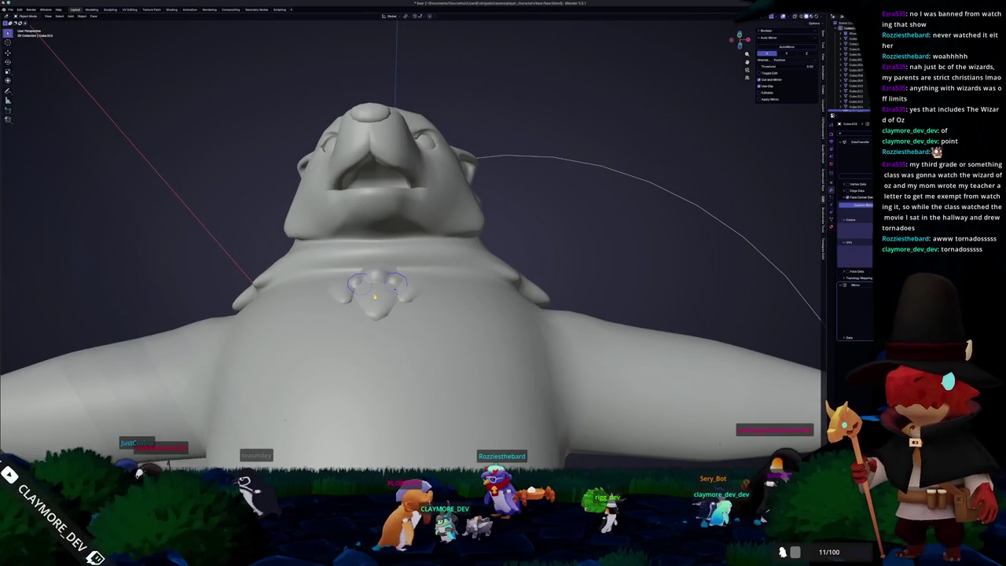
key(KP_1)
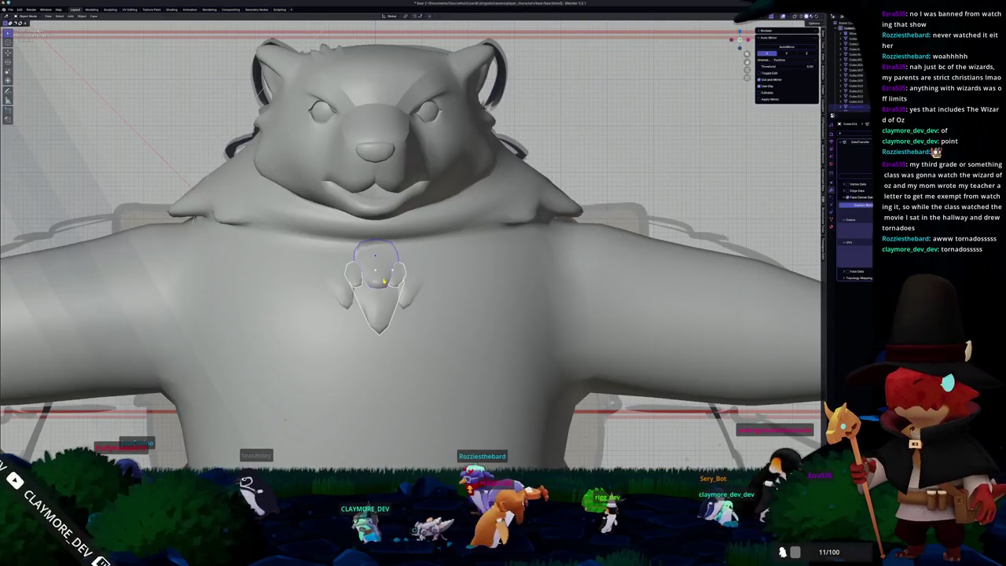
key(ctrl+j)
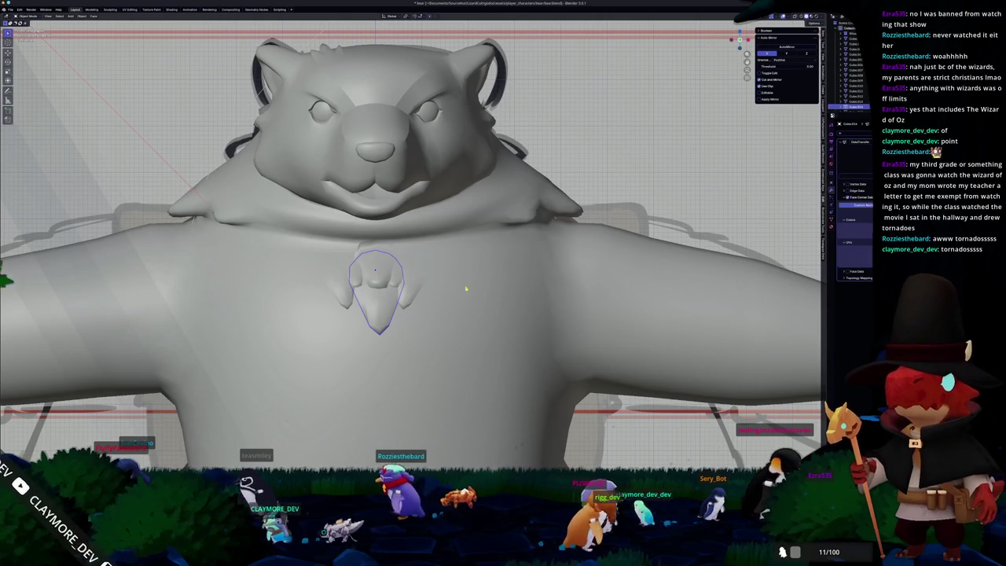
key(r)
key(x)
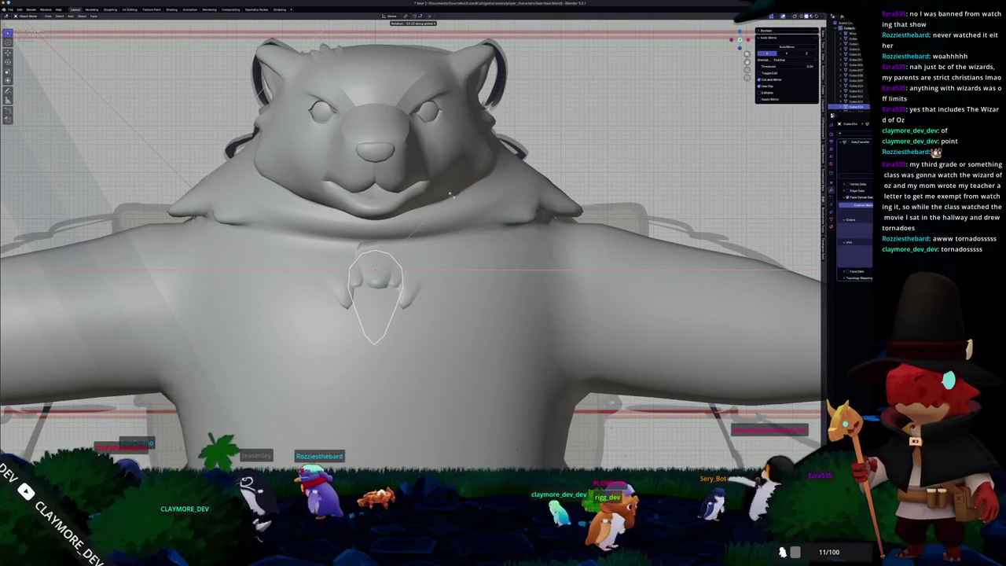
click(424, 328)
key(r)
key(z)
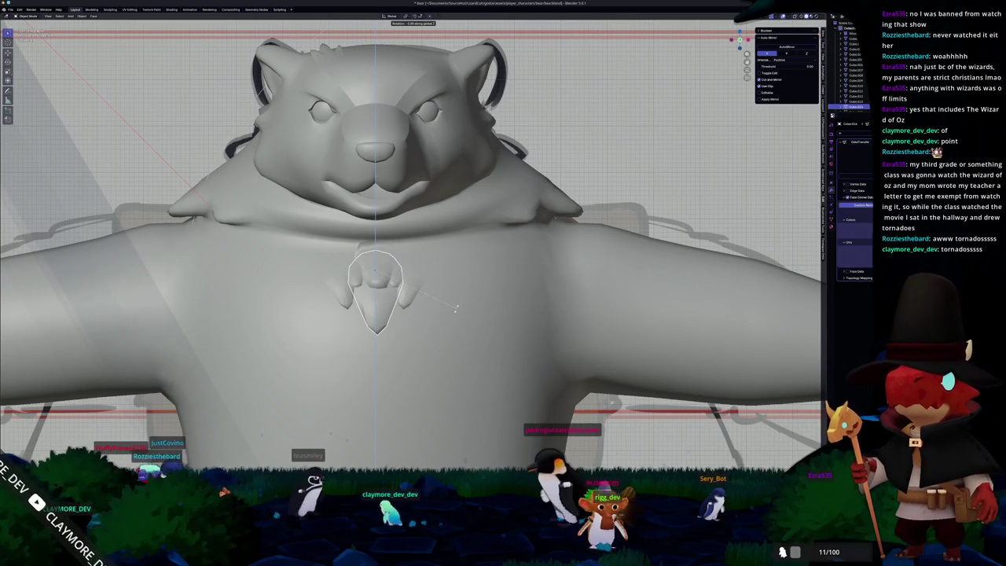
click(462, 294)
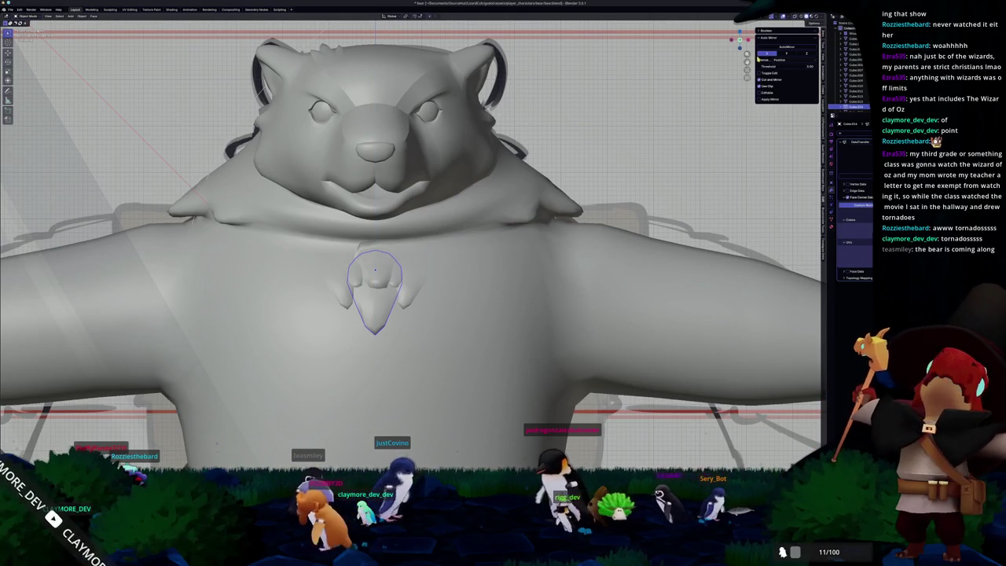
- Add a Mirror modifier to the central tuft via Auto Mirror and frame it
click(775, 48)
key(Tab)
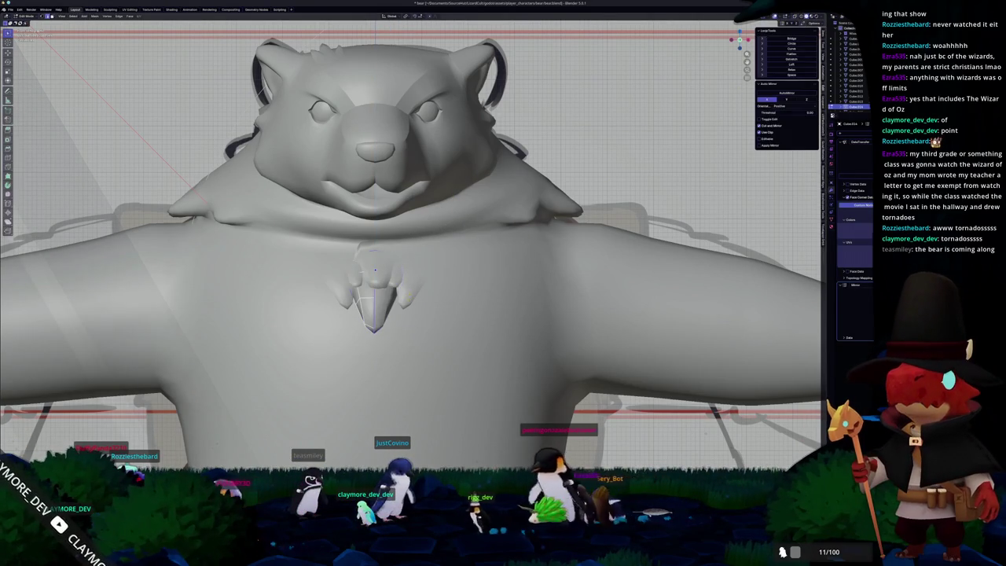
key(Tab)
key(Tab)
key(Tab)
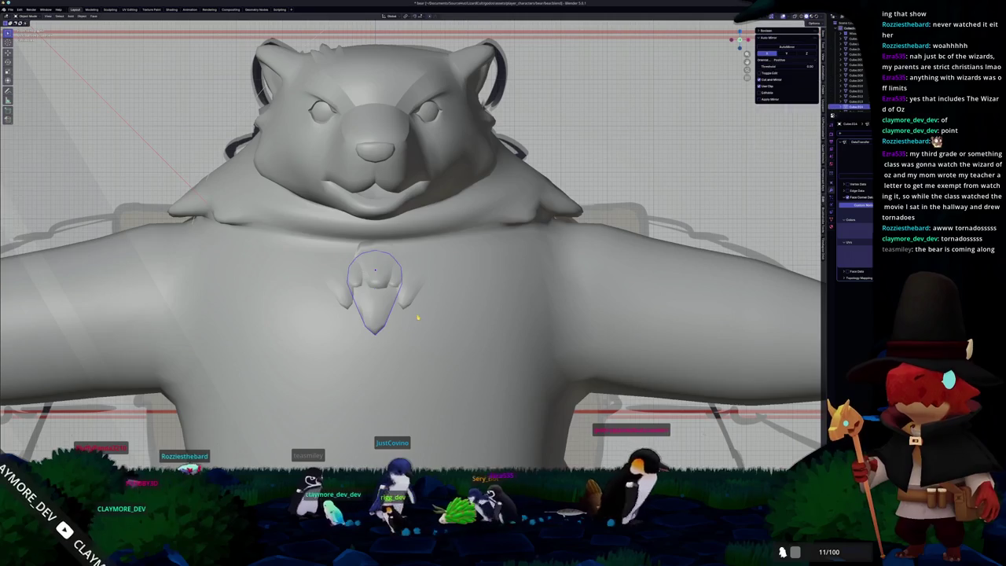
middle_drag(417, 317, 339, 322)
key(KP_Decimal)
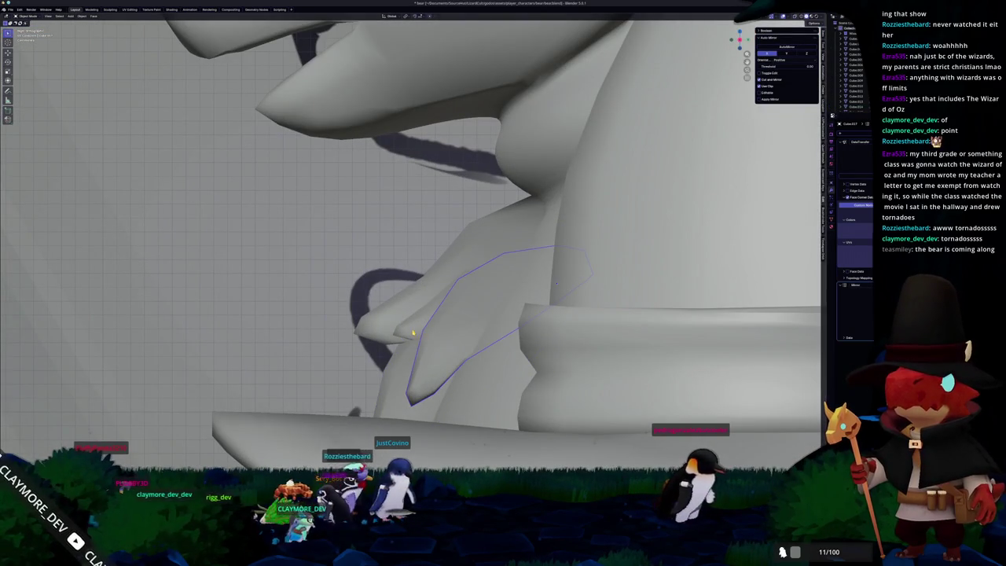
- Add the larger tuft piece to the selection and bring up the collection's options in the outliner
shift+click(487, 228)
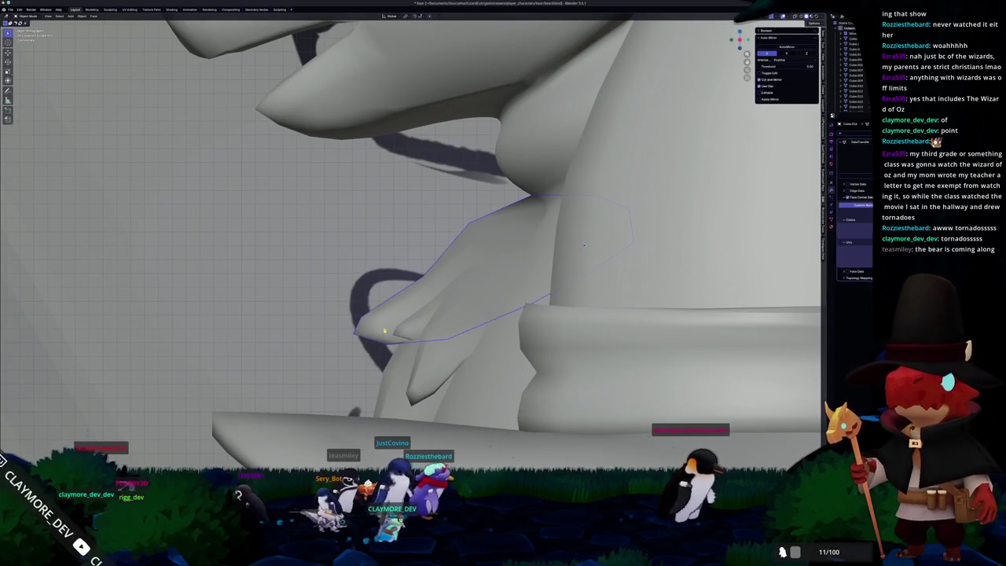
scroll(583, 245, down, 5)
scroll(583, 245, down, 3)
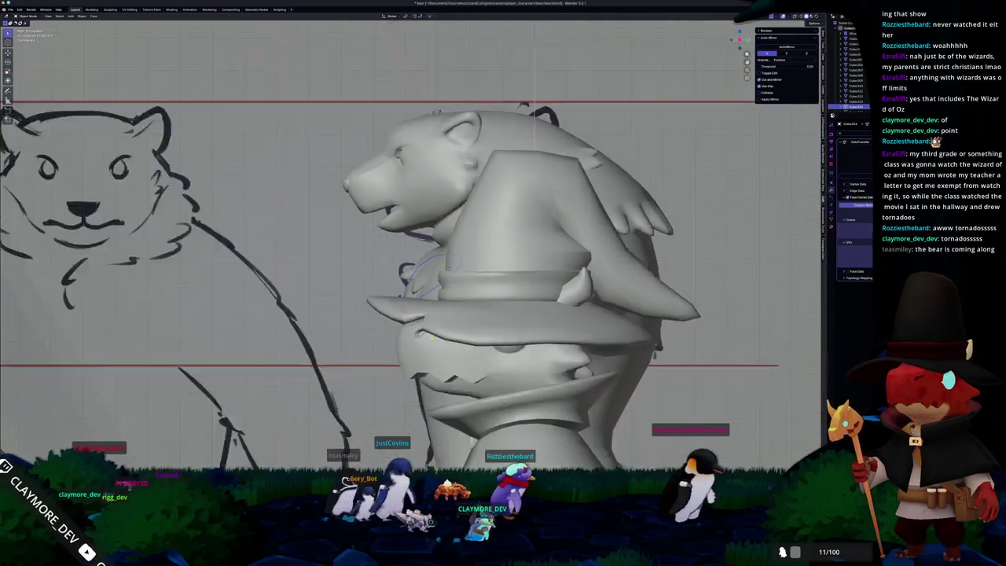
scroll(583, 245, down, 3)
right_click(853, 34)
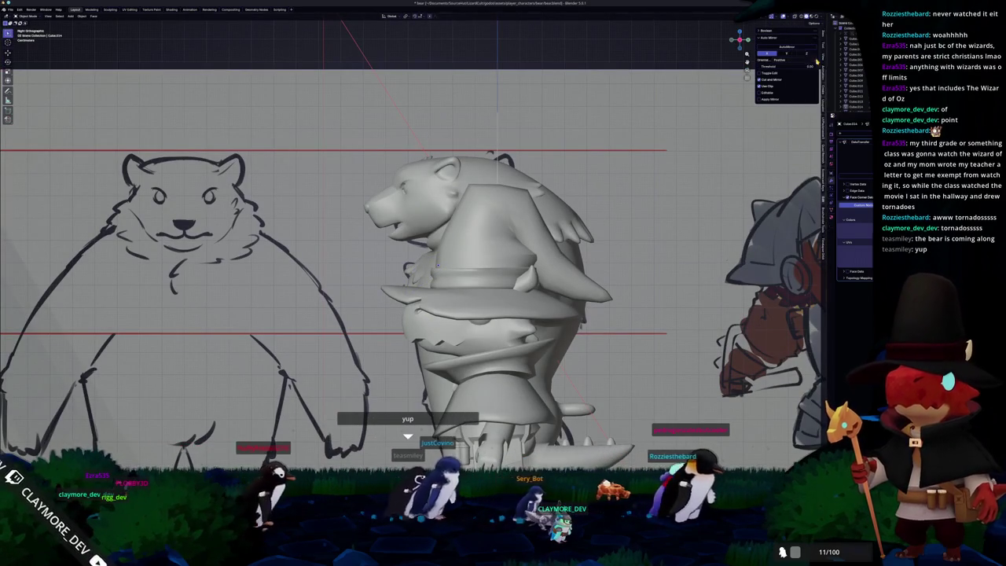
- Expand the Cube objects list, select the wizard character model and hide it with H
mouse_move(667, 191)
middle_down()
mouse_move(649, 183)
mouse_move(708, 141)
middle_up()
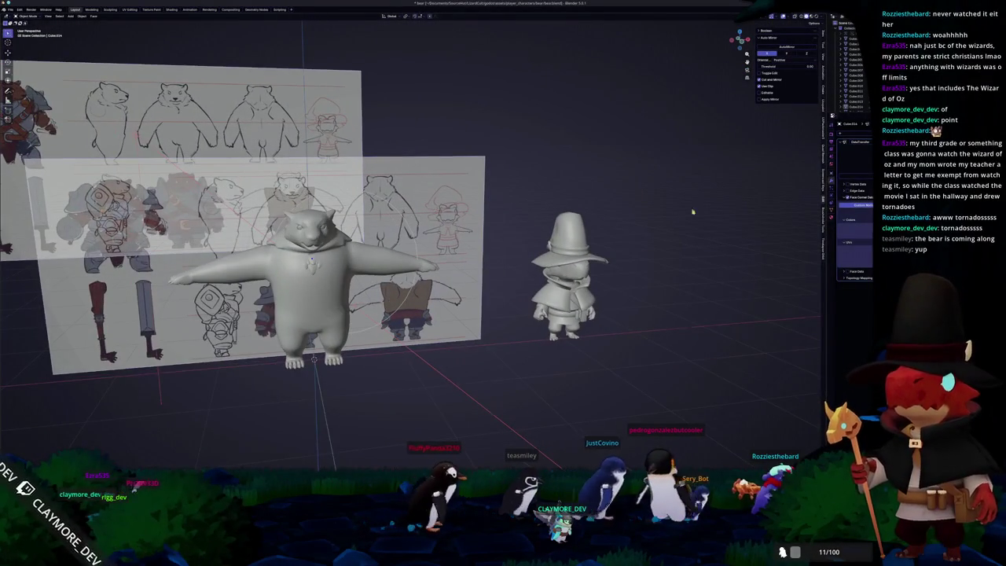
scroll(802, 81, up, 2)
right_click(845, 33)
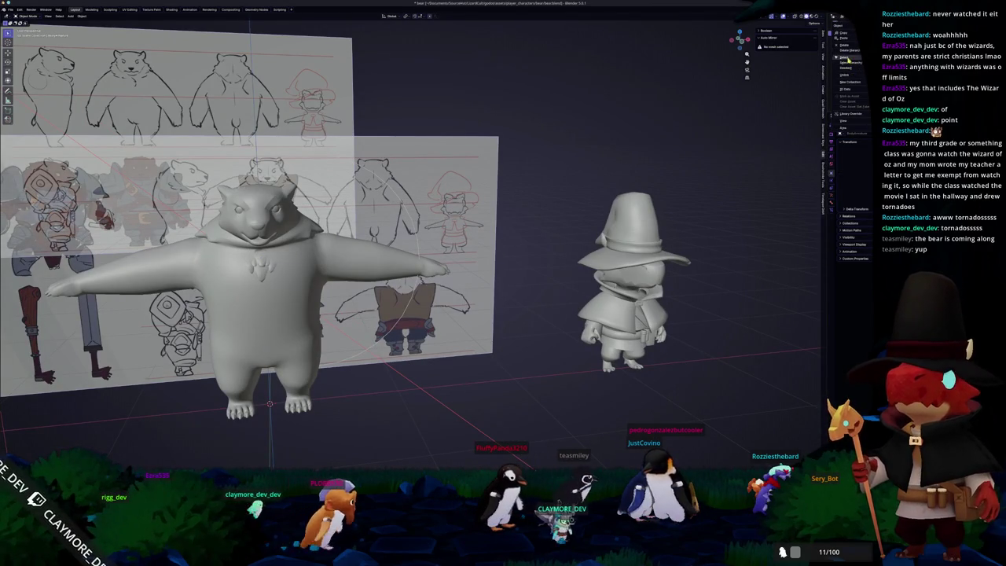
click(848, 60)
click(626, 275)
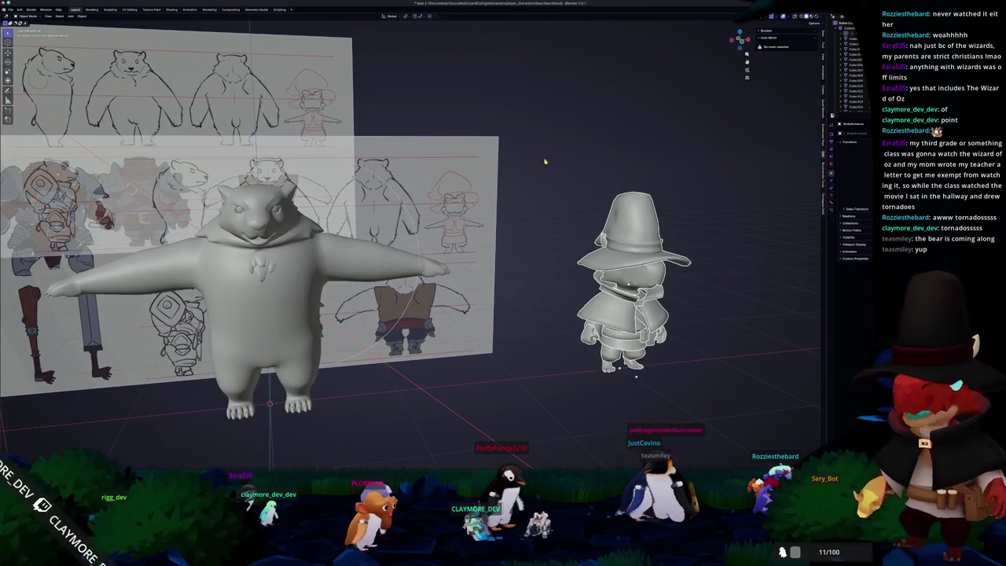
key(h)
- Centre the bear in view and select one of its chest pieces
mouse_move(544, 161)
middle_down()
mouse_move(543, 309)
mouse_move(502, 299)
mouse_move(440, 236)
middle_up()
click(543, 309)
scroll(496, 292, up, 5)
click(428, 236)
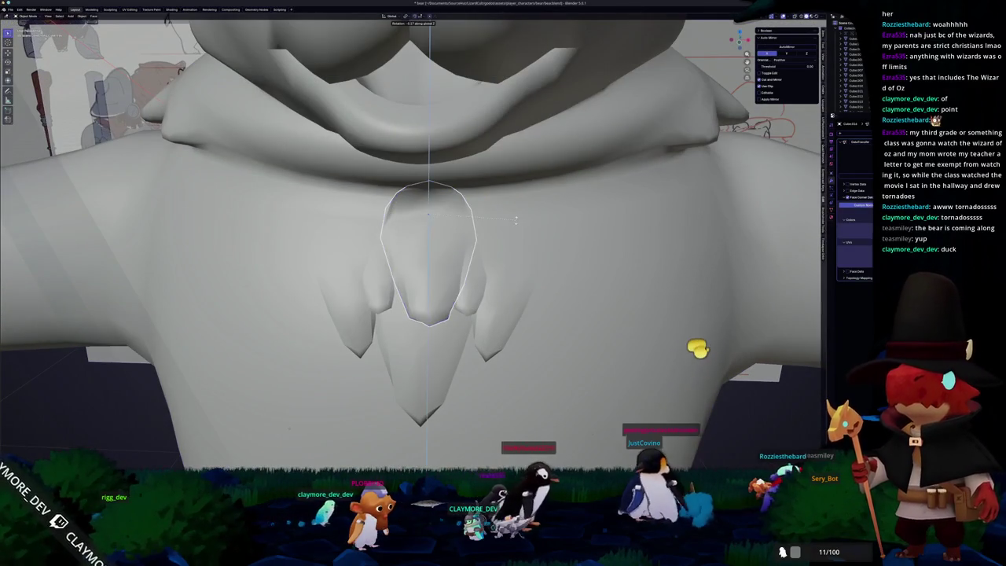
key(r)
key(z)
key(Escape)
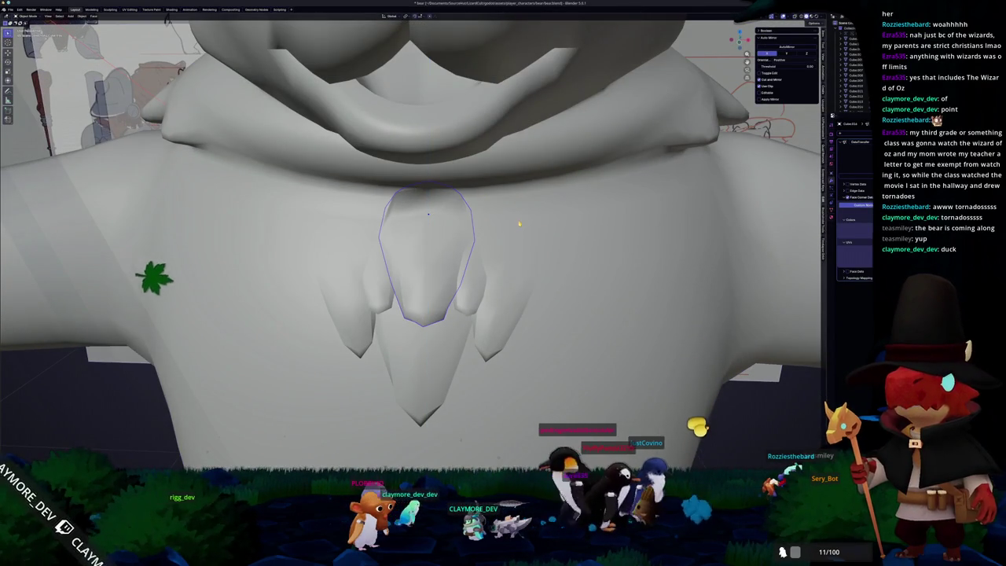
scroll(521, 221, down, 4)
key(alt+z)
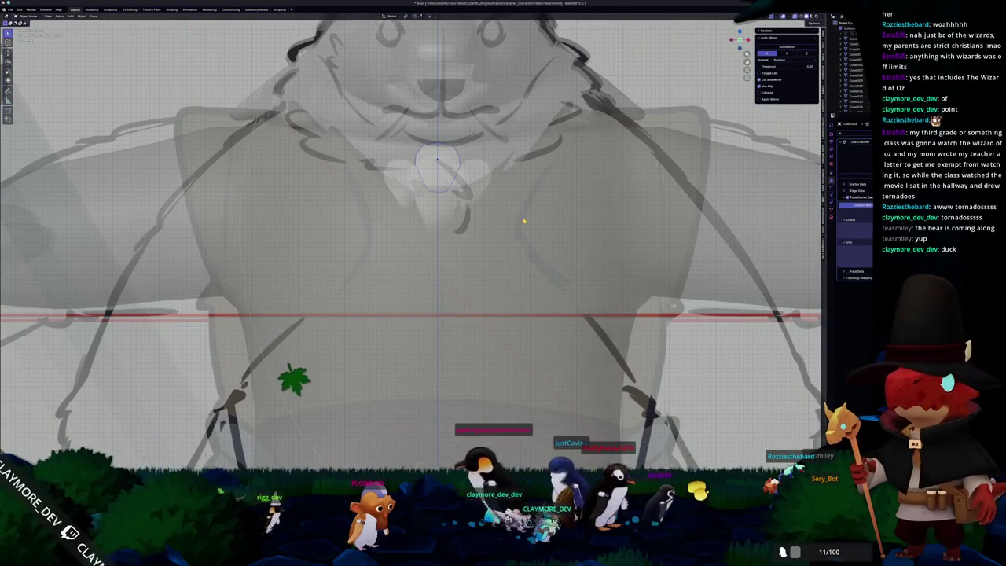
key(KP_1)
shift+middle_drag(518, 205, 557, 259)
key(r)
key(z)
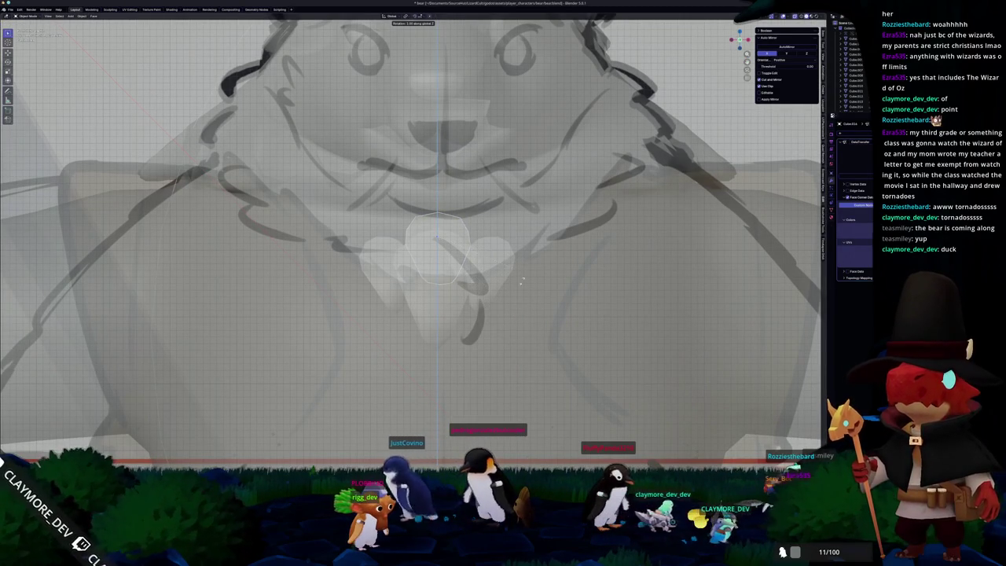
key(Escape)
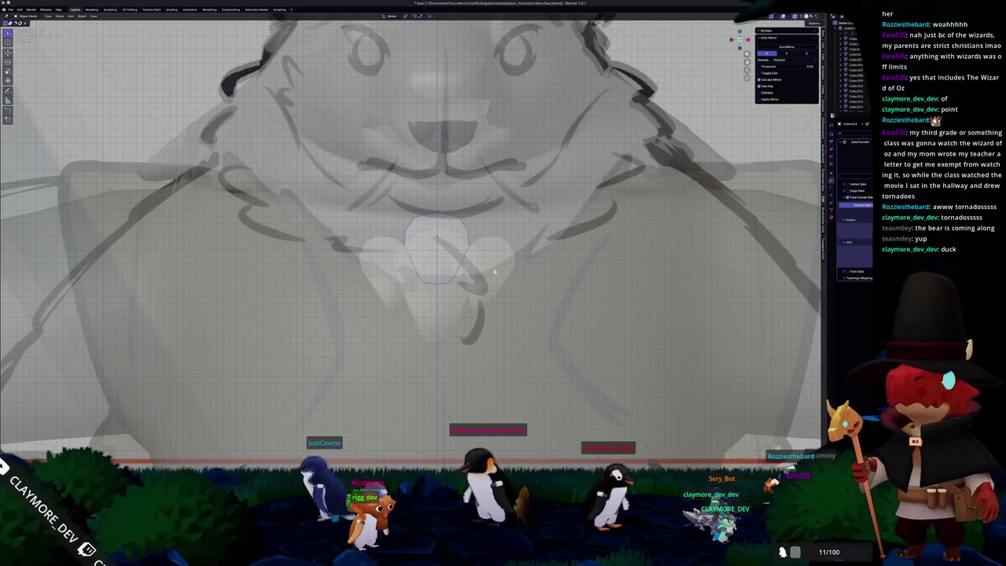
key(alt+z)
click(469, 274)
shift+click(385, 275)
key(alt+z)
key(alt+z)
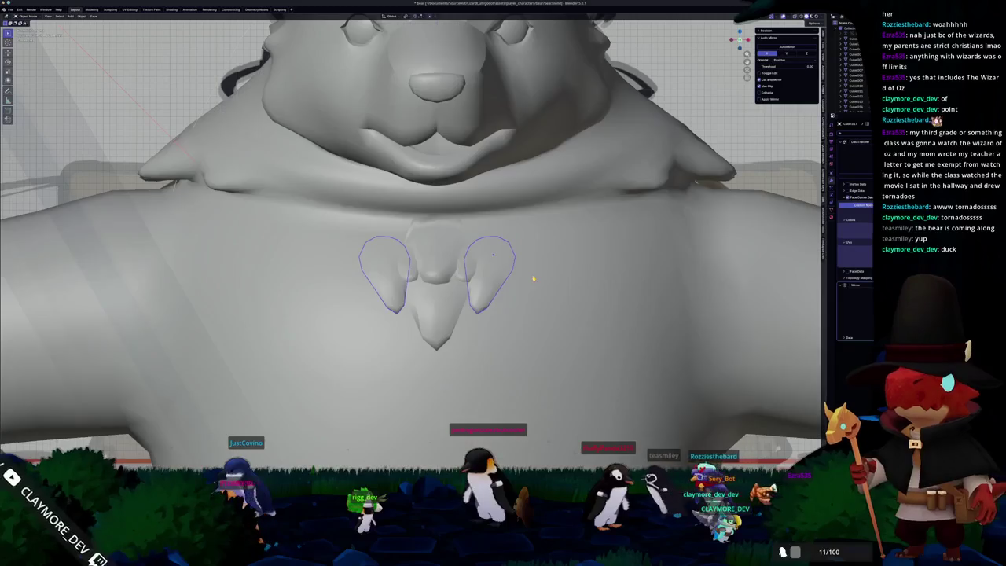
key(ctrl+Tab)
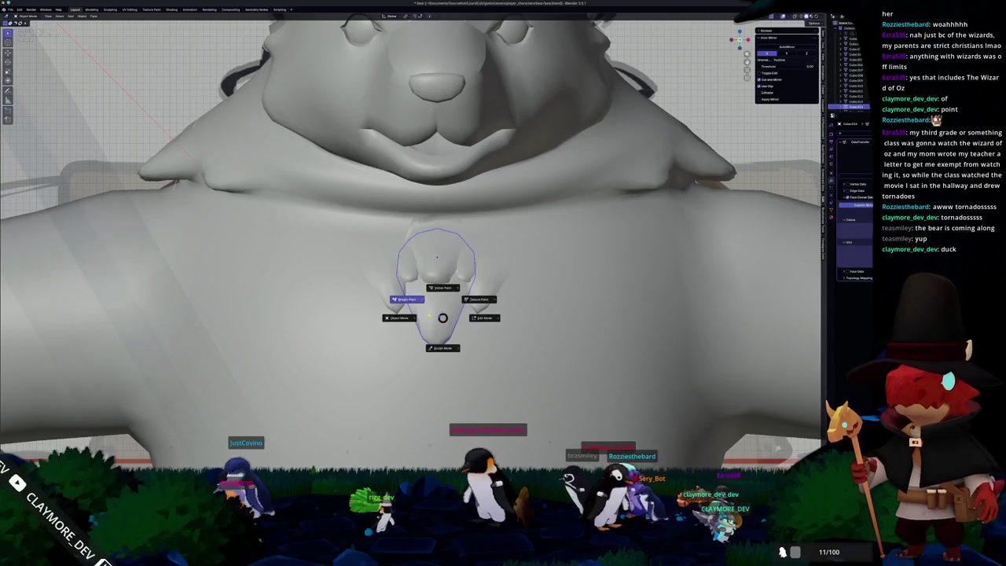
- Enter Weight Paint mode, turn on X-ray and paint weight onto the chest piece
click(409, 297)
middle_drag(412, 296, 550, 315)
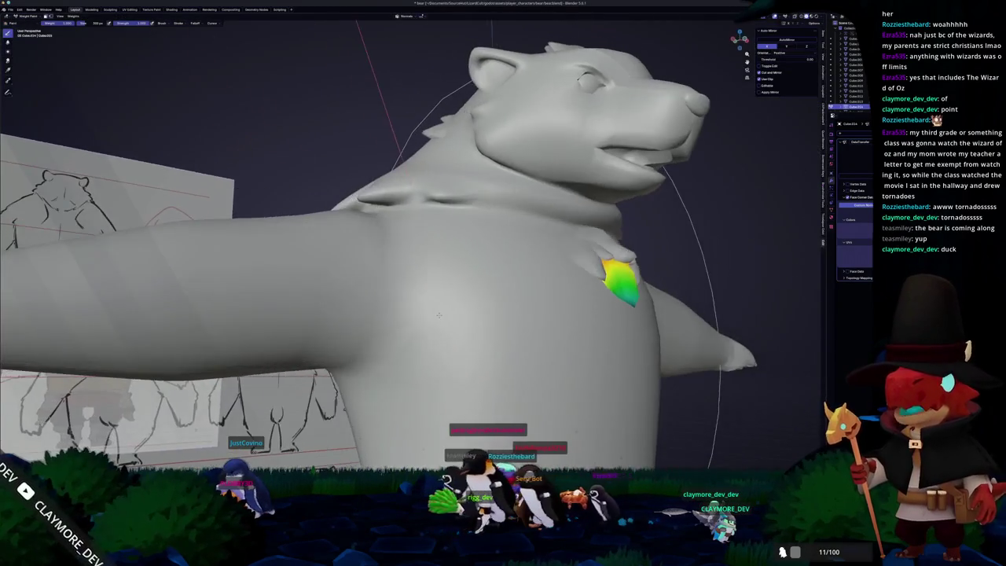
mouse_move(425, 315)
middle_down()
mouse_move(369, 311)
mouse_move(393, 298)
middle_up()
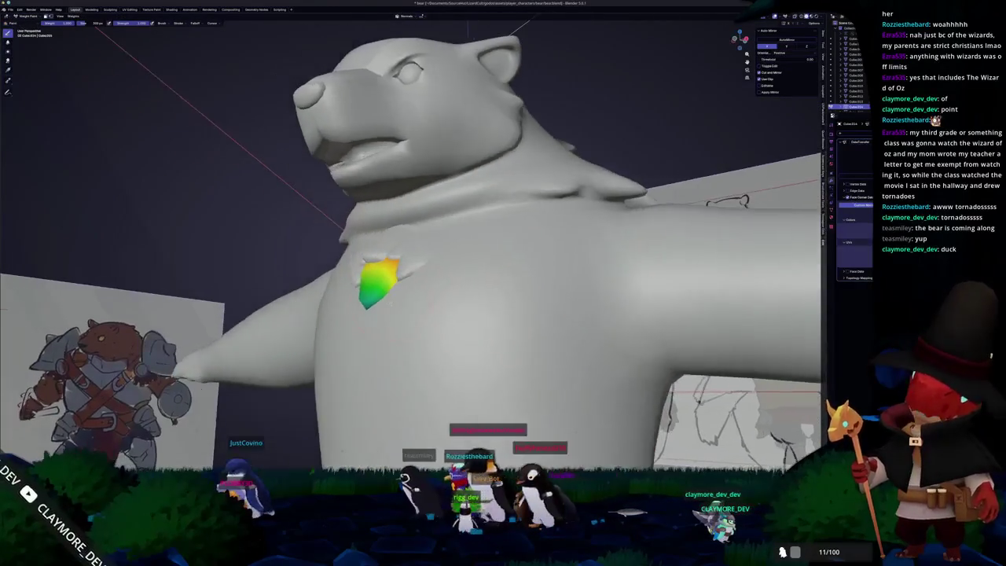
scroll(385, 293, up, 4)
key(alt+z)
drag(400, 292, 370, 271)
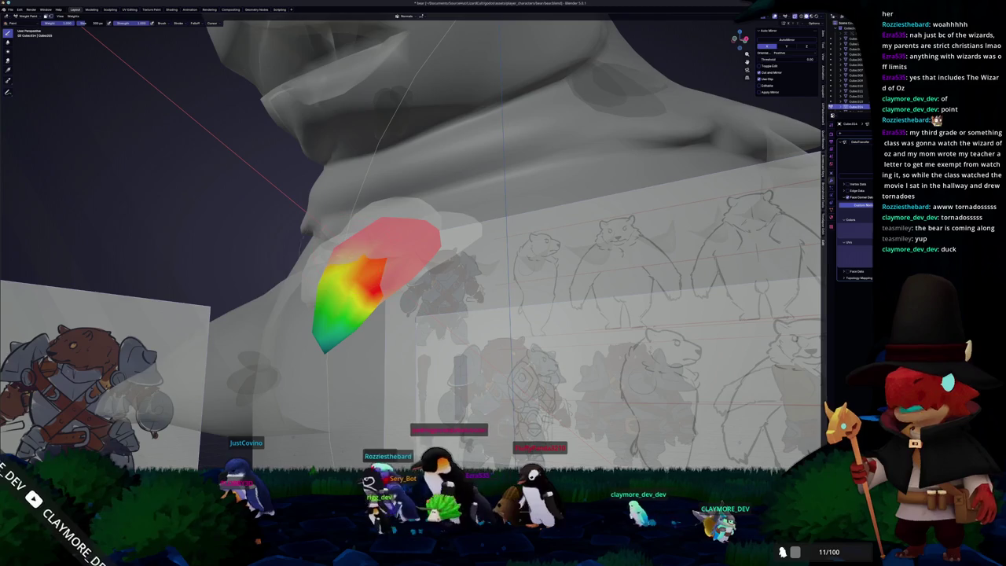
- Paint full weight across the chest piece's middle and inspect the painted weights
middle_drag(373, 272, 424, 275)
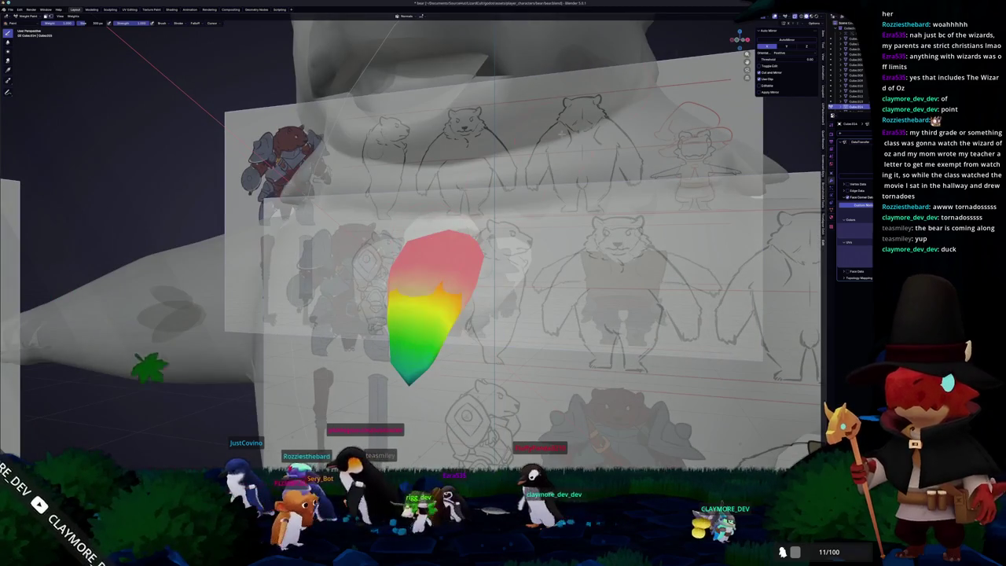
mouse_move(444, 292)
mouse_down()
mouse_move(417, 301)
mouse_move(440, 312)
mouse_up()
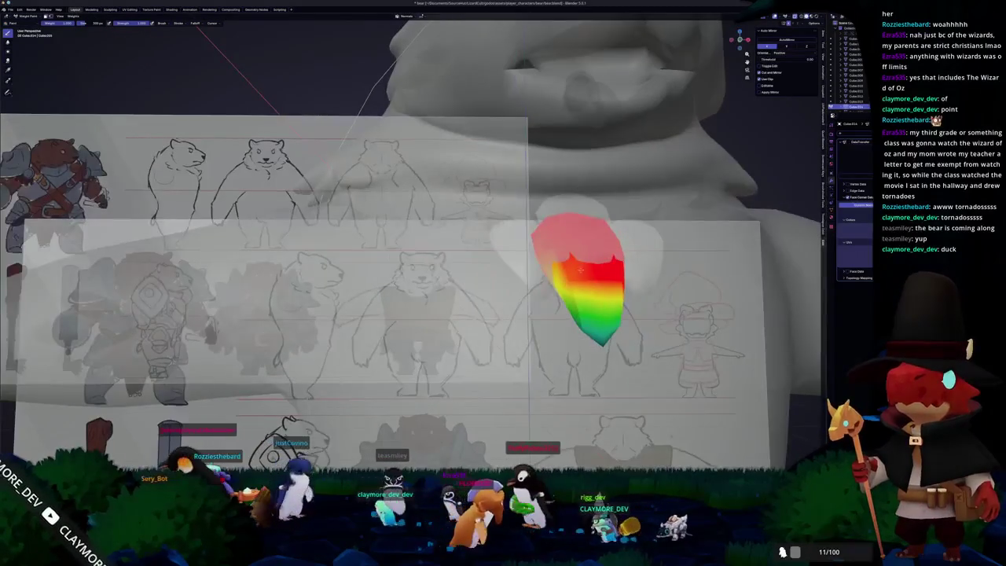
middle_drag(408, 235, 472, 260)
middle_drag(374, 223, 380, 118)
- Snap to the front view and return the chest piece to Object Mode
key(KP_1)
key(ctrl+Tab)
click(393, 238)
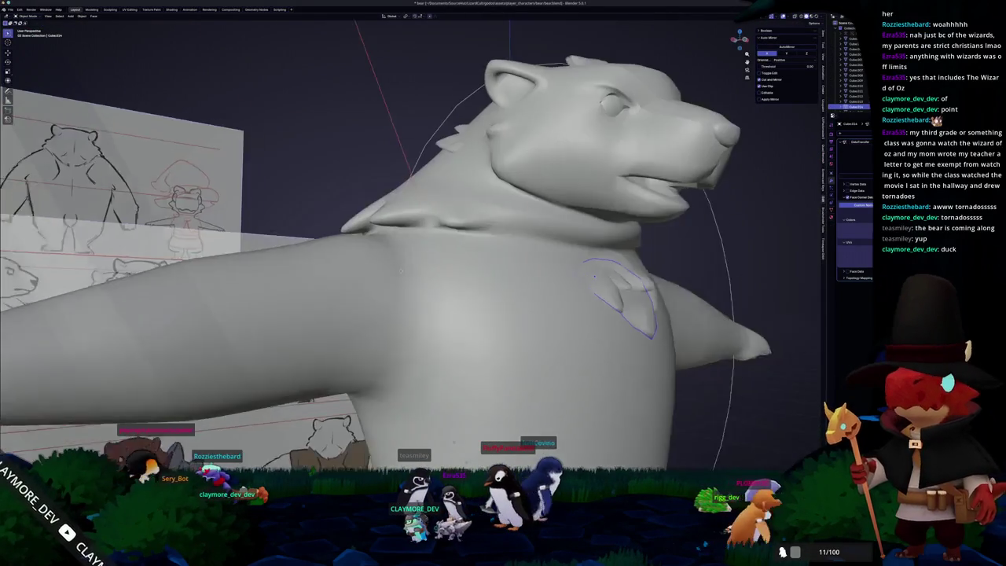
middle_drag(367, 274, 362, 272)
- Apply the chest piece's scale from Object Mode
key(ctrl+Tab)
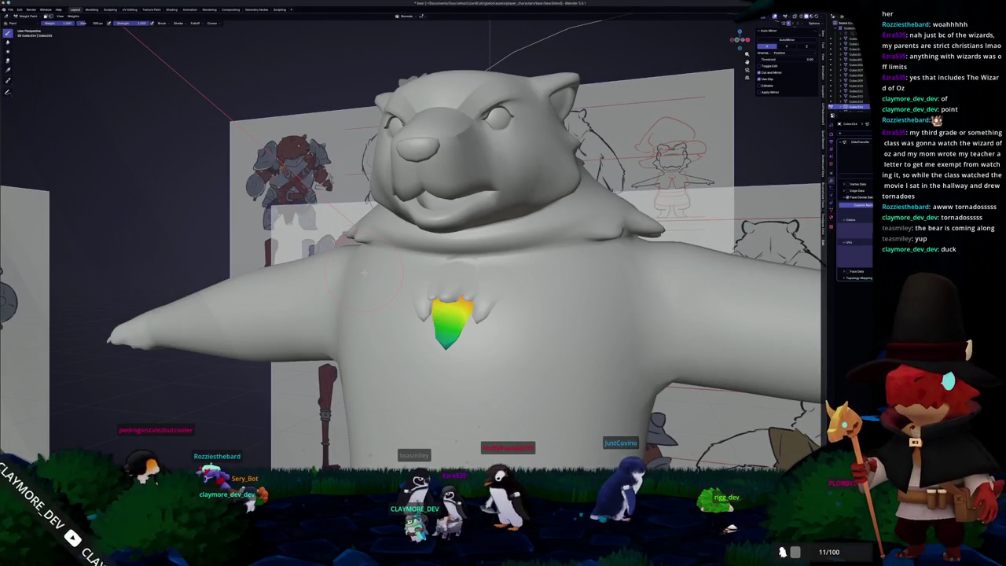
key(ctrl+Tab)
scroll(367, 268, up, 2)
scroll(368, 268, up, 2)
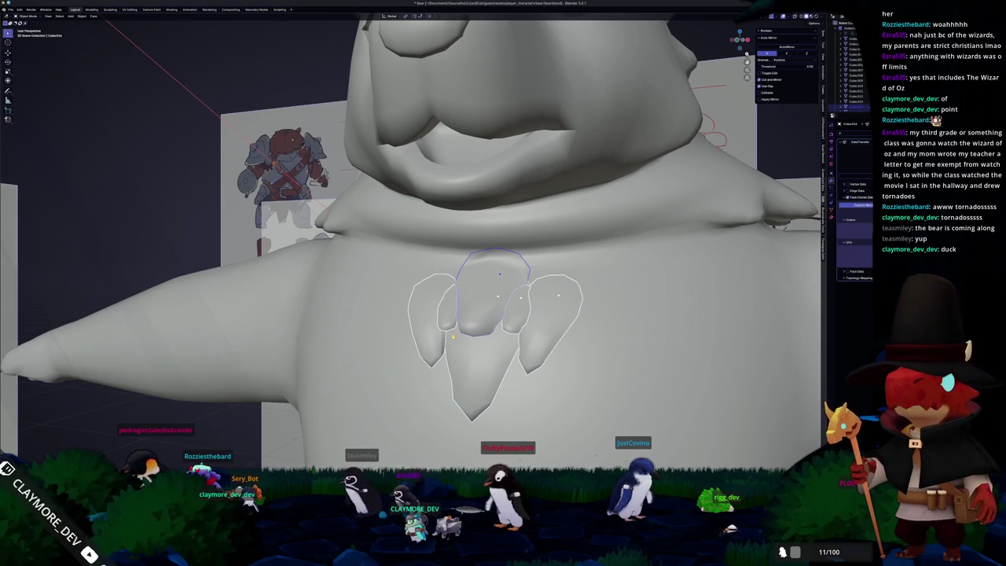
scroll(453, 336, down, 5)
right_click(452, 336)
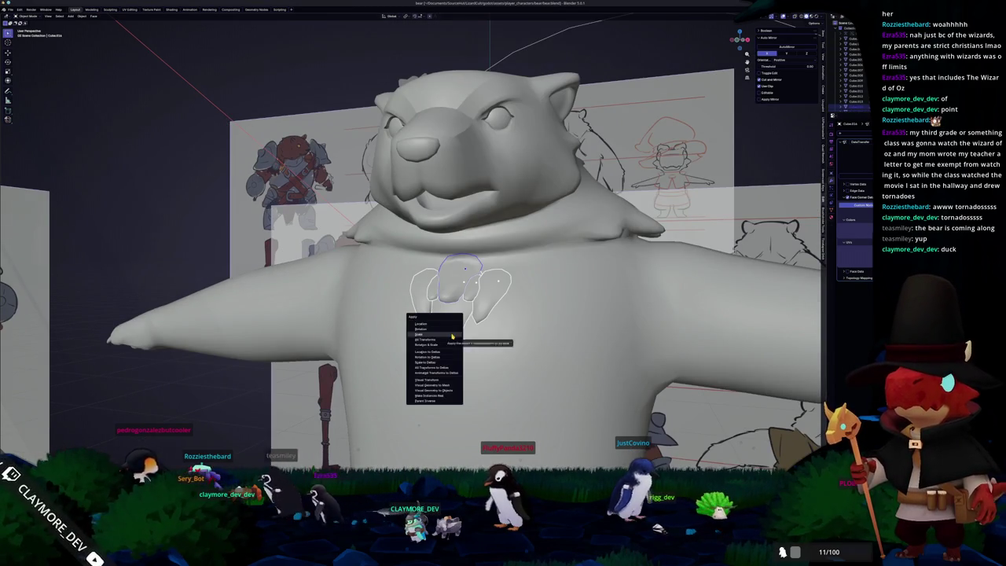
click(451, 335)
- Select the chest paw pieces and widen them by scaling along X
scroll(451, 336, down, 5)
mouse_move(451, 336)
middle_down()
mouse_move(308, 375)
mouse_move(390, 341)
middle_up()
scroll(392, 341, up, 4)
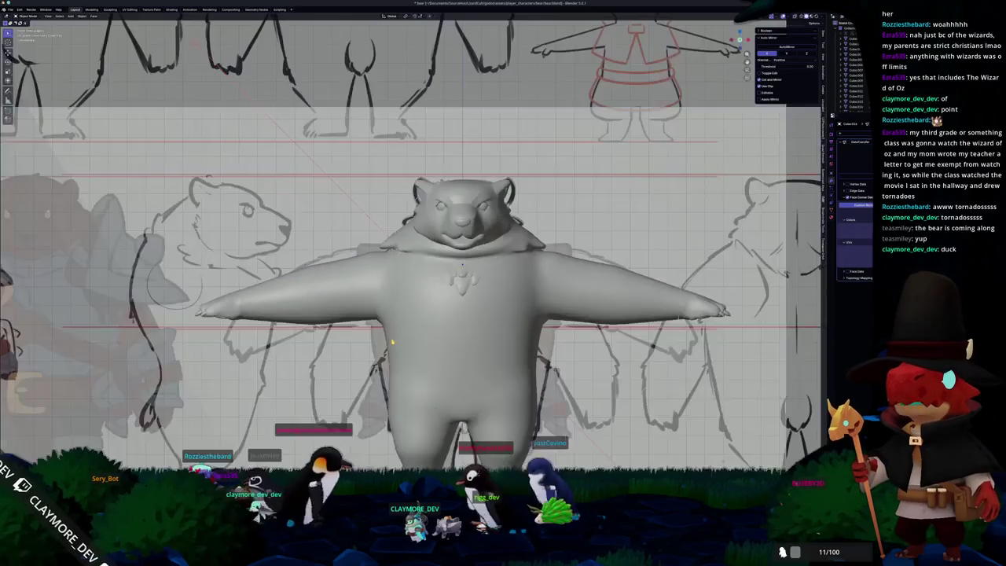
scroll(440, 322, up, 3)
click(537, 294)
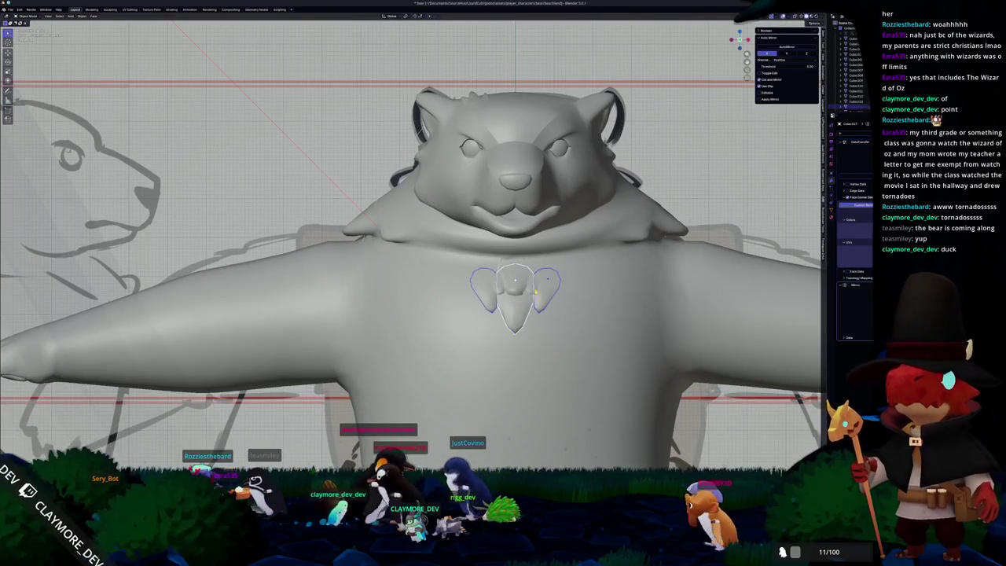
key(s)
key(x)
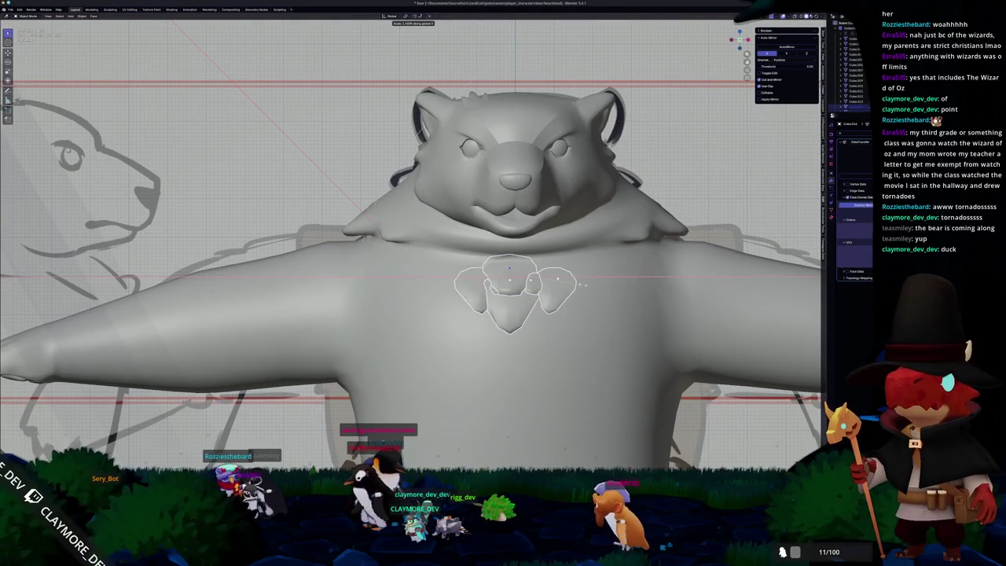
right_click(582, 285)
right_click(581, 286)
key(Escape)
key(s)
key(shift+x)
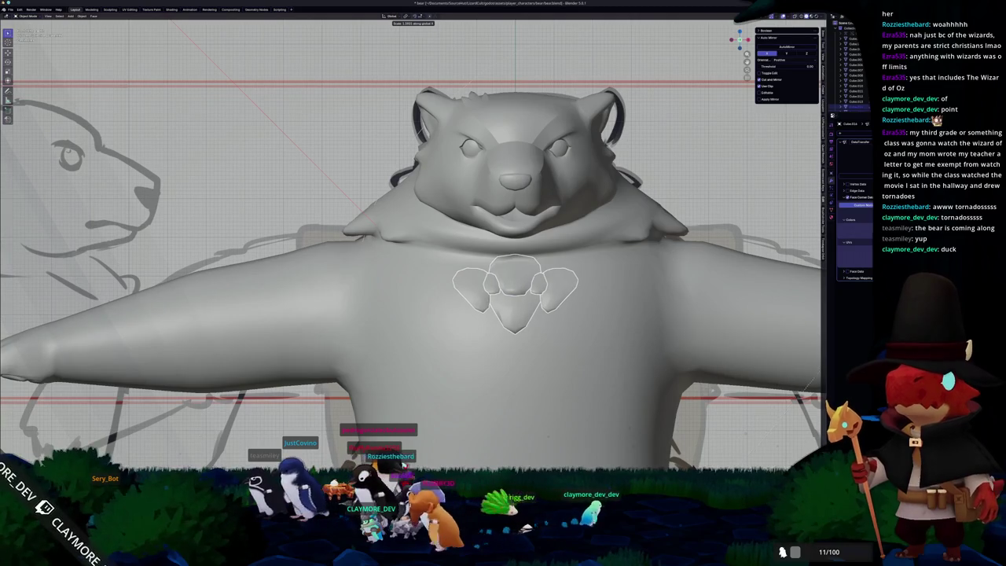
key(Return)
- Review the widened pieces from several angles, trying and cancelling a further X scale
scroll(412, 236, down, 4)
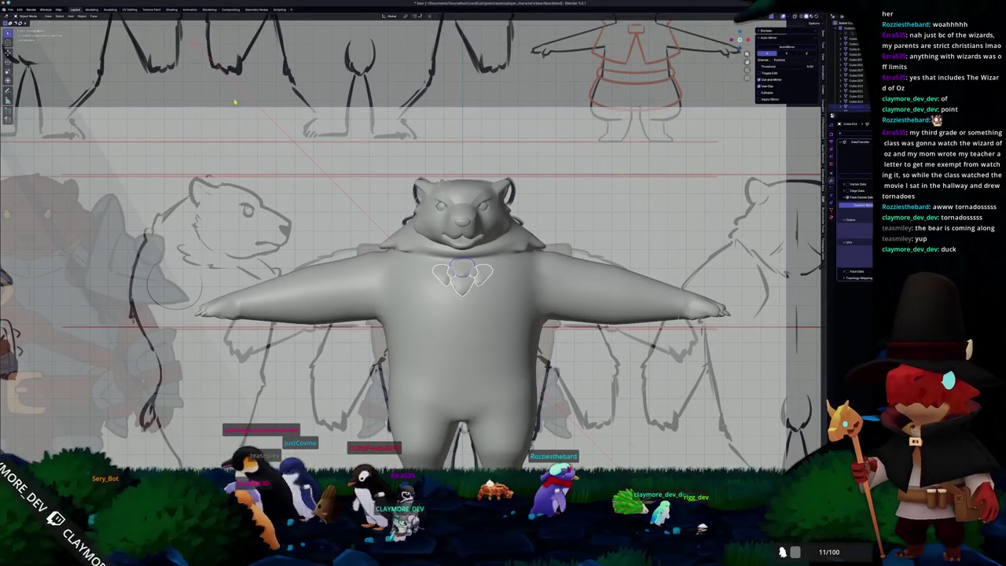
middle_drag(490, 147, 500, 230)
scroll(338, 355, down, 3)
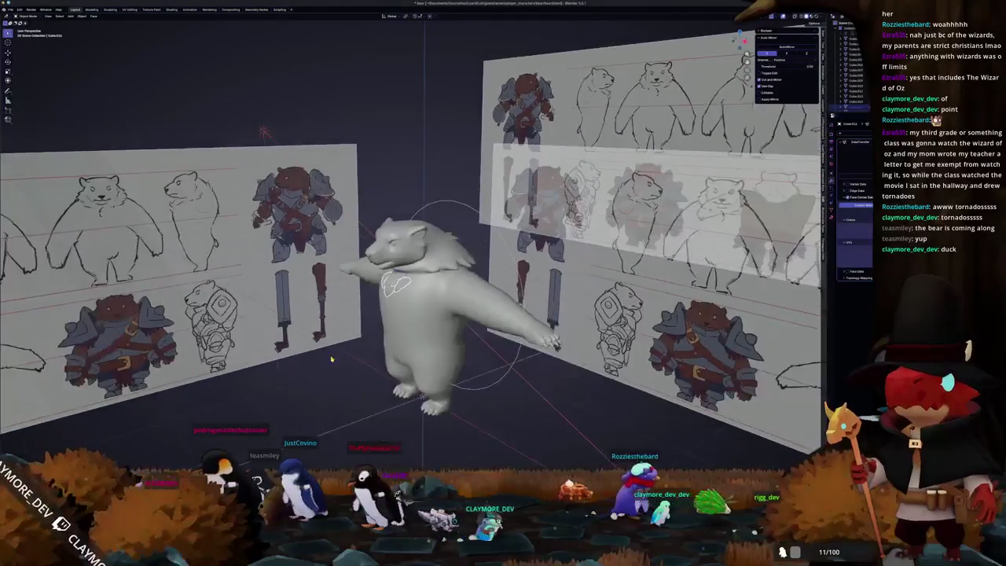
mouse_move(329, 363)
middle_down()
mouse_move(440, 370)
mouse_move(322, 355)
mouse_move(444, 330)
middle_up()
scroll(440, 369, up, 4)
key(s)
key(x)
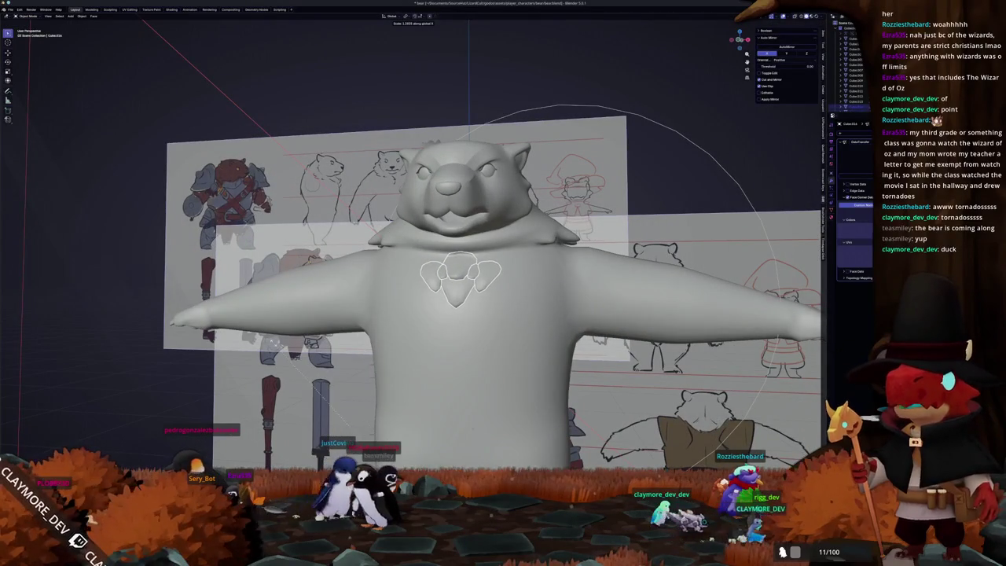
key(Escape)
middle_drag(445, 330, 353, 314)
middle_drag(340, 357, 401, 297)
- In front view, sink the chest paw pieces into the body by moving them along Z
click(400, 299)
scroll(413, 288, up, 4)
click(414, 288)
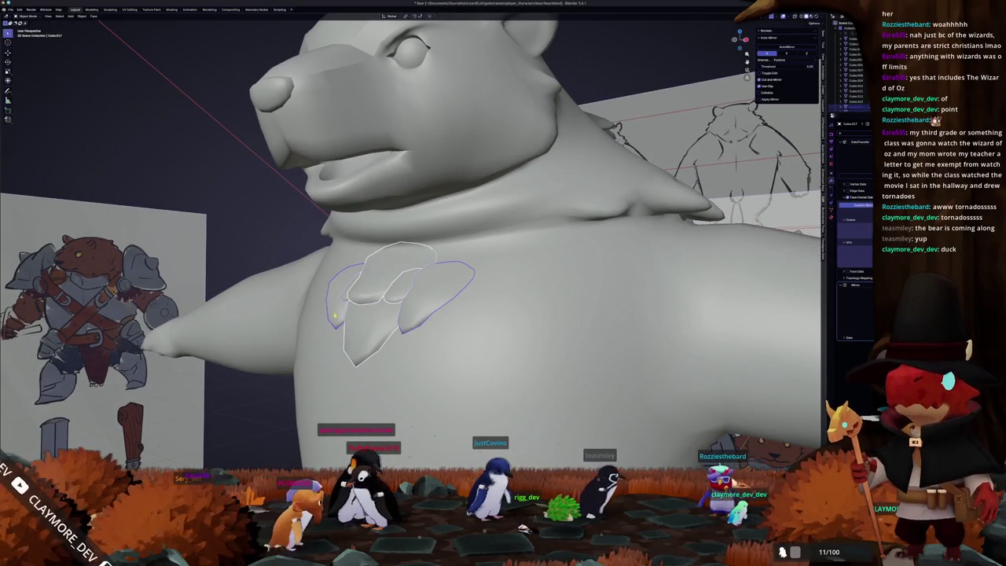
key(KP_1)
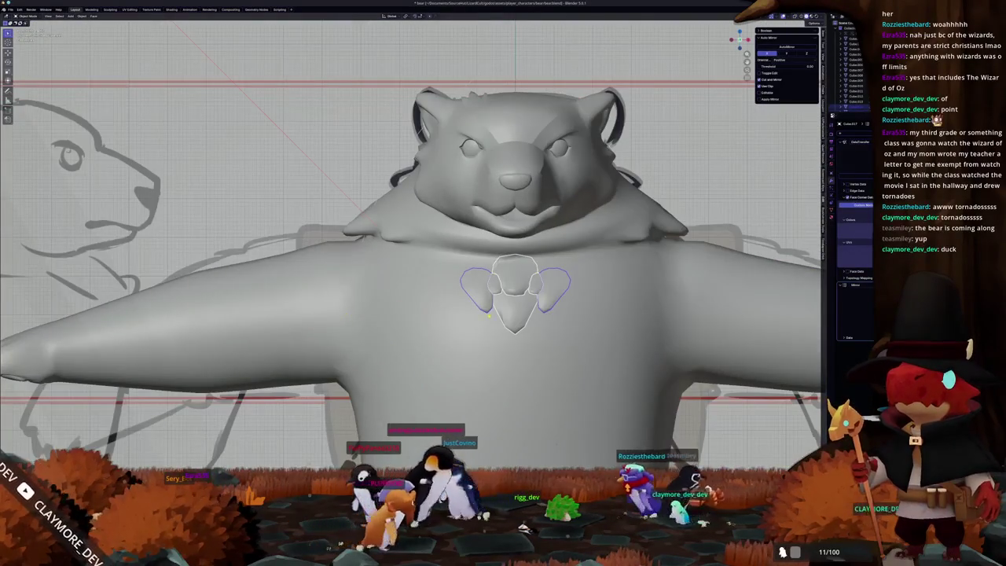
scroll(474, 308, up, 1)
key(g)
key(z)
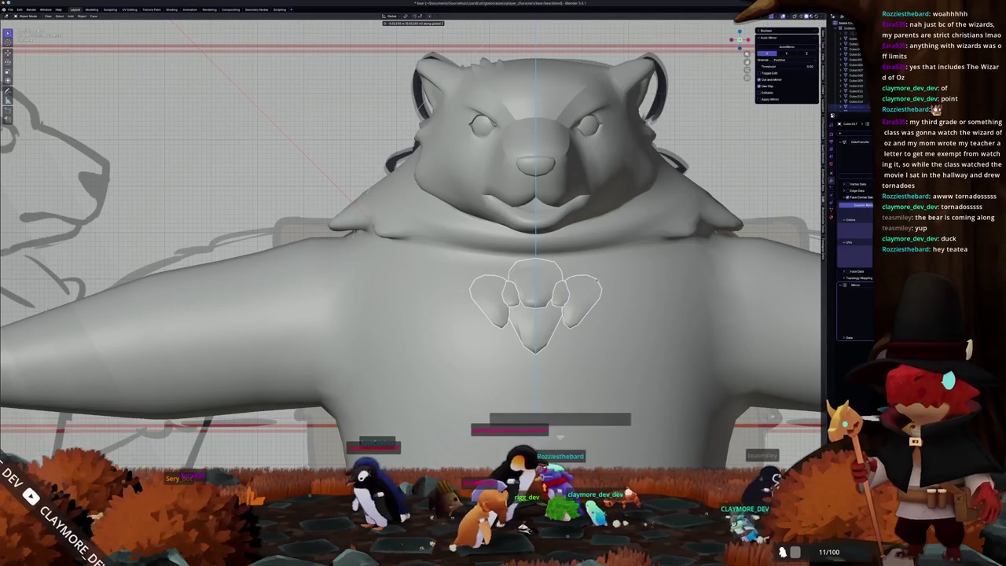
click(594, 288)
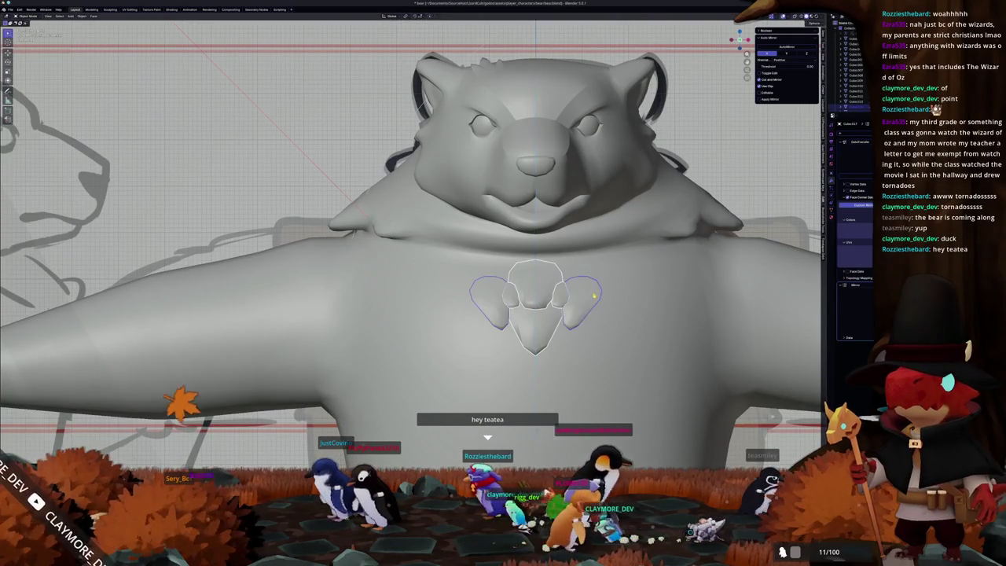
key(Tab)
scroll(623, 281, down, 2)
middle_drag(605, 286, 502, 283)
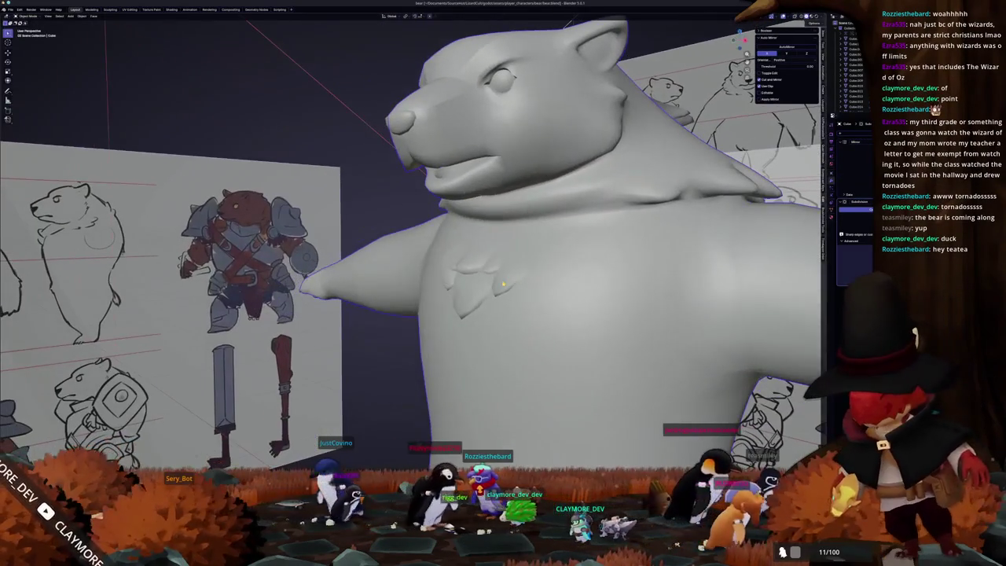
- Select the chest paw piece, then deselect everything and orbit to face the bear's front
click(467, 266)
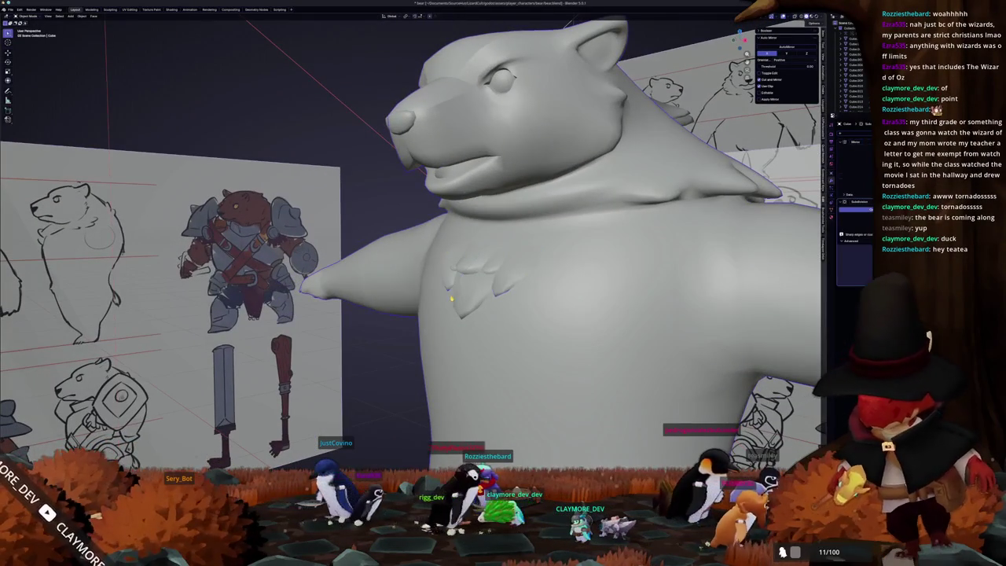
click(397, 224)
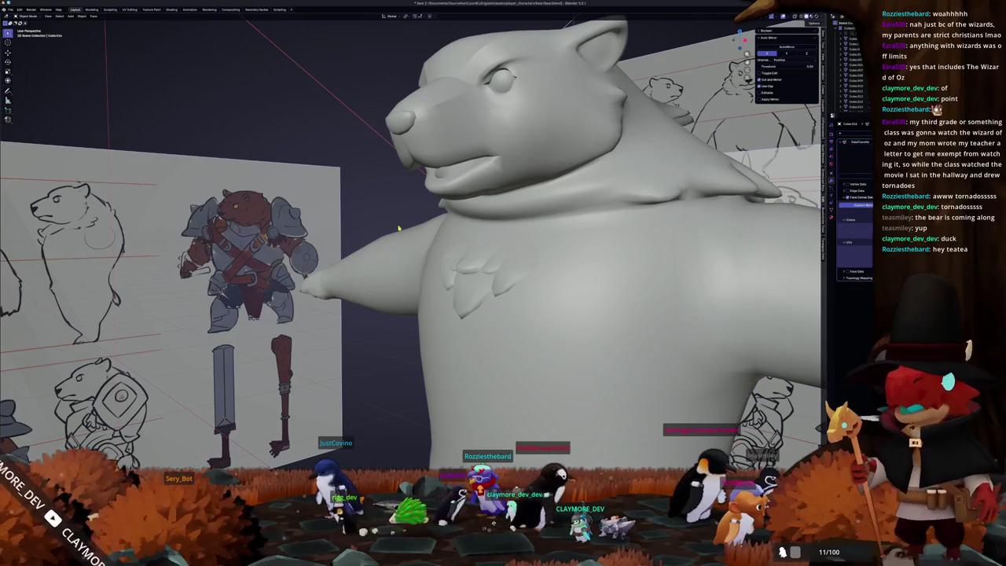
scroll(399, 228, down, 2)
scroll(395, 220, down, 2)
mouse_move(391, 216)
middle_down()
mouse_move(426, 223)
mouse_move(348, 282)
middle_up()
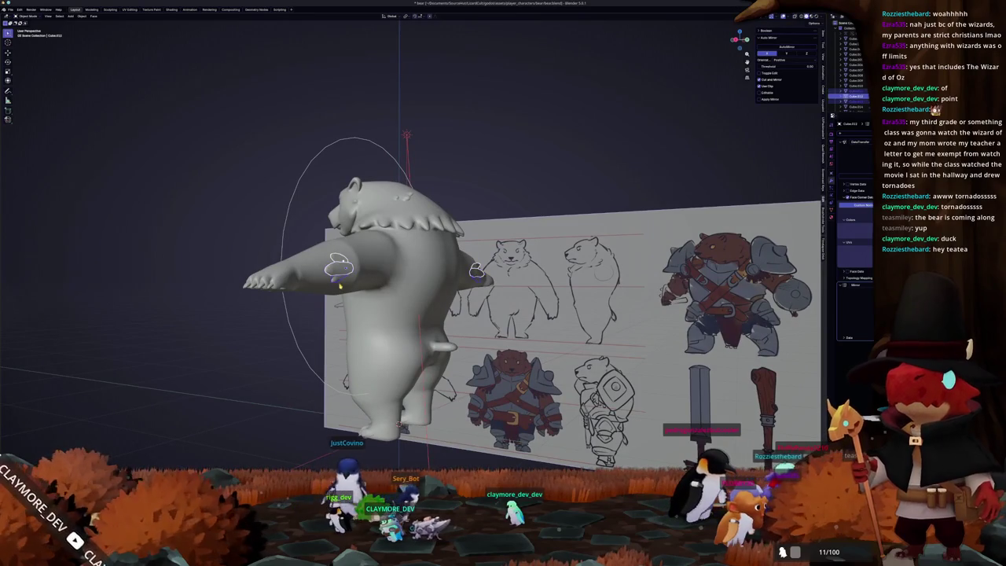
- Check side, top and front views, then move both mirrored ovals onto the bear's legs
key(KP_3)
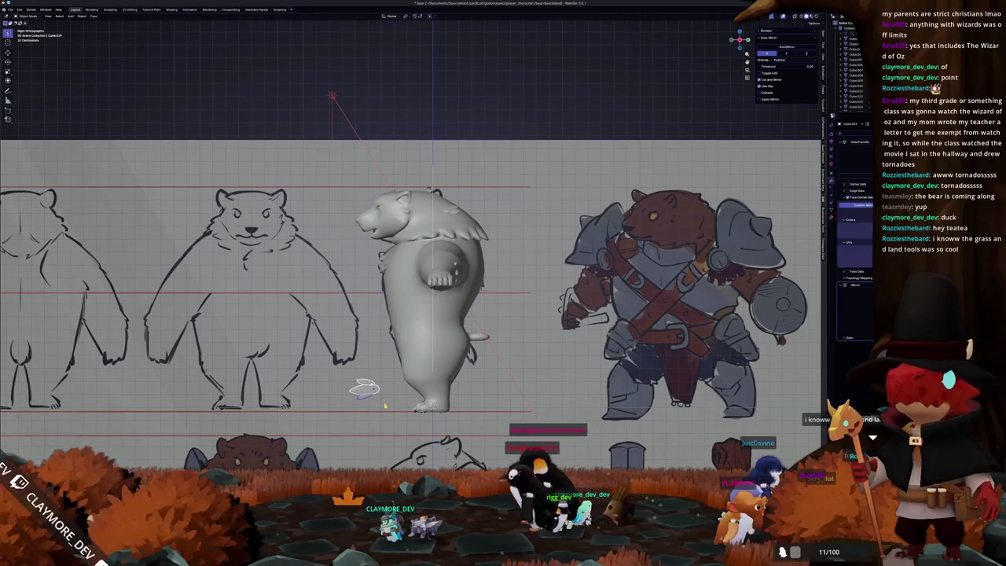
key(KP_7)
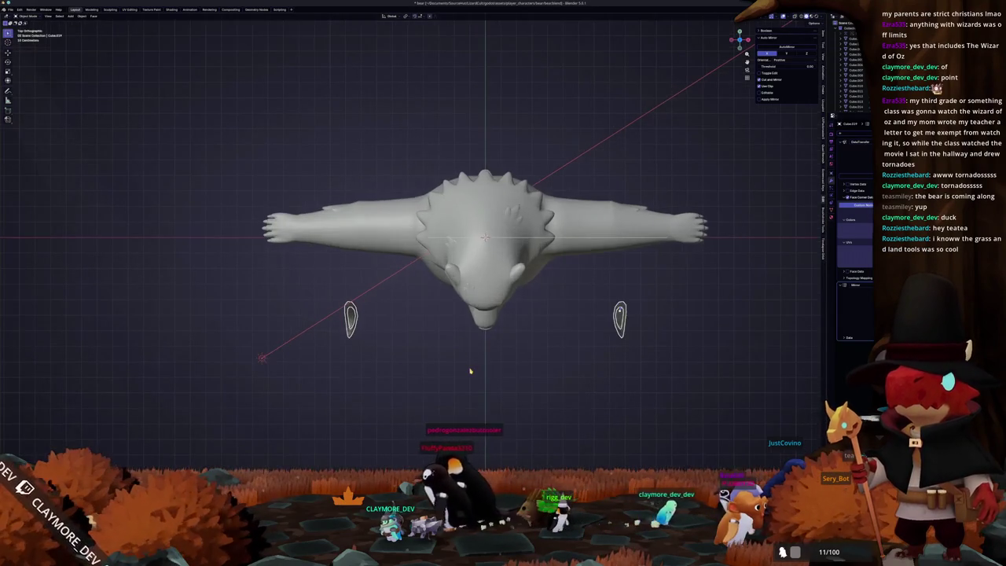
key(KP_1)
shift+middle_drag(512, 378, 488, 267)
scroll(491, 263, up, 4)
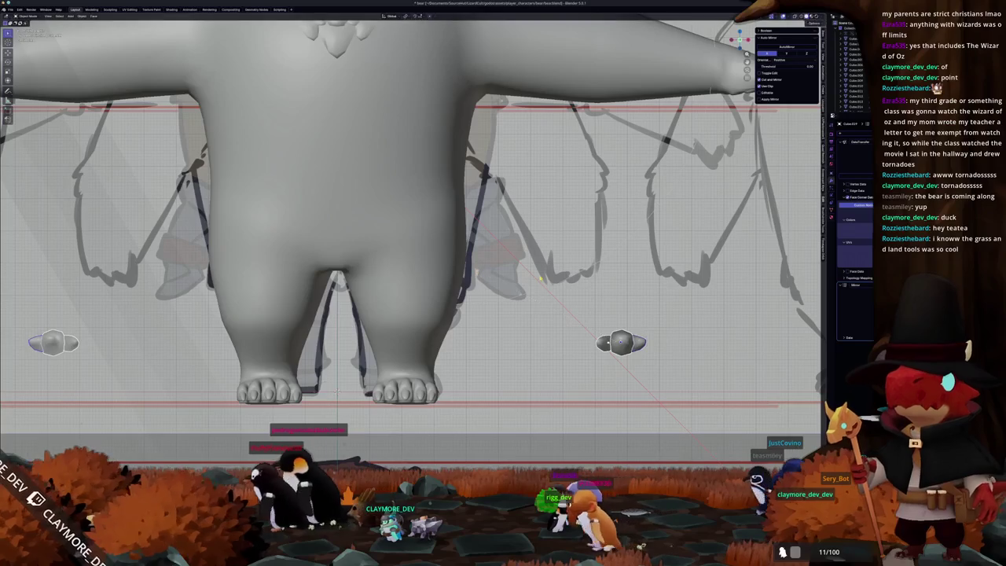
key(g)
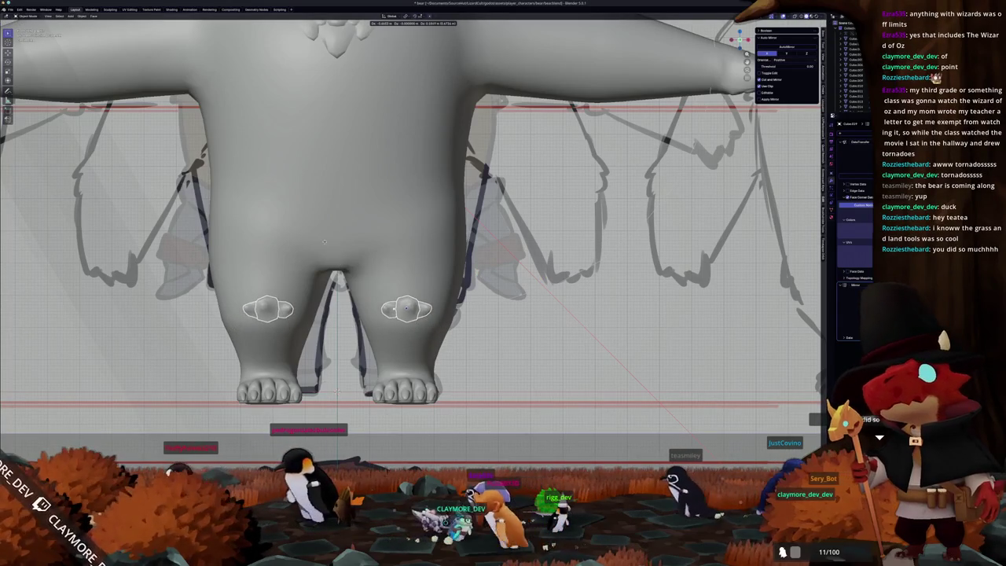
click(334, 254)
- From the side view, reposition the leg piece on the thigh and shrink it to fit
key(KP_3)
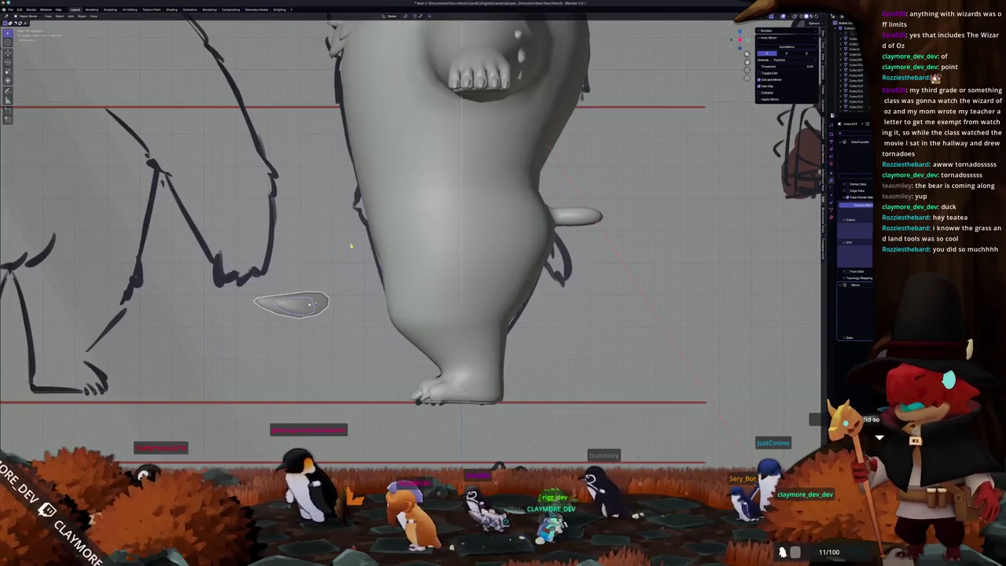
key(g)
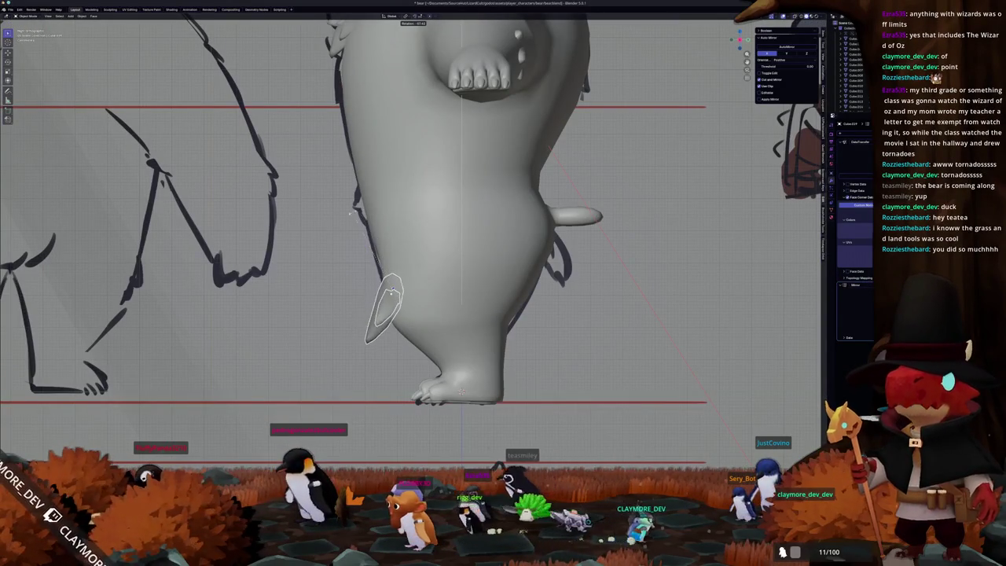
key(s)
click(415, 237)
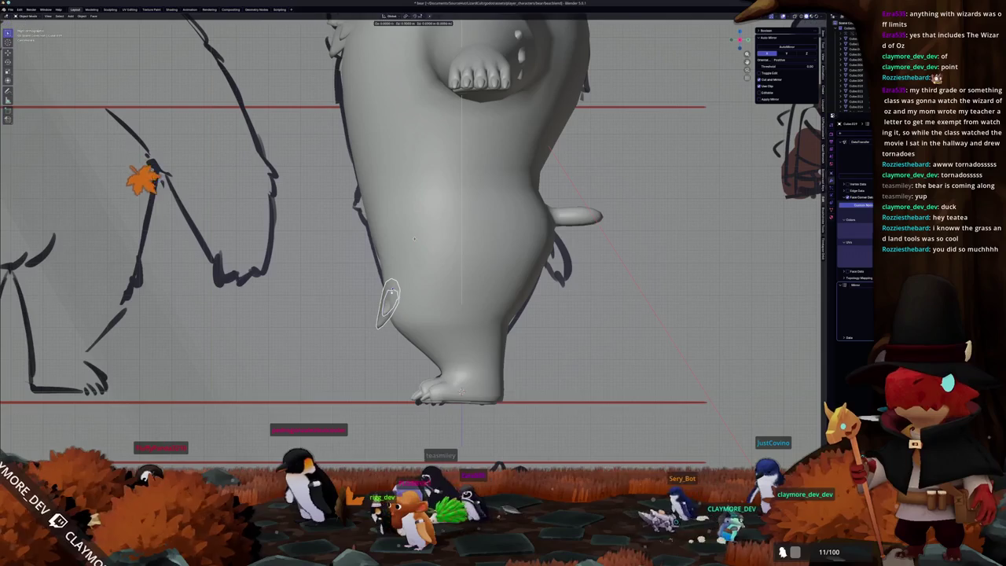
mouse_move(417, 245)
middle_down()
mouse_move(424, 253)
mouse_move(367, 234)
middle_up()
key(Tab)
key(Tab)
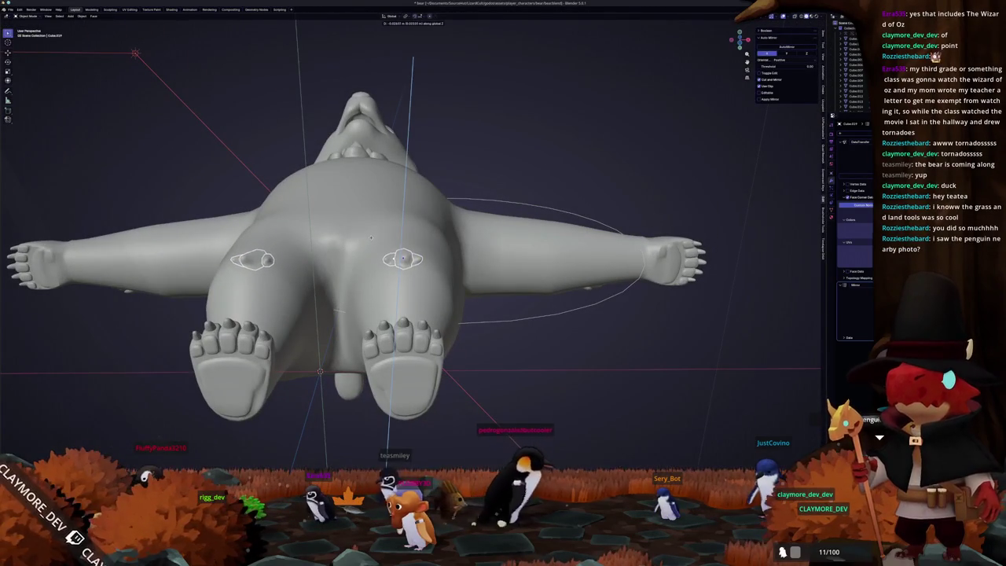
- Edit the bear mesh and move the selected thigh loops along Y
middle_drag(372, 240, 358, 257)
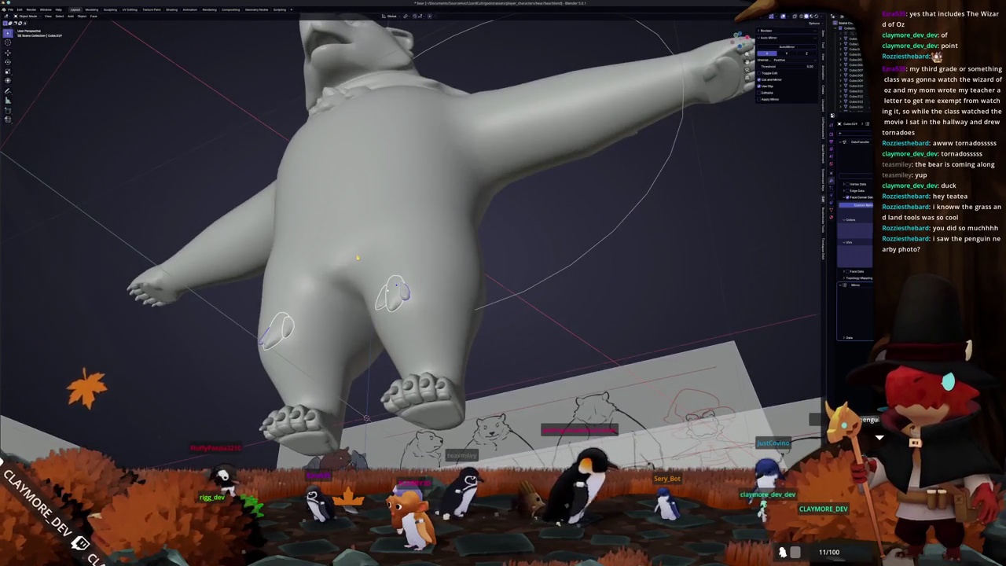
key(KP_1)
scroll(393, 259, up, 3)
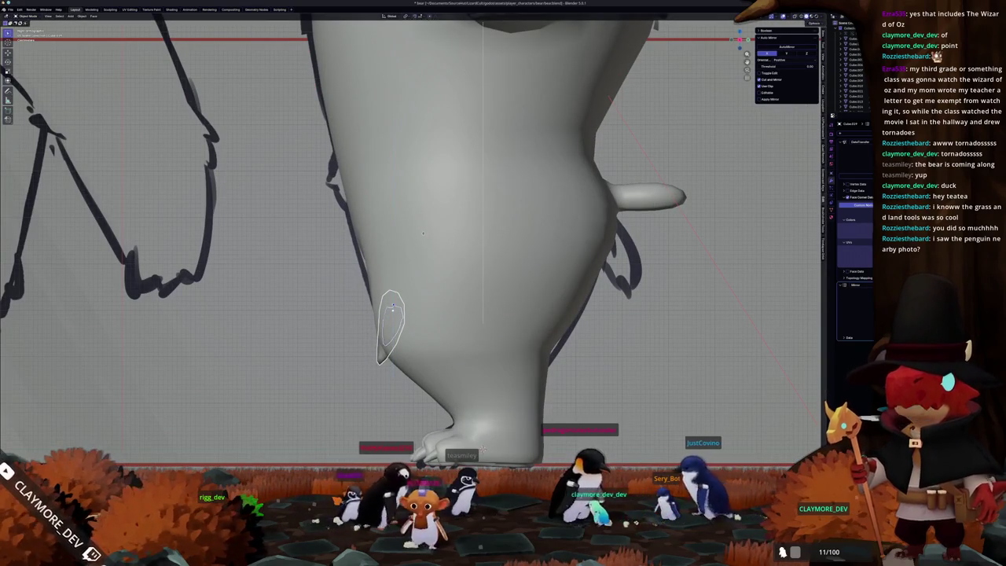
click(422, 233)
shift+middle_drag(482, 443, 497, 403)
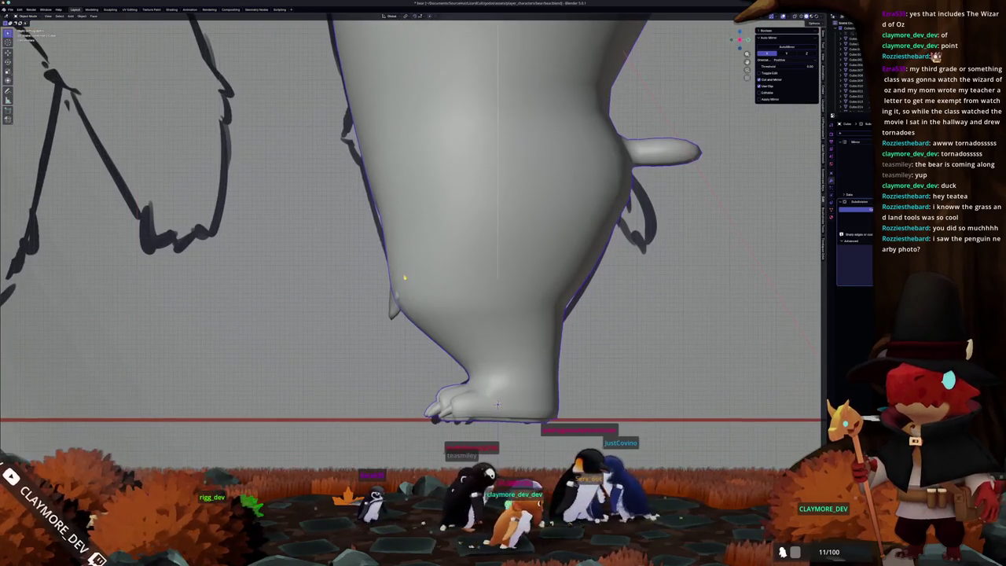
key(Tab)
scroll(498, 403, up, 2)
key(g)
key(y)
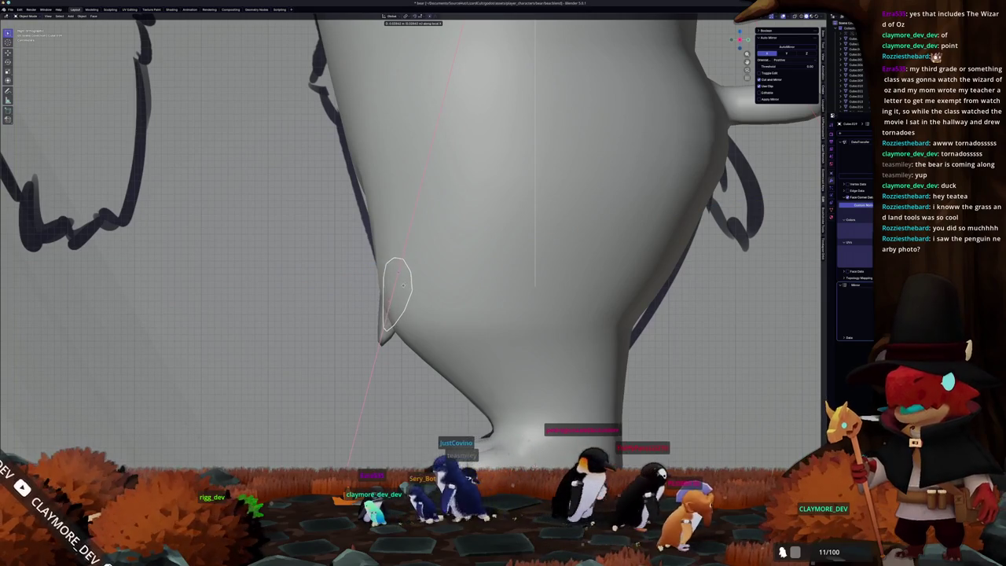
click(400, 289)
- Move the oval tuft loops along Z and then along X
scroll(397, 291, down, 3)
scroll(405, 297, down, 2)
scroll(411, 303, down, 1)
scroll(413, 304, up, 2)
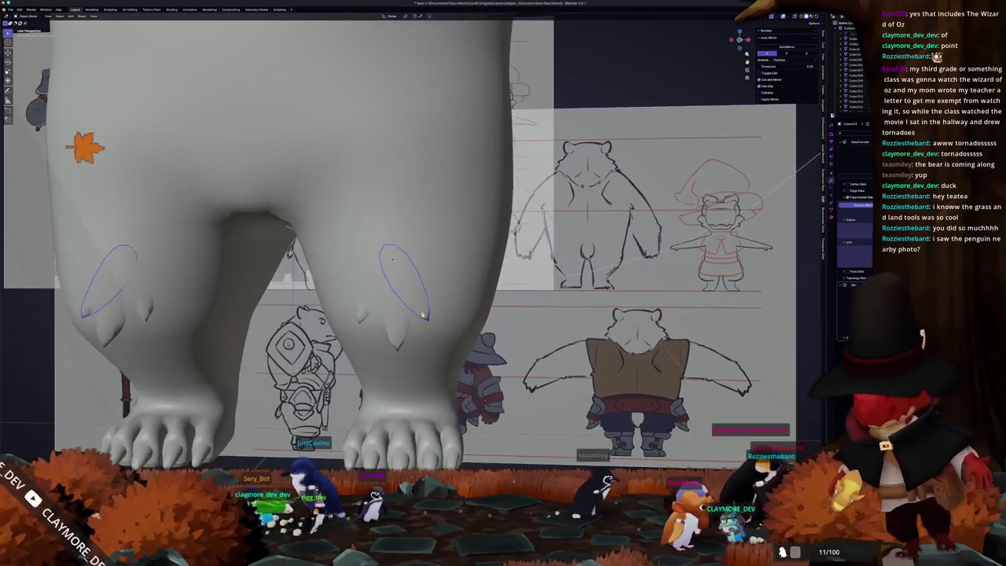
key(g)
key(z)
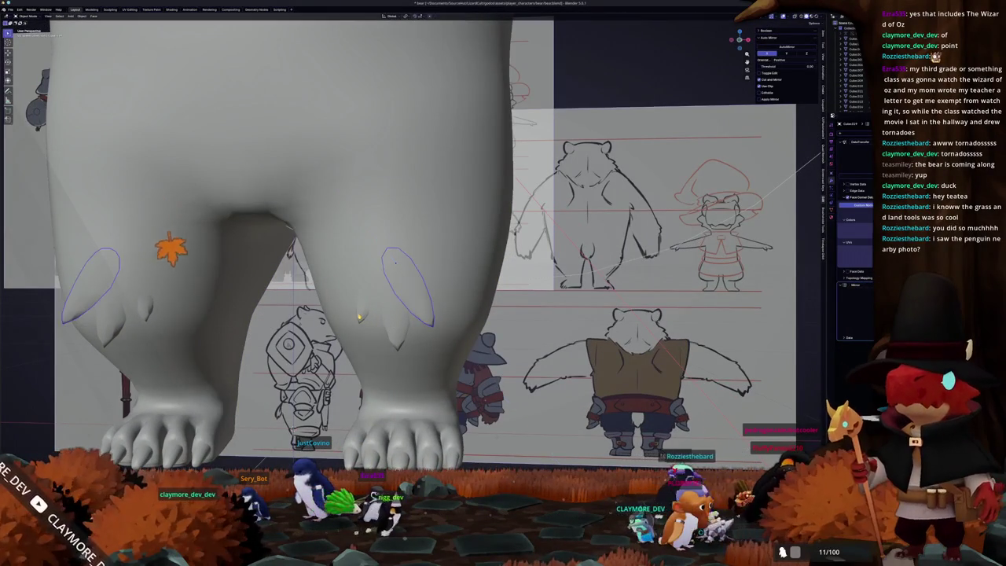
click(374, 275)
mouse_move(374, 275)
middle_down()
mouse_move(330, 259)
mouse_move(380, 275)
middle_up()
key(g)
key(x)
click(384, 267)
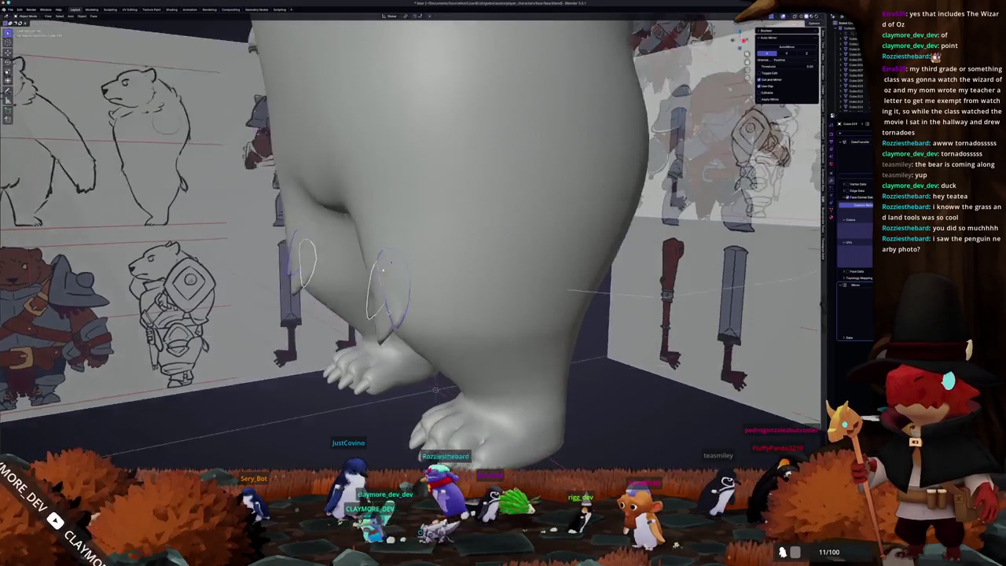
- Shift the tuft loops along X again, select Cube.008 and try an X rotation of the leg loops
middle_drag(384, 318, 373, 322)
key(g)
key(x)
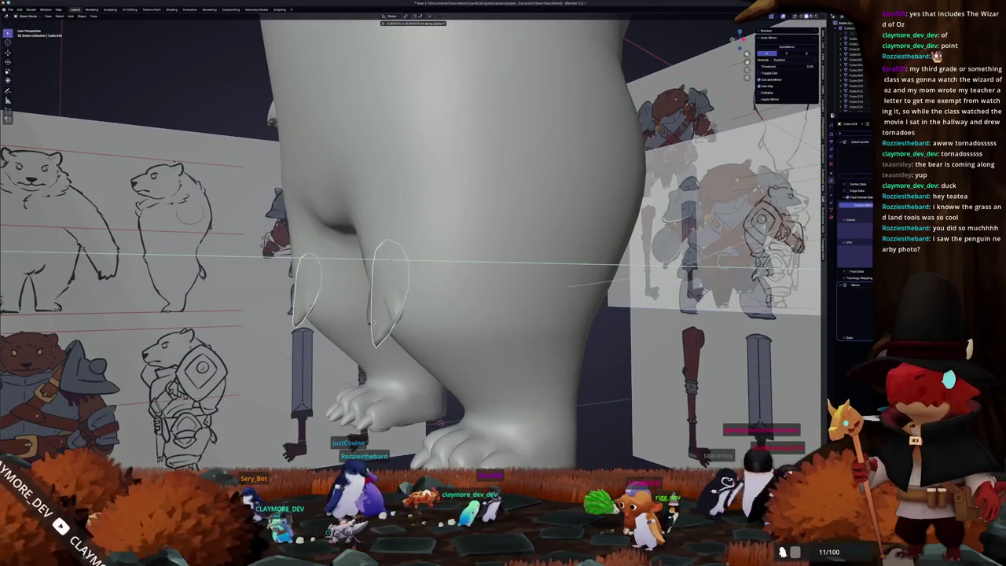
click(372, 322)
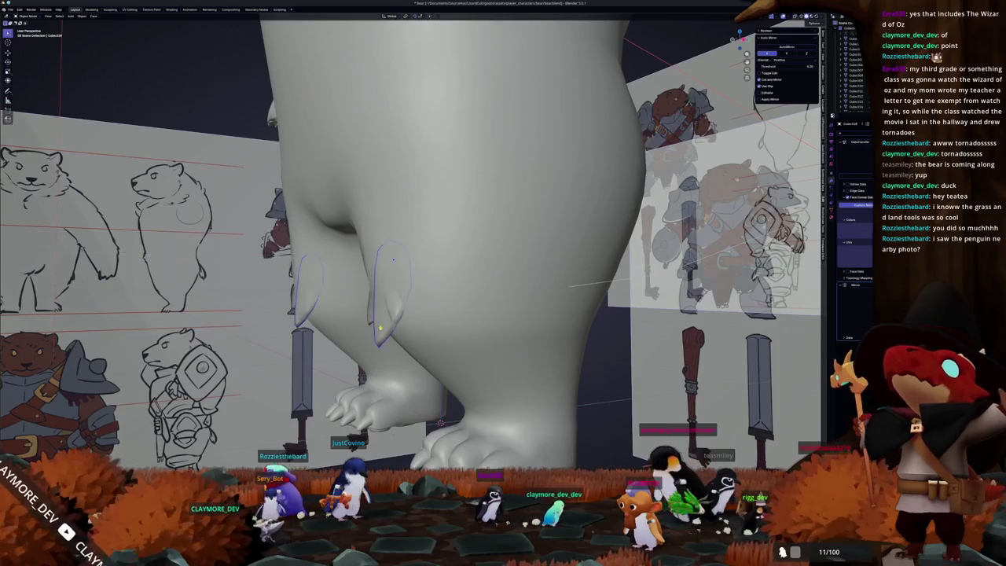
middle_drag(372, 323, 397, 259)
click(378, 348)
mouse_move(378, 345)
middle_down()
mouse_move(388, 318)
mouse_move(416, 318)
middle_up()
click(388, 318)
key(r)
key(x)
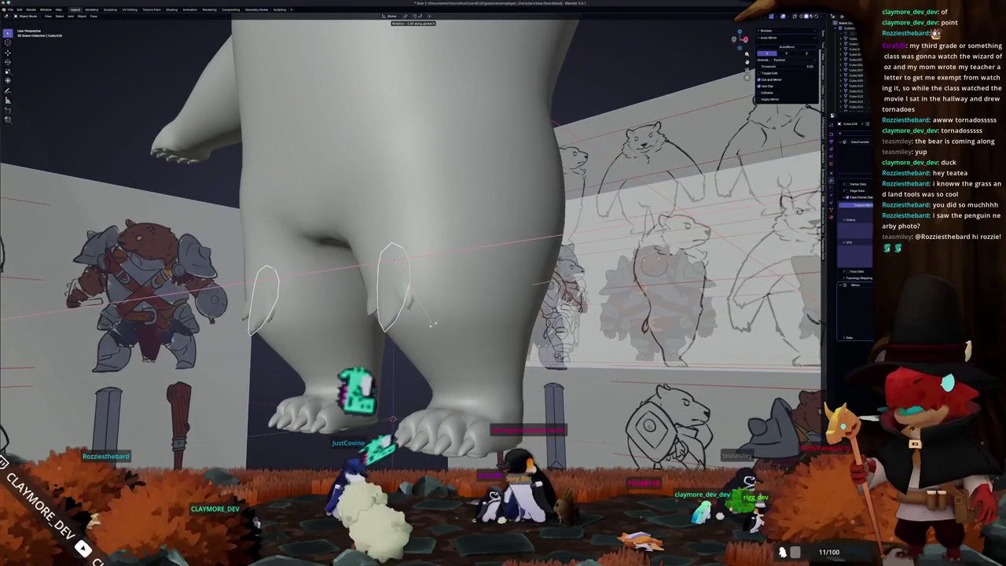
key(Escape)
- Orbit around the feet and legs to a full frontal view of the bear
mouse_move(431, 323)
middle_down()
mouse_move(377, 356)
mouse_move(385, 324)
mouse_move(375, 334)
mouse_move(395, 320)
middle_up()
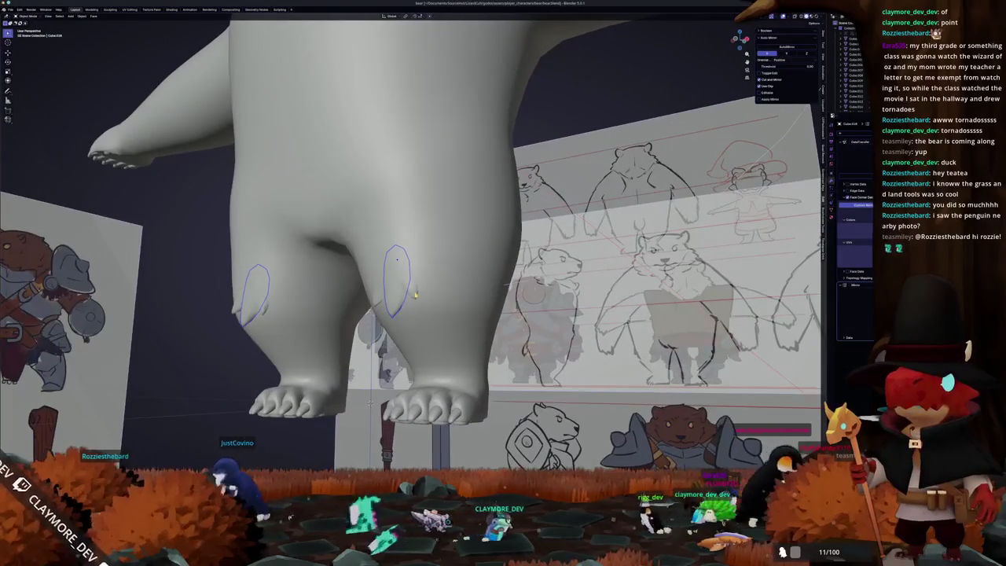
scroll(407, 313, down, 3)
scroll(406, 314, down, 3)
mouse_move(406, 314)
middle_down()
mouse_move(410, 332)
mouse_move(440, 297)
mouse_move(416, 302)
middle_up()
scroll(416, 301, up, 3)
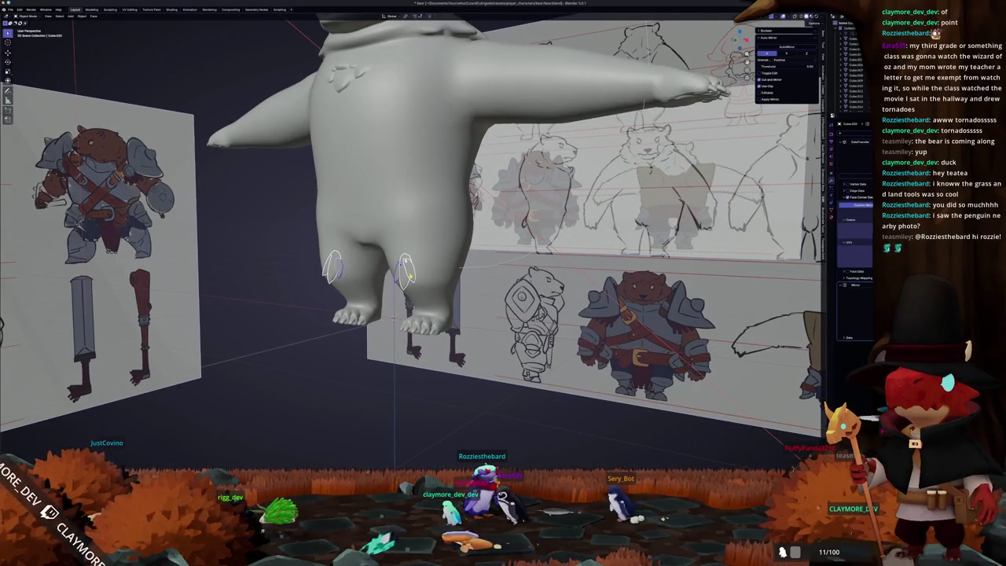
- Confirm deleting the stray objects, then rotate the leg oval around Z after cancelling an X rotation
click(397, 279)
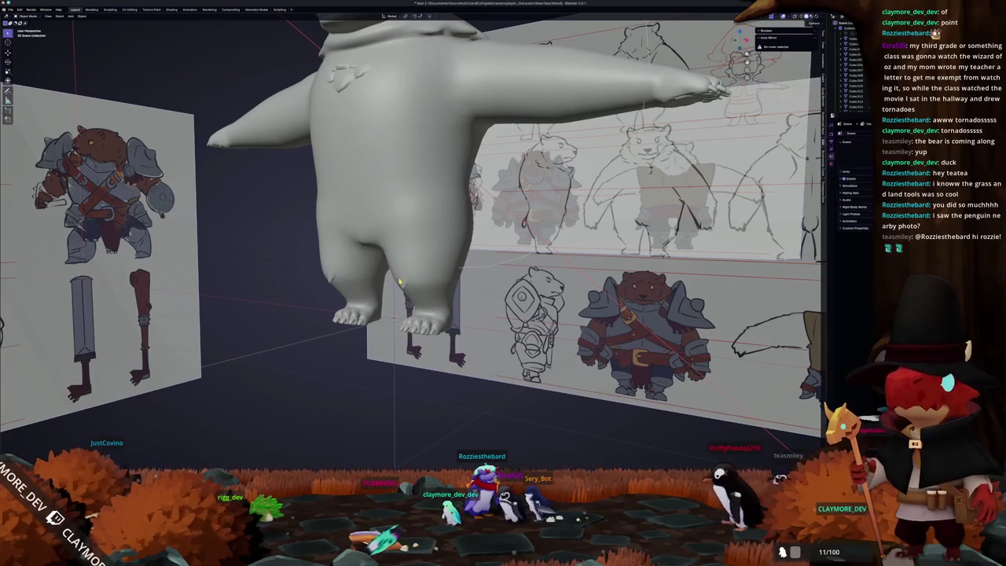
mouse_move(444, 275)
middle_down()
mouse_move(471, 299)
mouse_move(440, 271)
mouse_move(456, 263)
mouse_move(426, 351)
mouse_move(491, 301)
middle_up()
key(r)
key(x)
key(Escape)
key(r)
key(z)
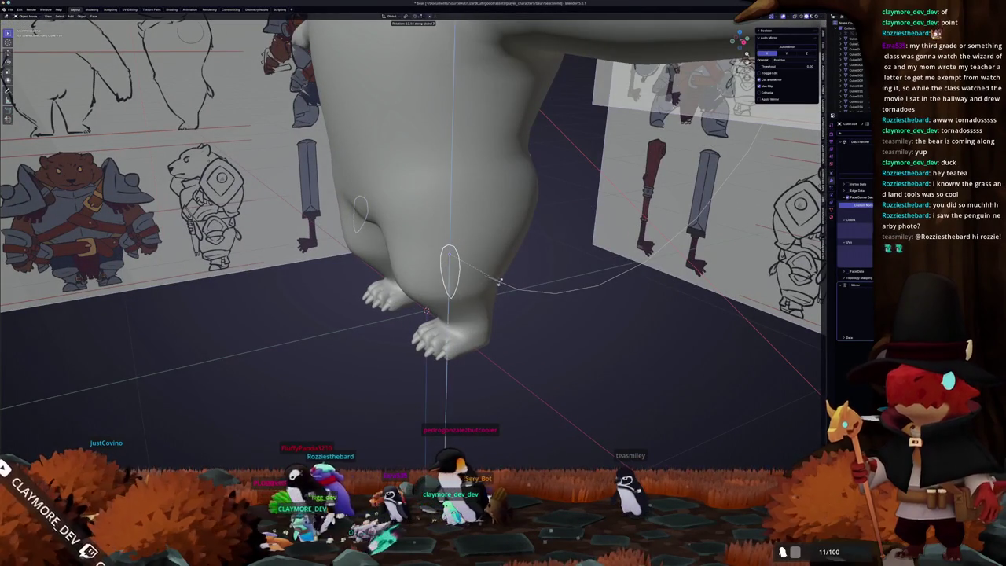
click(488, 279)
- Slide the selected leg piece sideways along the X axis
mouse_move(521, 337)
middle_down()
mouse_move(511, 316)
mouse_move(418, 323)
middle_up()
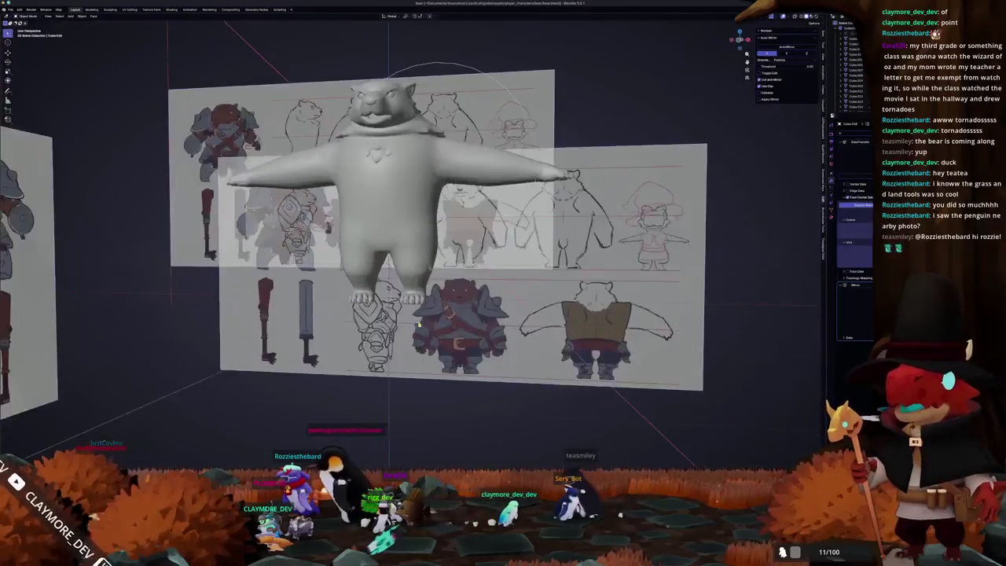
scroll(419, 323, up, 5)
mouse_move(477, 281)
middle_down()
mouse_move(738, 38)
mouse_move(392, 234)
middle_up()
key(g)
key(x)
key(Escape)
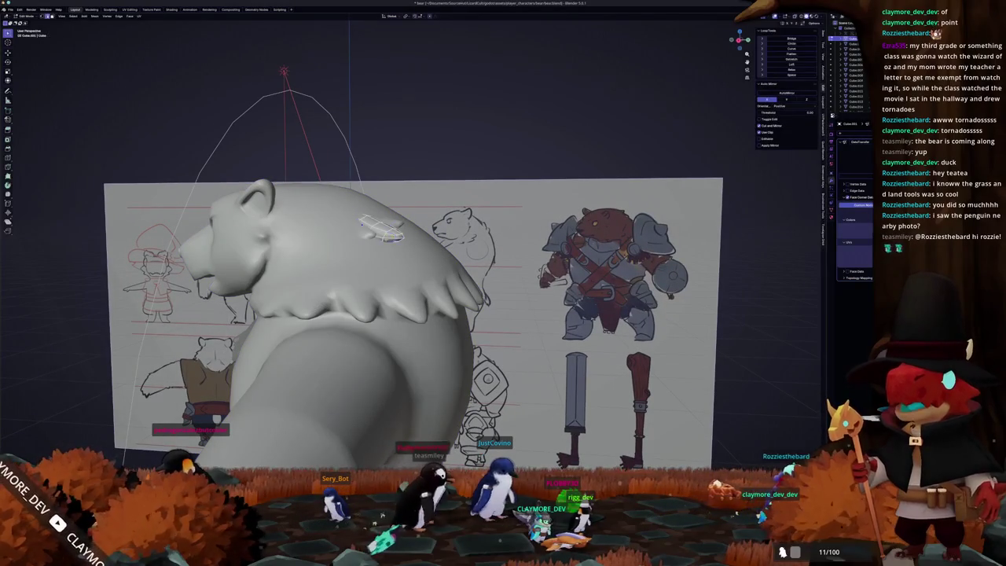
- In Edit Mode, move the selected head vertices vertically along Z, then return to Object Mode
key(Tab)
mouse_move(366, 321)
middle_down()
mouse_move(370, 309)
mouse_move(356, 305)
mouse_move(344, 319)
mouse_move(387, 302)
mouse_move(456, 304)
mouse_move(522, 275)
mouse_move(373, 314)
mouse_move(516, 290)
mouse_move(525, 315)
middle_up()
key(g)
key(z)
key(Tab)
key(Tab)
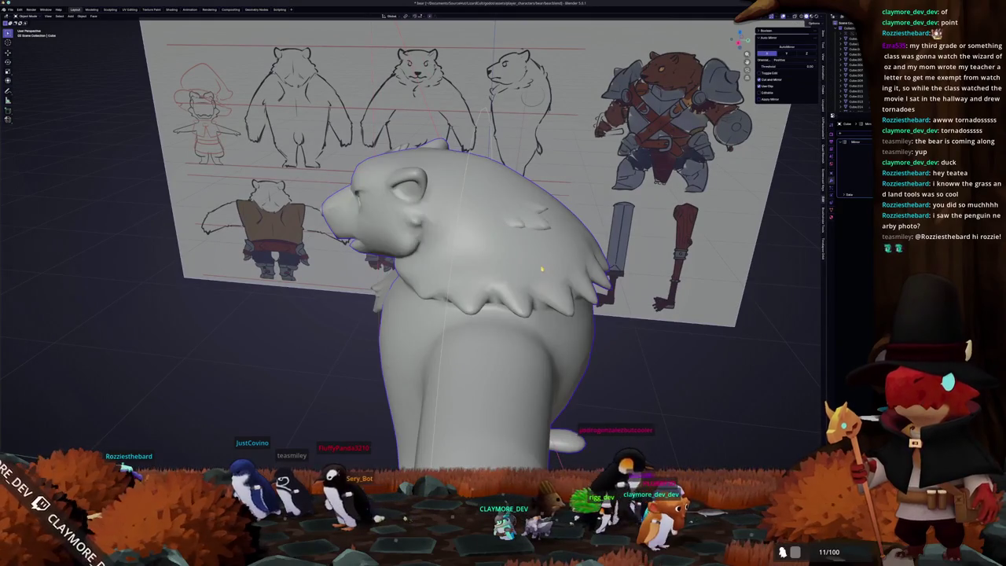
key(Tab)
scroll(541, 269, up, 2)
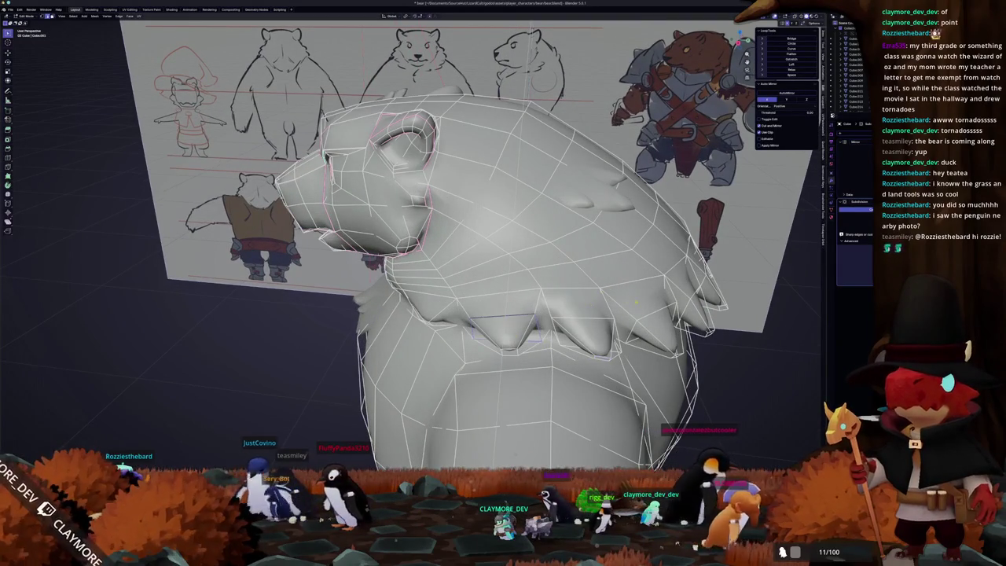
key(s)
key(Return)
middle_drag(502, 330, 518, 312)
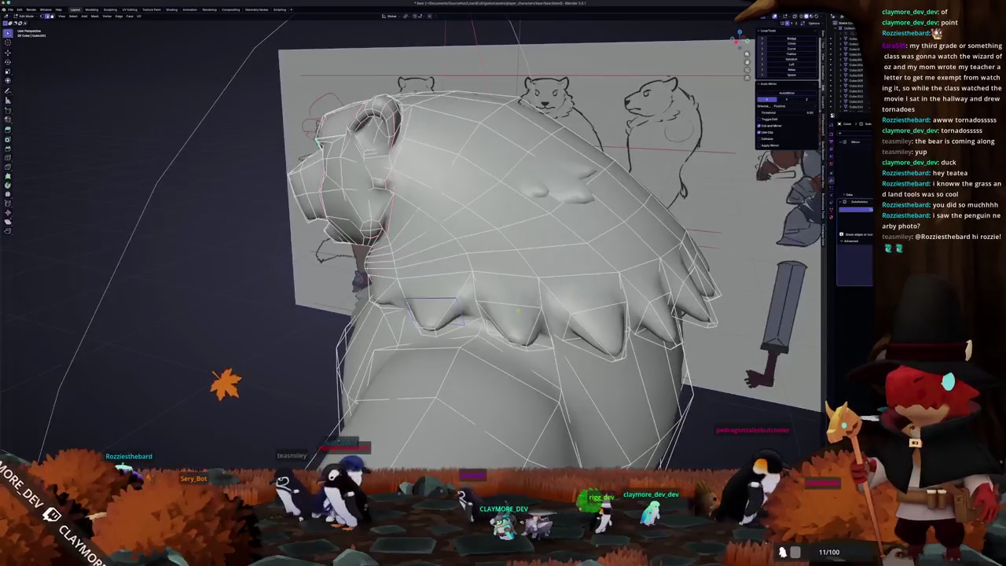
key(s)
key(Tab)
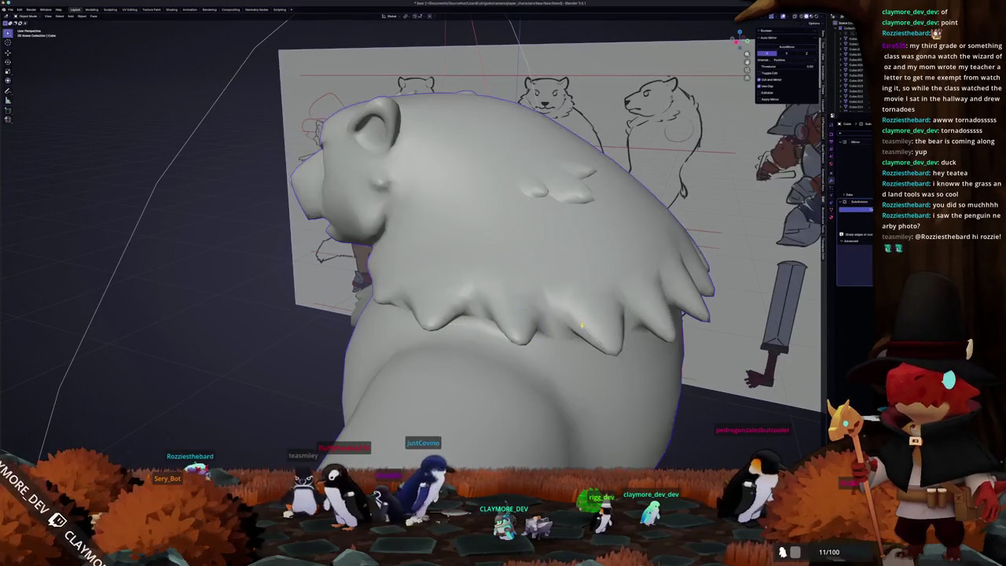
mouse_move(511, 314)
middle_down()
mouse_move(559, 339)
mouse_move(519, 322)
middle_up()
key(Tab)
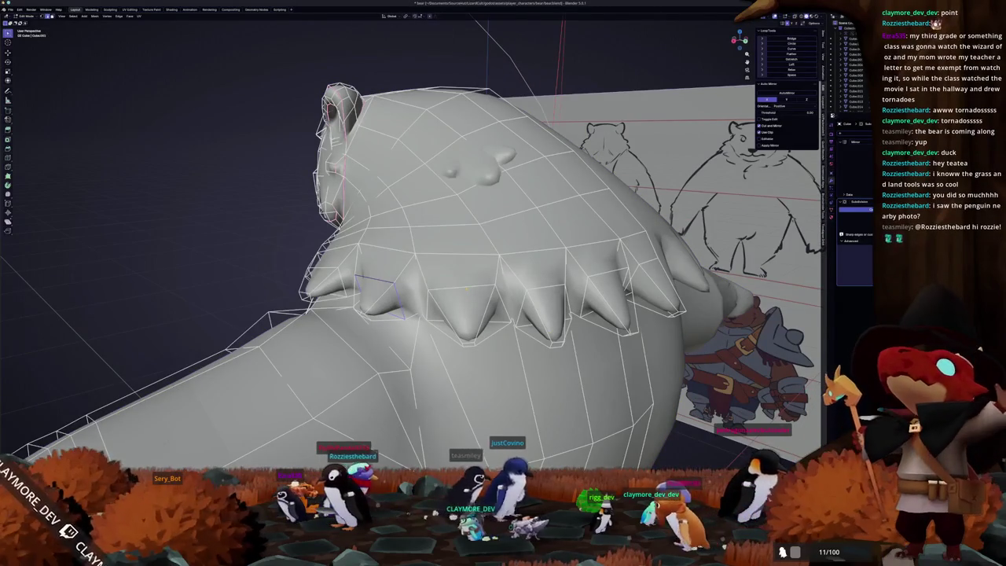
scroll(471, 314, down, 3)
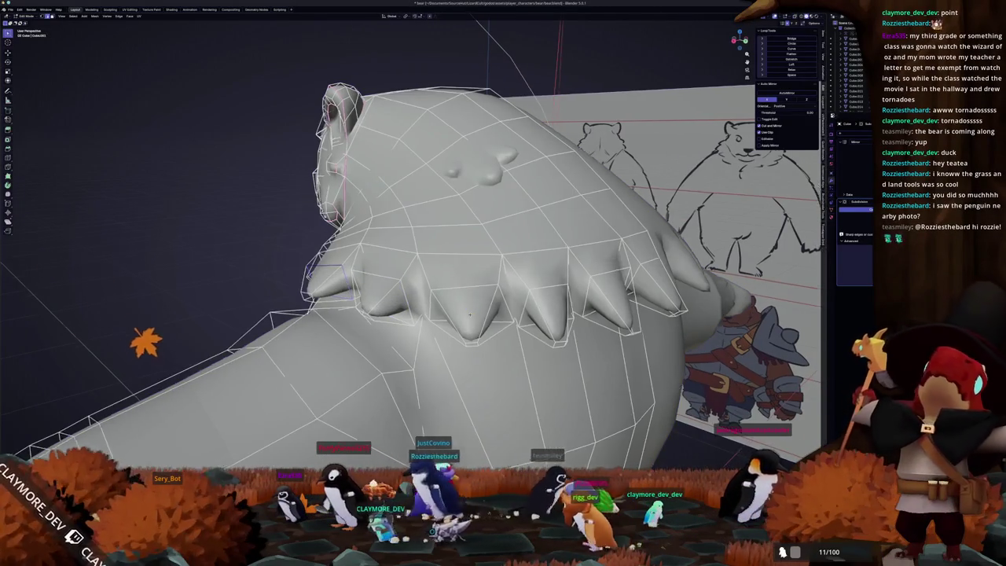
middle_drag(472, 314, 502, 330)
scroll(503, 330, down, 5)
key(Tab)
mouse_move(417, 370)
middle_down()
mouse_move(376, 372)
mouse_move(393, 377)
mouse_move(397, 393)
mouse_move(377, 379)
middle_up()
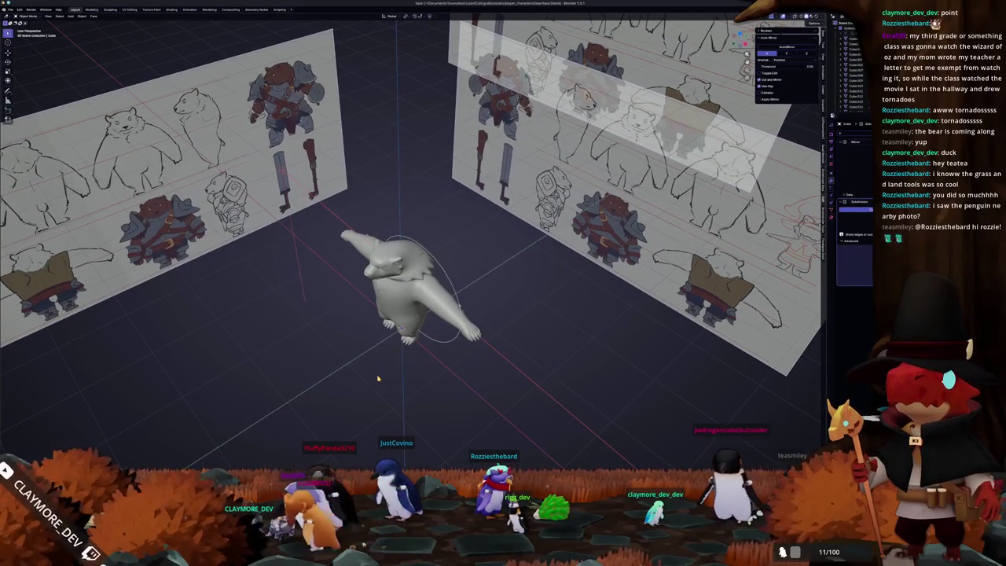
- In top view, nudge the small arm nub along the Y axis
key(KP_7)
scroll(378, 379, up, 3)
scroll(440, 315, up, 4)
shift+middle_drag(480, 255, 389, 283)
click(591, 271)
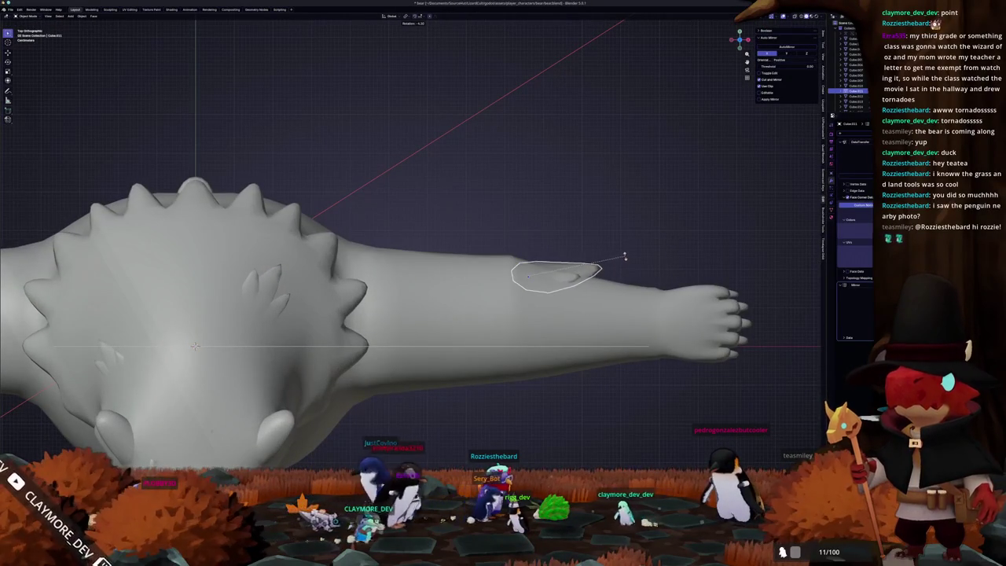
key(y)
click(625, 261)
- Toggle see-through shading to inspect inner pieces and select another arm piece
key(alt+z)
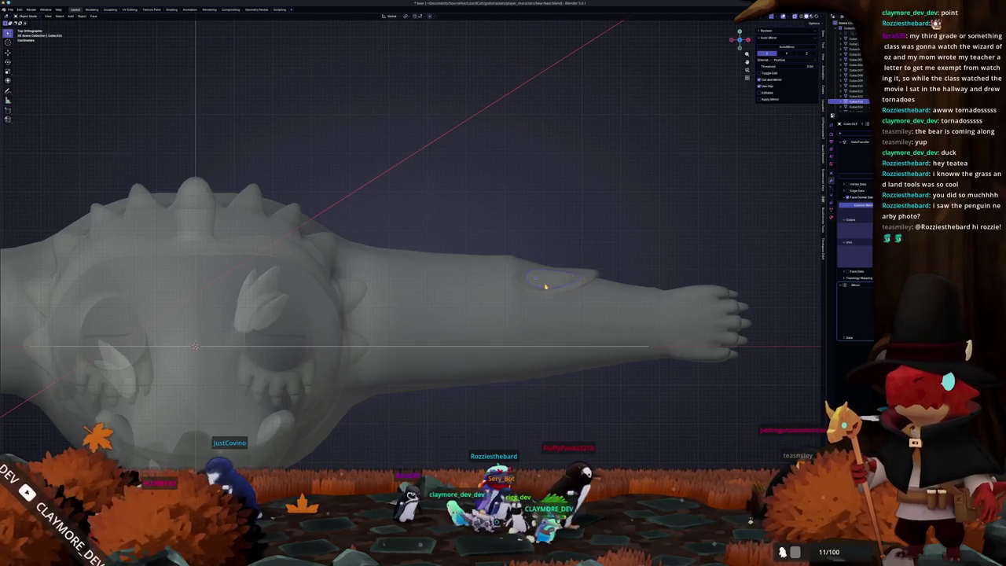
key(alt+z)
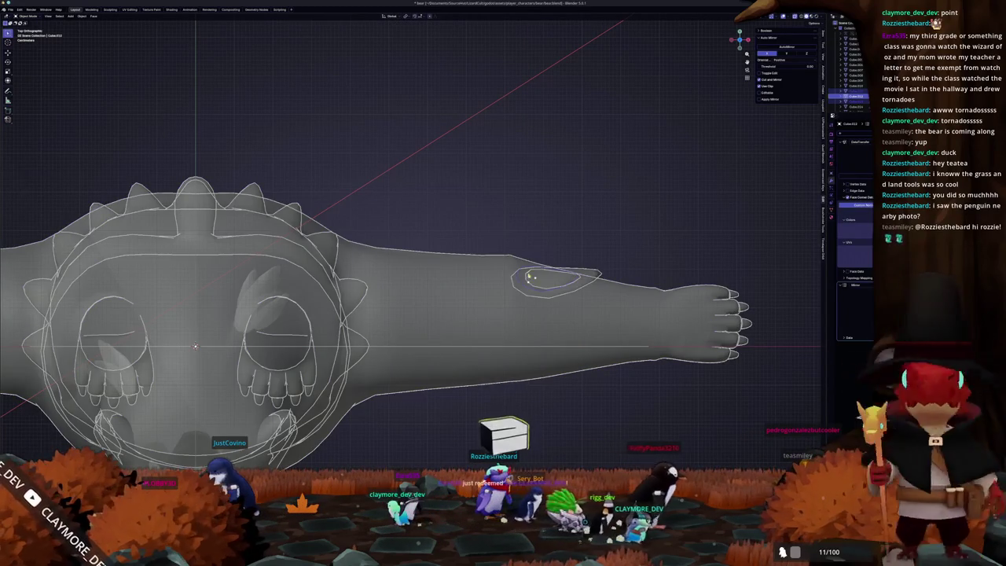
key(alt+z)
key(alt+z)
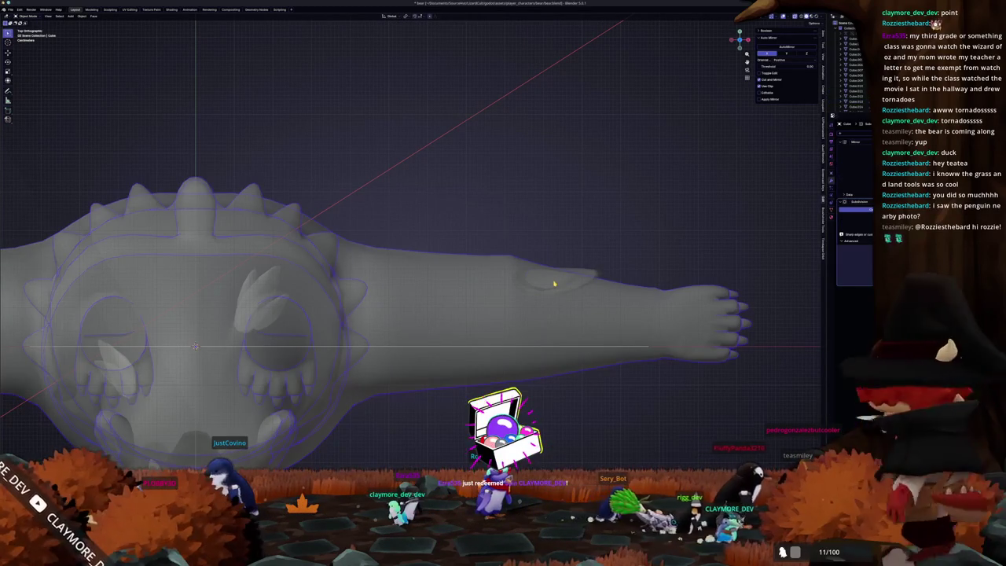
click(576, 274)
key(alt+z)
key(alt+z)
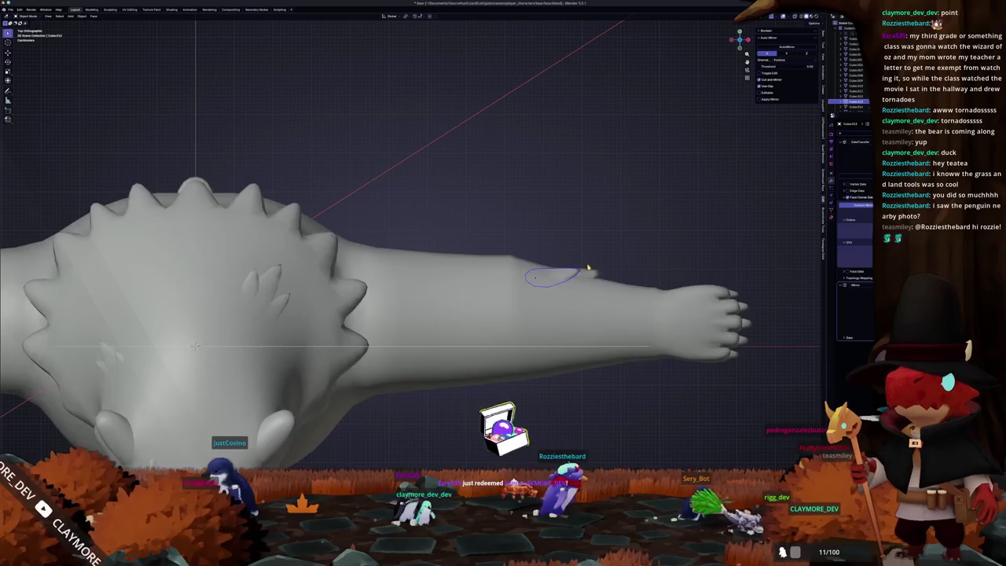
- Rotate the forearm piece around the X and Z axes so it sits flatter
mouse_move(599, 272)
middle_down()
mouse_move(583, 249)
mouse_move(472, 211)
mouse_move(507, 236)
middle_up()
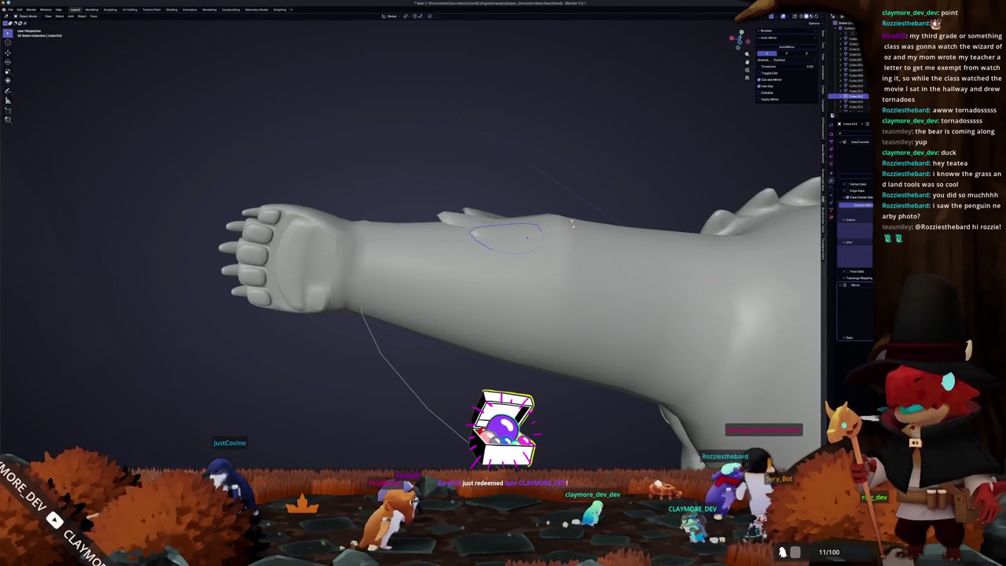
click(507, 236)
key(r)
key(x)
key(z)
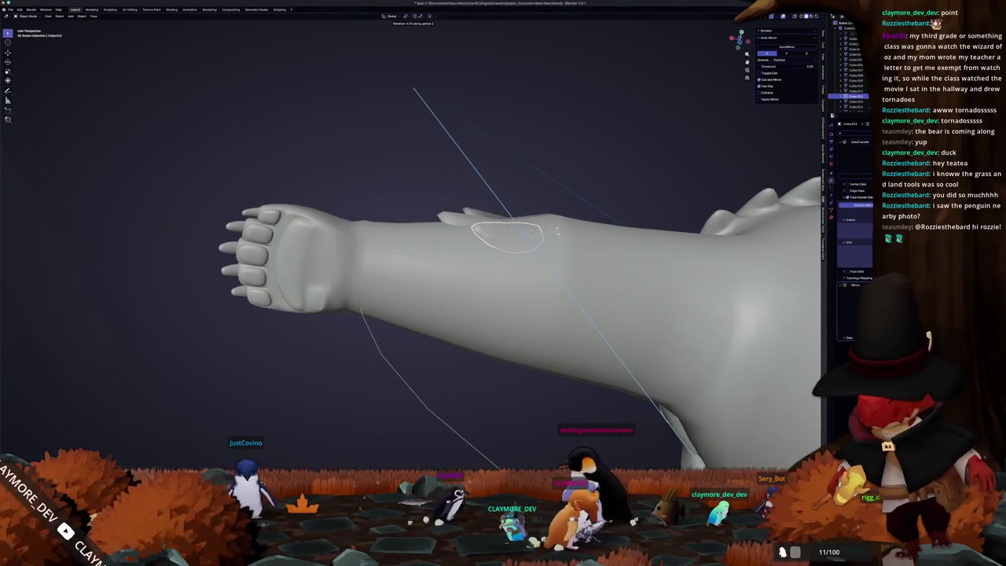
click(556, 230)
mouse_move(556, 230)
middle_down()
mouse_move(558, 245)
mouse_move(484, 371)
middle_up()
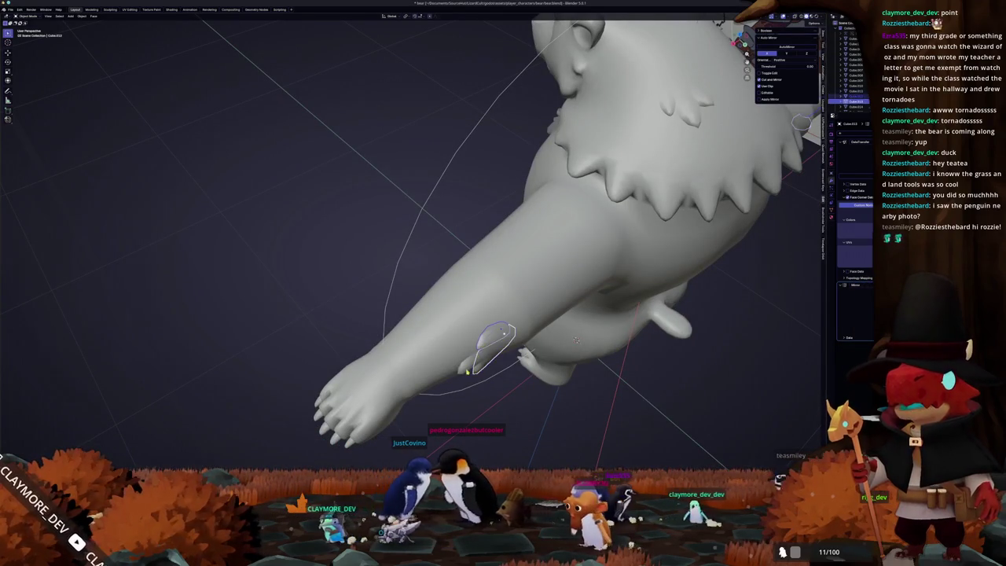
middle_drag(425, 269, 506, 285)
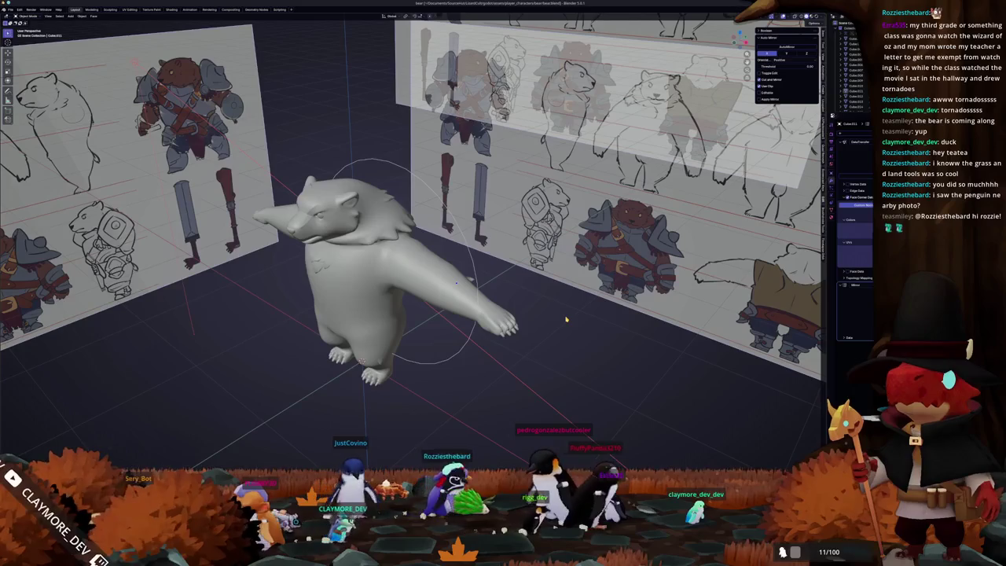
mouse_move(566, 319)
middle_down()
mouse_move(453, 271)
mouse_move(329, 257)
mouse_move(346, 283)
mouse_move(463, 216)
middle_up()
- Delete the stray piece on the bear's back and select the bear body mesh
scroll(453, 270, up, 4)
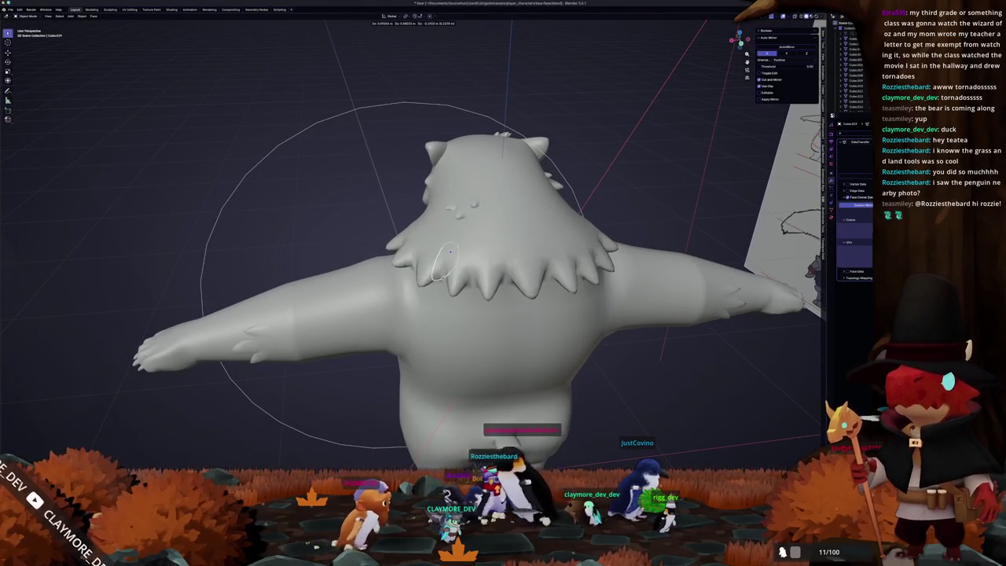
mouse_move(454, 265)
middle_down()
mouse_move(377, 185)
mouse_move(456, 277)
mouse_move(472, 315)
mouse_move(476, 379)
mouse_move(462, 401)
middle_up()
click(469, 283)
scroll(476, 380, down, 5)
scroll(471, 378, up, 3)
scroll(458, 378, up, 3)
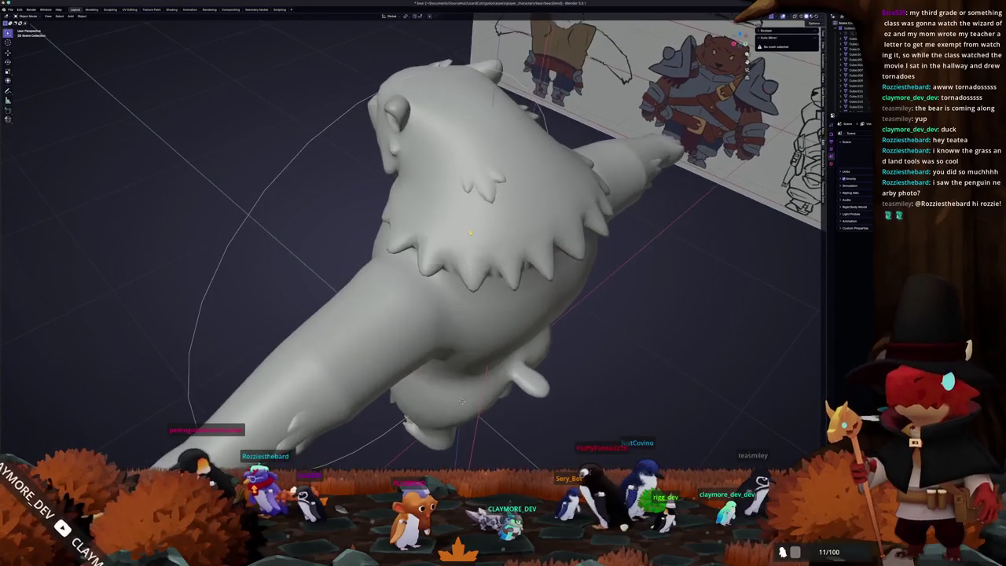
click(462, 401)
- In Edit Mode, select the edge loop where the head meets the neck
key(Tab)
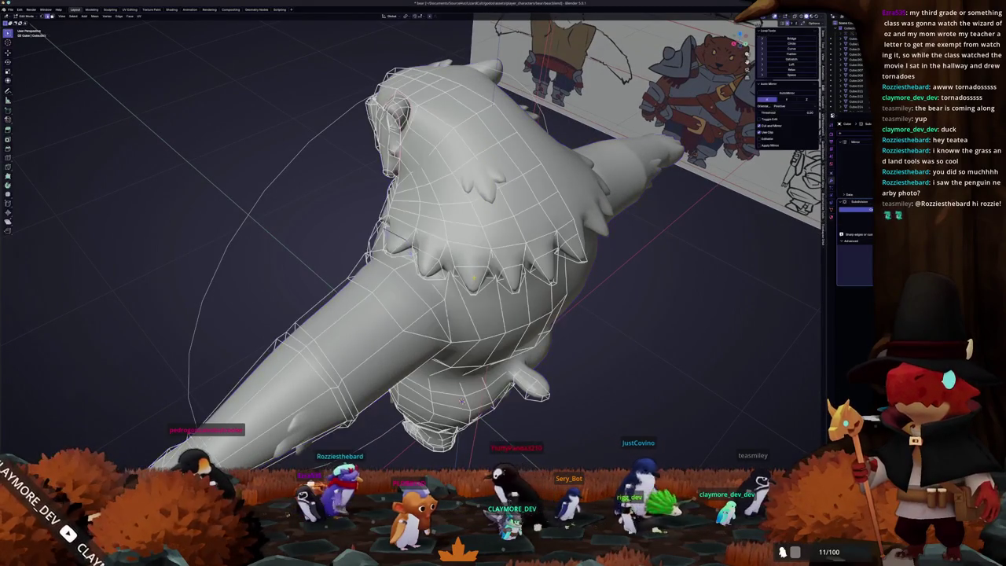
key(KP_1)
scroll(462, 400, up, 3)
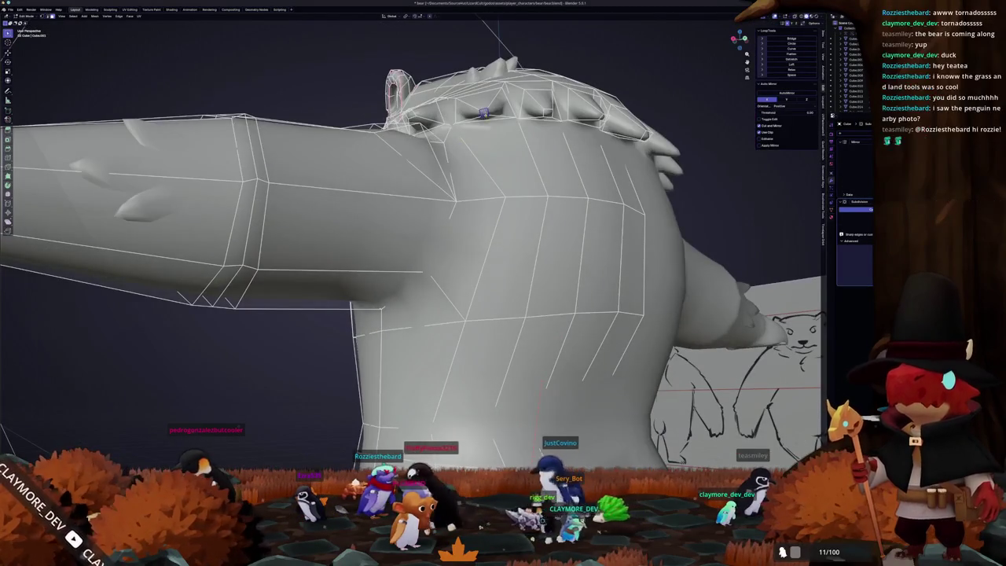
middle_drag(462, 400, 462, 424)
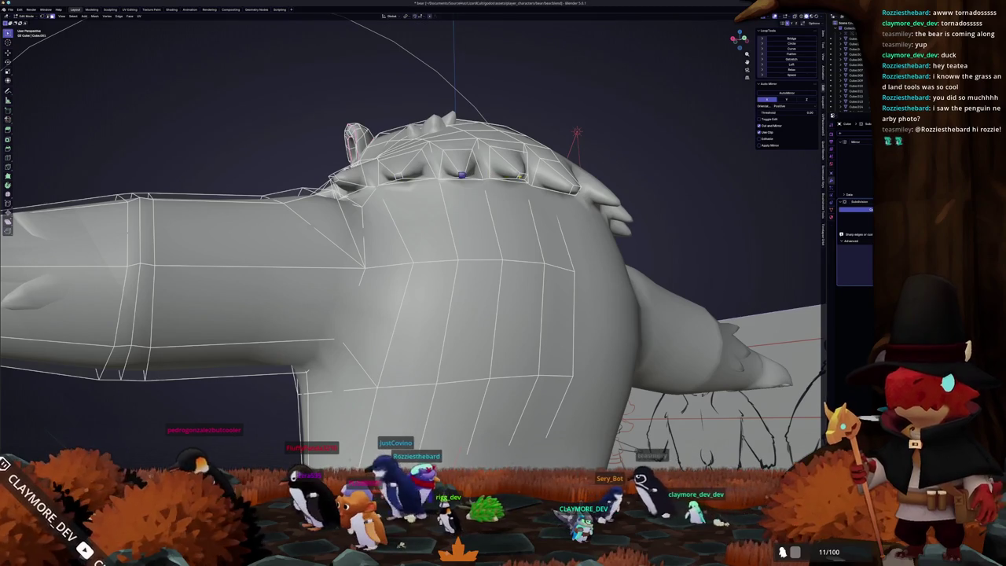
middle_drag(576, 132, 742, 79)
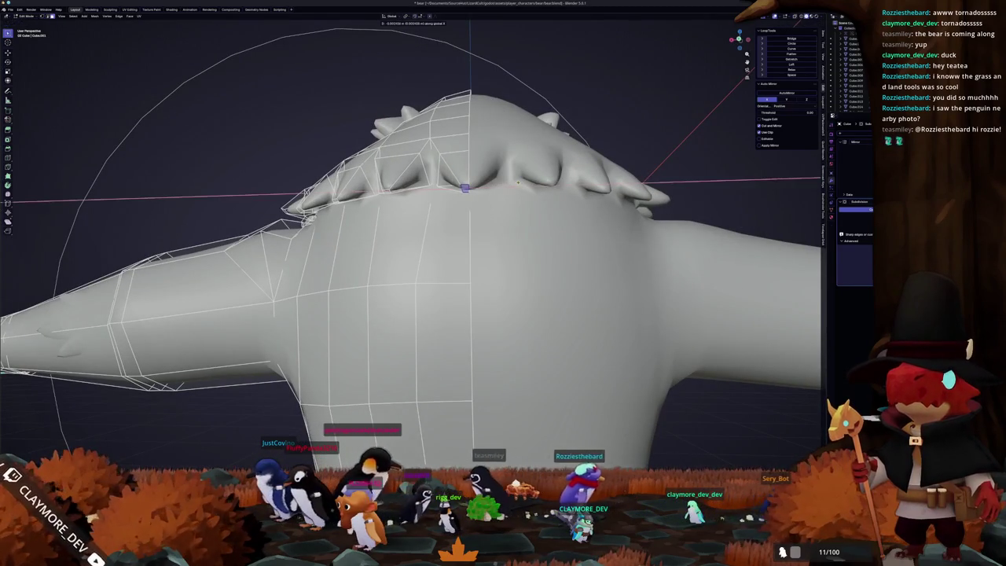
mouse_move(471, 236)
middle_down()
mouse_move(660, 224)
mouse_move(542, 222)
mouse_move(519, 314)
mouse_move(459, 280)
mouse_move(441, 187)
mouse_move(471, 242)
mouse_move(493, 177)
mouse_move(463, 189)
mouse_move(524, 189)
mouse_move(472, 202)
mouse_move(483, 191)
middle_up()
key(l)
- Shift the neck edge loop vertically along Z, then return to Object Mode
scroll(480, 212, up, 3)
key(g)
key(z)
key(g)
key(z)
click(483, 191)
scroll(483, 191, down, 3)
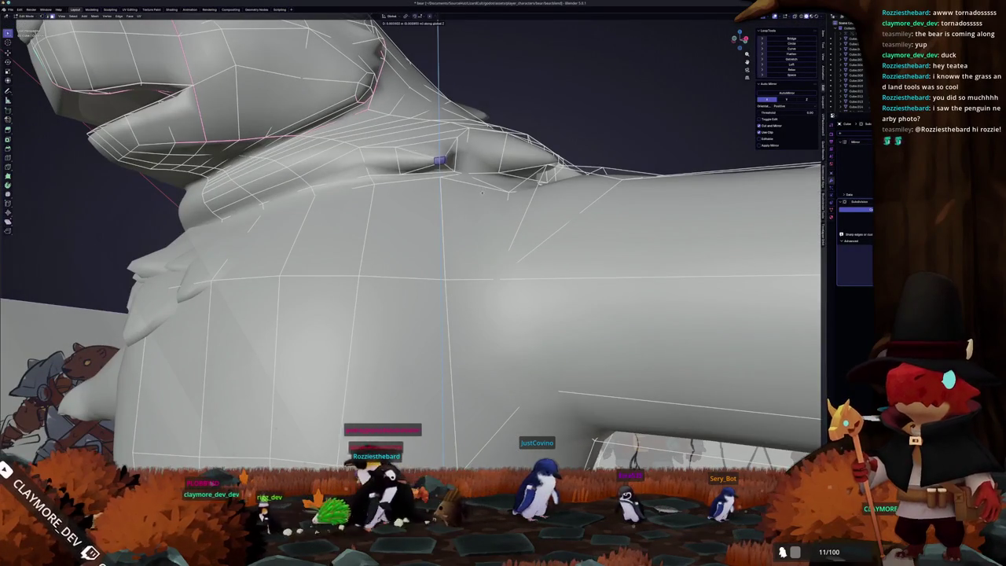
key(Tab)
scroll(464, 209, down, 3)
mouse_move(464, 209)
middle_down()
mouse_move(477, 210)
mouse_move(467, 223)
mouse_move(376, 258)
mouse_move(395, 401)
mouse_move(431, 229)
mouse_move(408, 283)
mouse_move(440, 243)
mouse_move(429, 227)
middle_up()
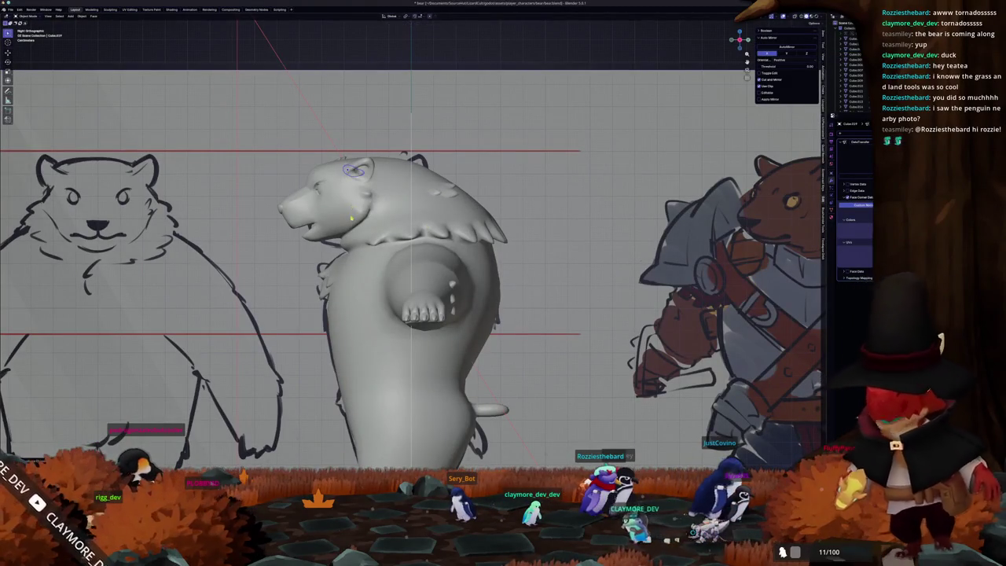
- Rotate the ear piece around its X axis, checking top and side views
middle_drag(354, 169, 422, 316)
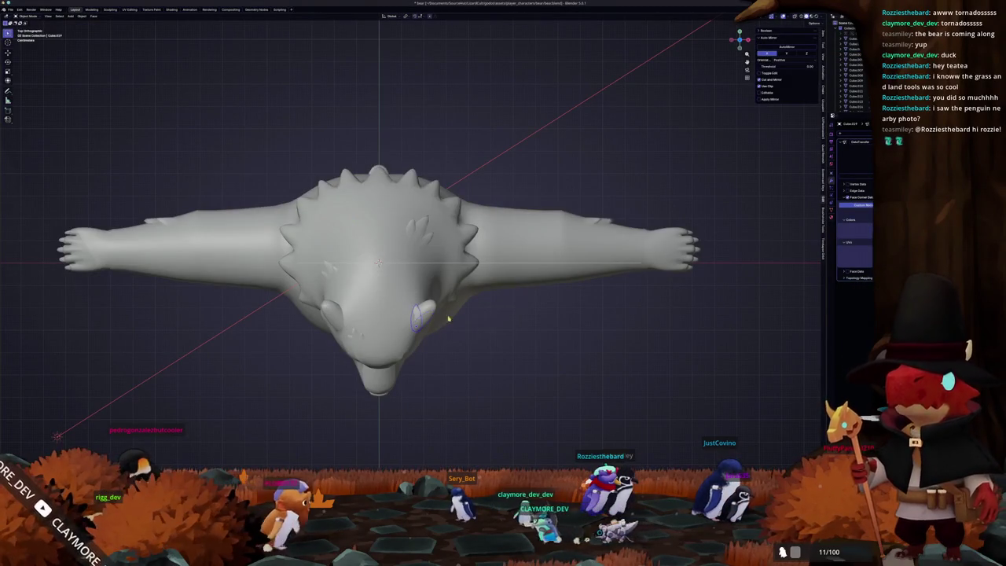
key(r)
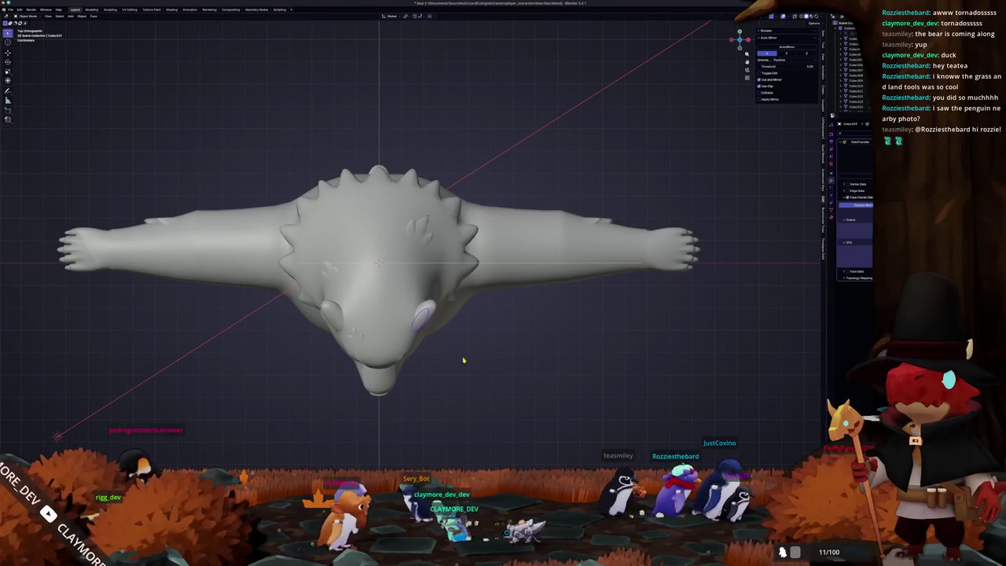
key(KP_3)
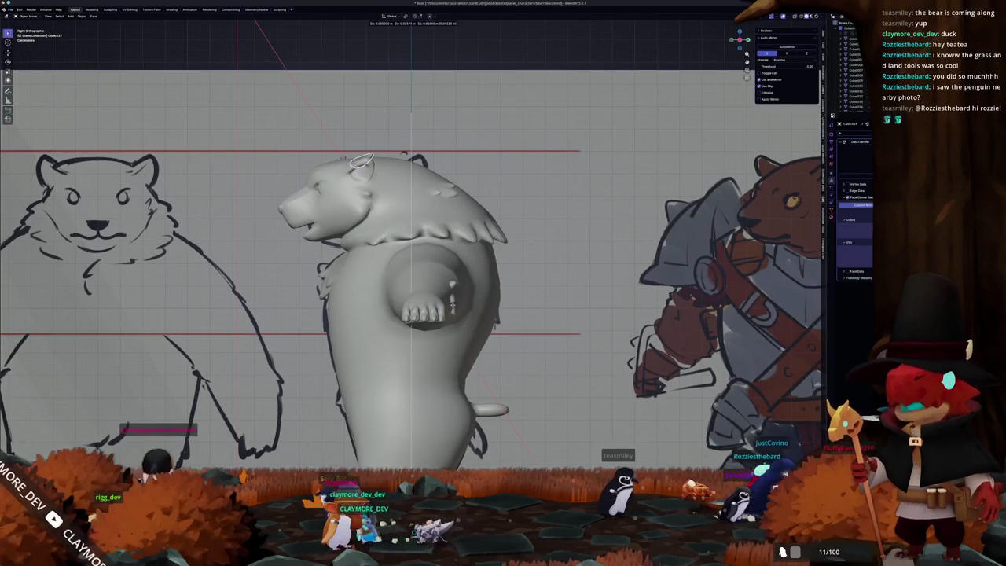
key(KP_7)
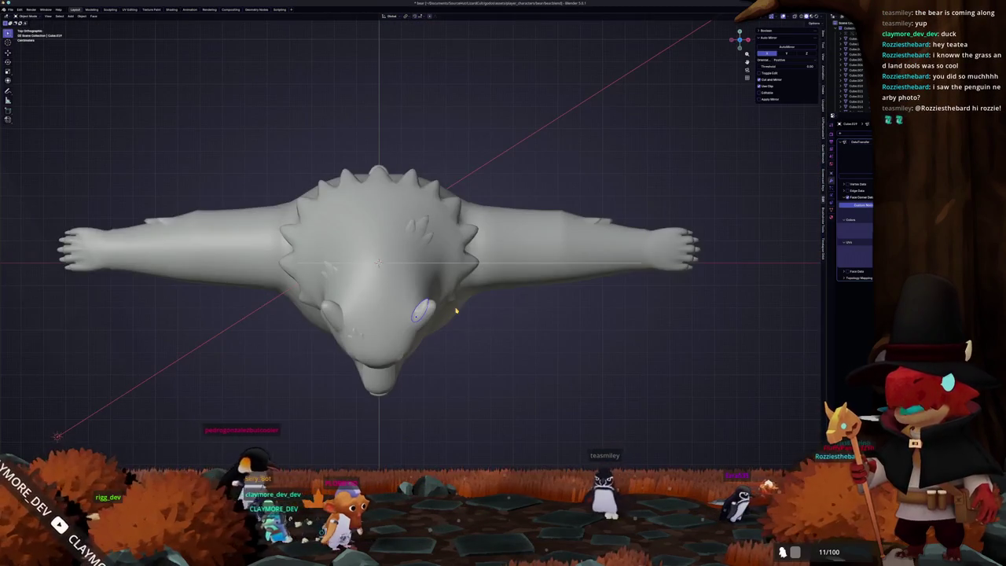
key(g)
key(x)
key(r)
key(x)
key(x)
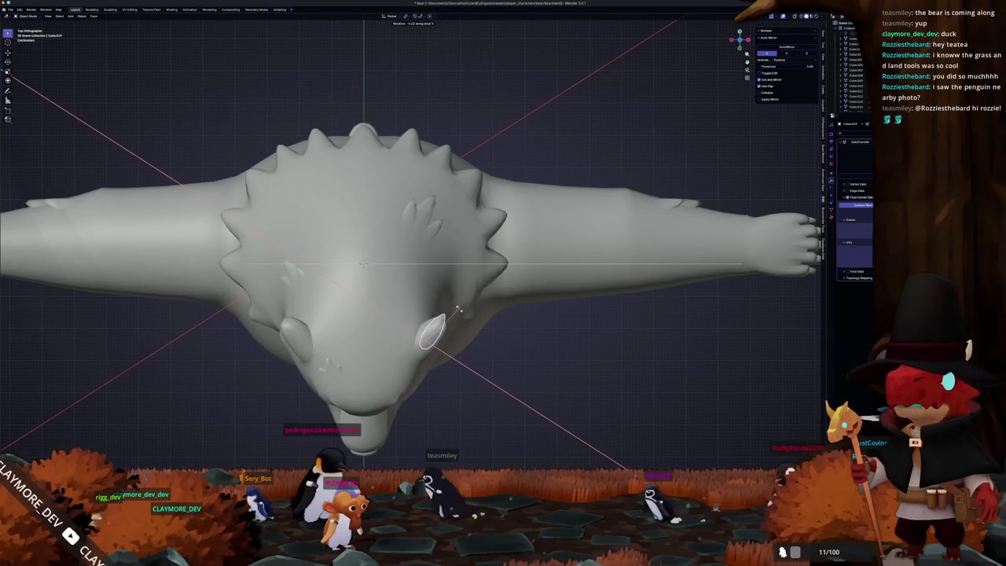
click(460, 310)
- From the front view, tilt the ear further around the X axis
middle_drag(459, 310, 442, 280)
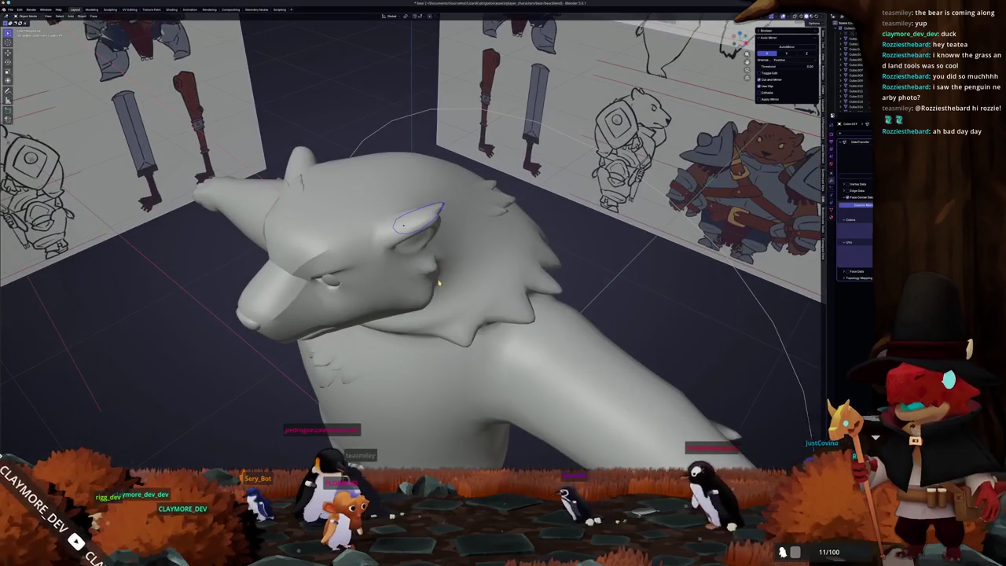
key(KP_1)
scroll(439, 282, up, 2)
scroll(439, 283, up, 3)
key(r)
key(x)
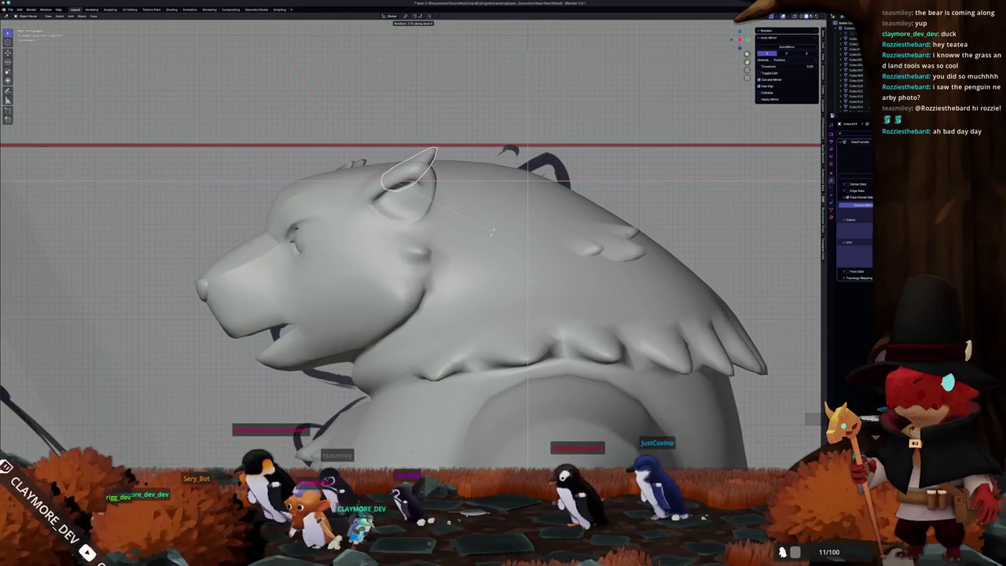
click(488, 234)
- Turn the ear around the Z axis and shift it along X
mouse_move(487, 235)
middle_down()
mouse_move(519, 240)
mouse_move(524, 259)
mouse_move(516, 230)
mouse_move(564, 249)
middle_up()
key(r)
key(z)
key(Escape)
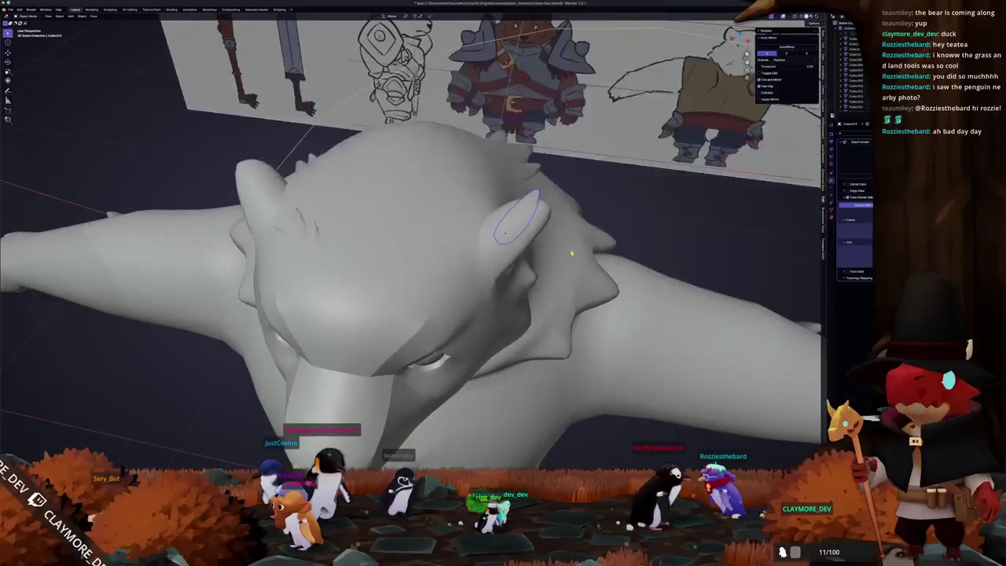
key(g)
key(x)
key(Escape)
- Orbit around the bear to check the ear's placement from several angles
mouse_move(563, 250)
middle_down()
mouse_move(542, 236)
mouse_move(550, 228)
mouse_move(638, 207)
mouse_move(548, 206)
middle_up()
scroll(549, 206, up, 3)
middle_drag(650, 229, 527, 233)
scroll(471, 234, down, 5)
middle_drag(356, 204, 352, 290)
middle_drag(245, 304, 257, 284)
middle_drag(442, 235, 443, 234)
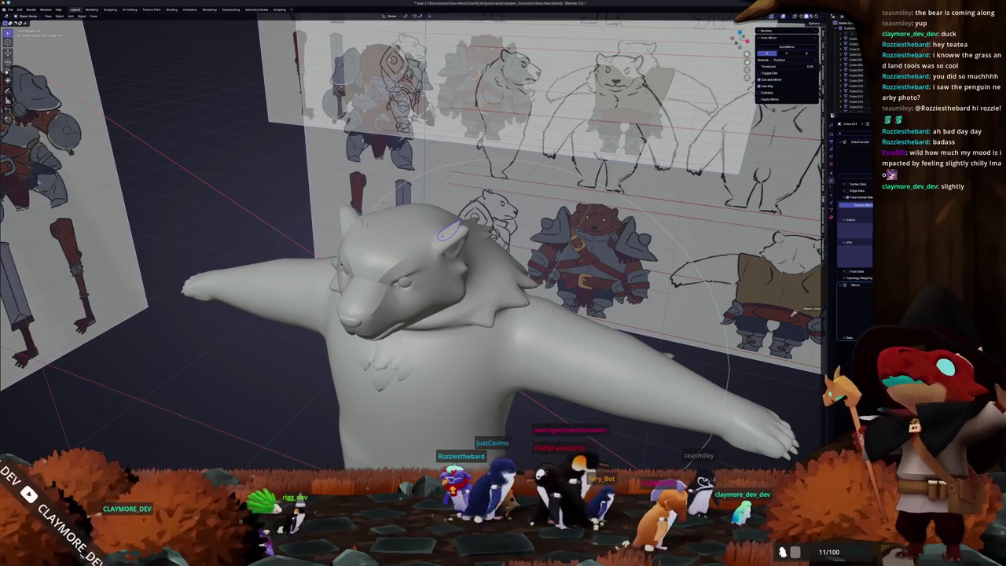
mouse_move(527, 356)
middle_down()
mouse_move(346, 395)
mouse_move(314, 397)
mouse_move(312, 387)
middle_up()
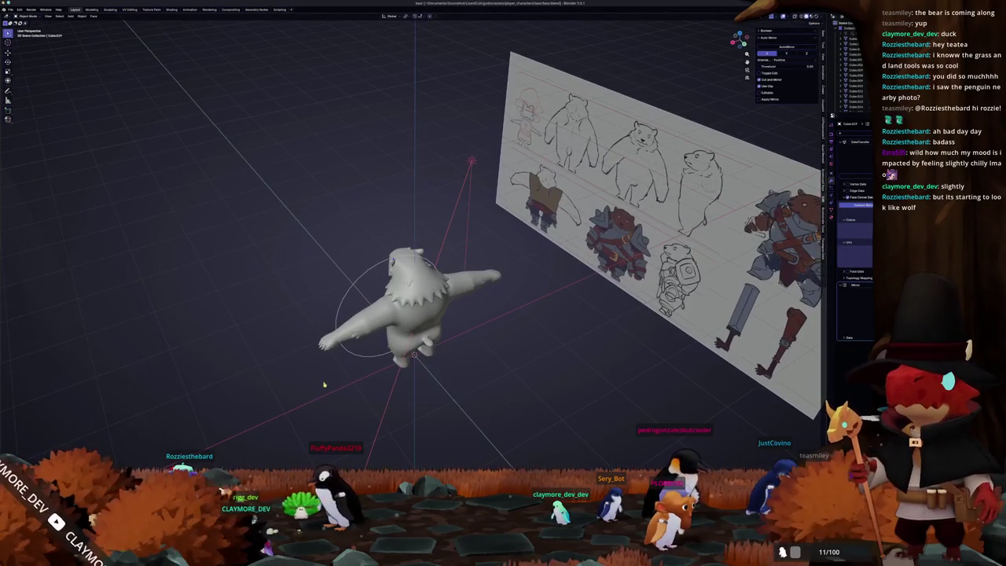
scroll(314, 389, up, 2)
scroll(314, 388, up, 2)
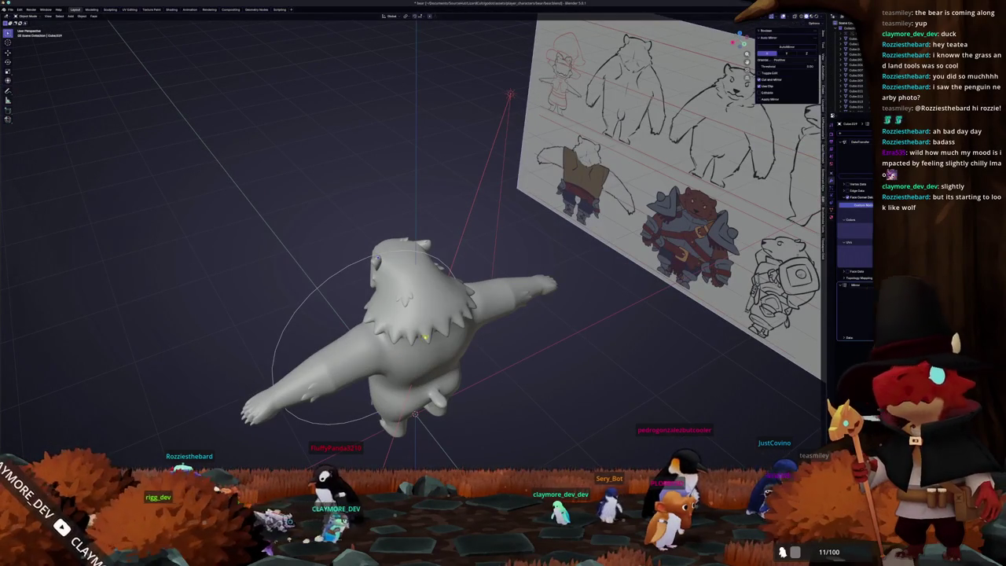
key(Tab)
mouse_move(422, 338)
middle_down()
mouse_move(400, 295)
mouse_move(410, 343)
middle_up()
scroll(400, 295, up, 3)
click(384, 345)
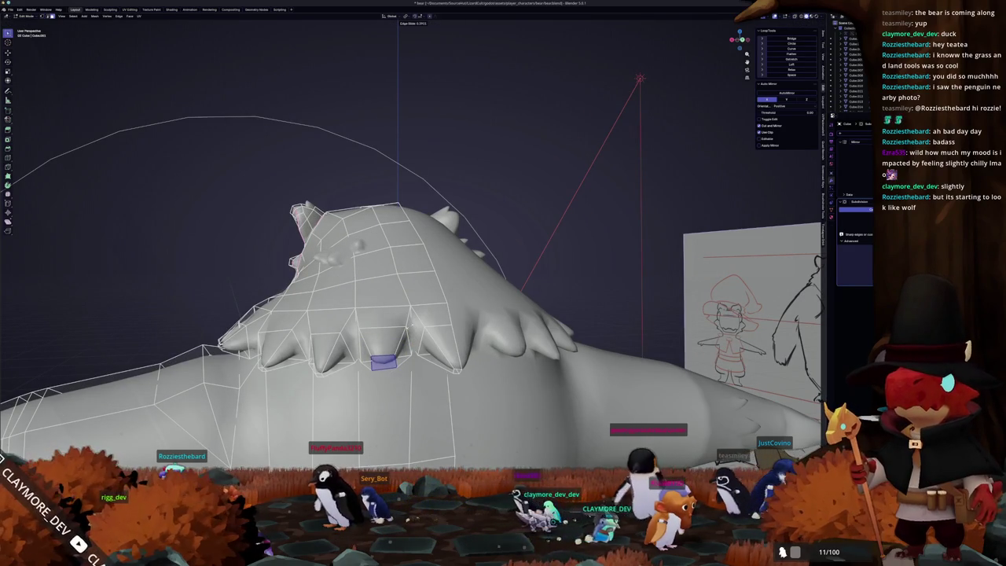
key(Tab)
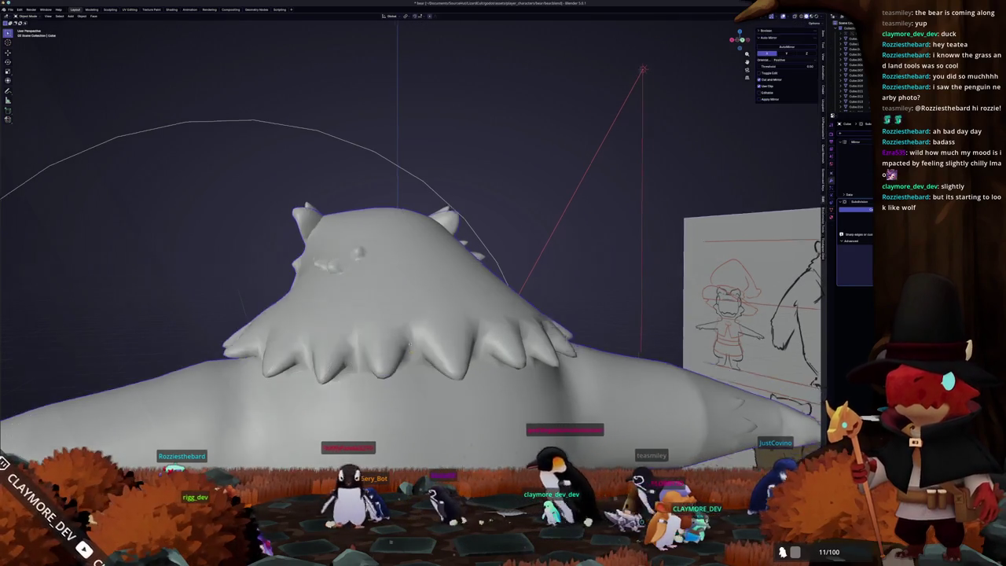
mouse_move(410, 336)
middle_down()
mouse_move(412, 302)
mouse_move(408, 325)
middle_up()
key(Tab)
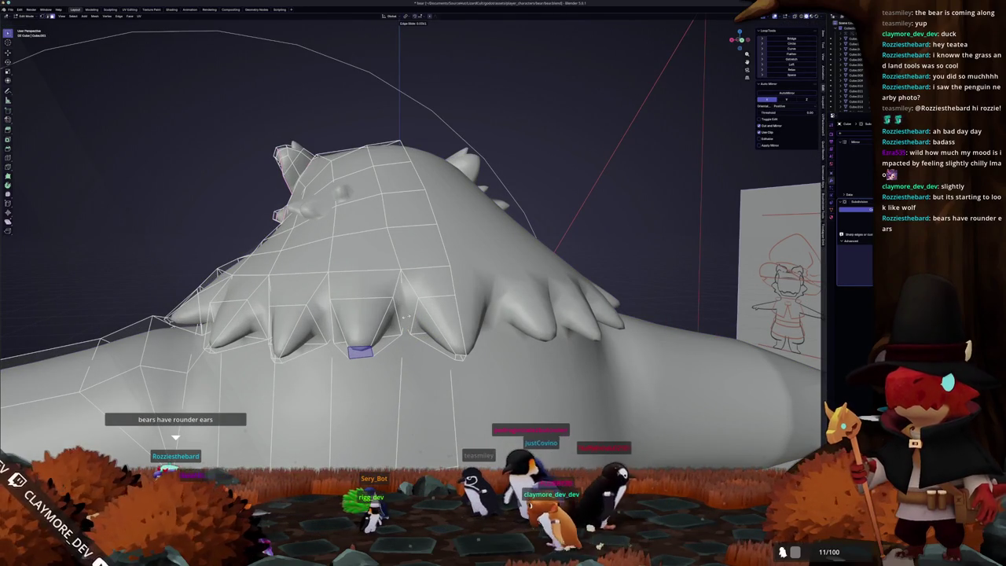
scroll(406, 315, down, 5)
mouse_move(406, 315)
middle_down()
mouse_move(342, 356)
mouse_move(424, 305)
mouse_move(529, 289)
middle_up()
key(Tab)
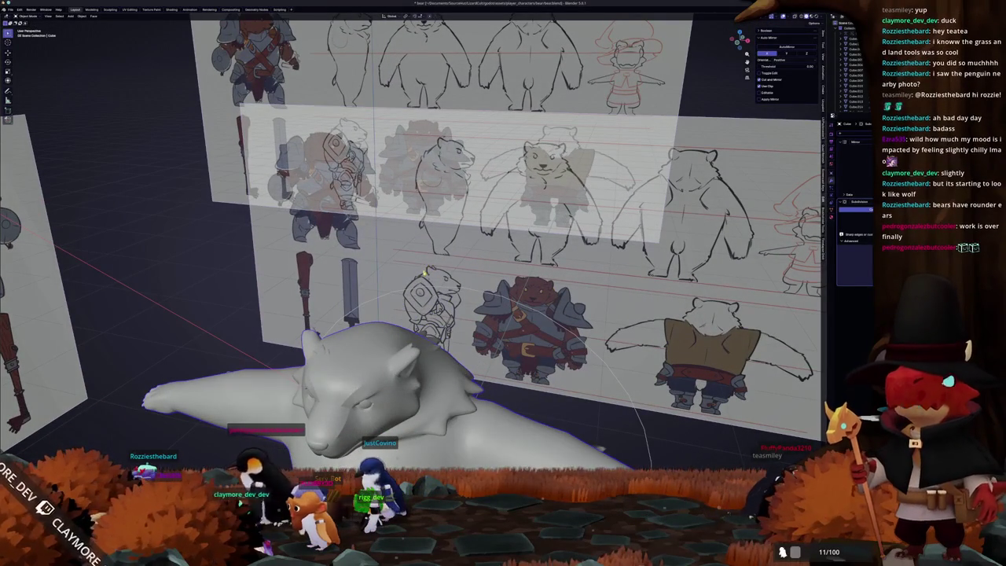
mouse_move(410, 309)
middle_down()
mouse_move(383, 321)
mouse_move(369, 311)
middle_up()
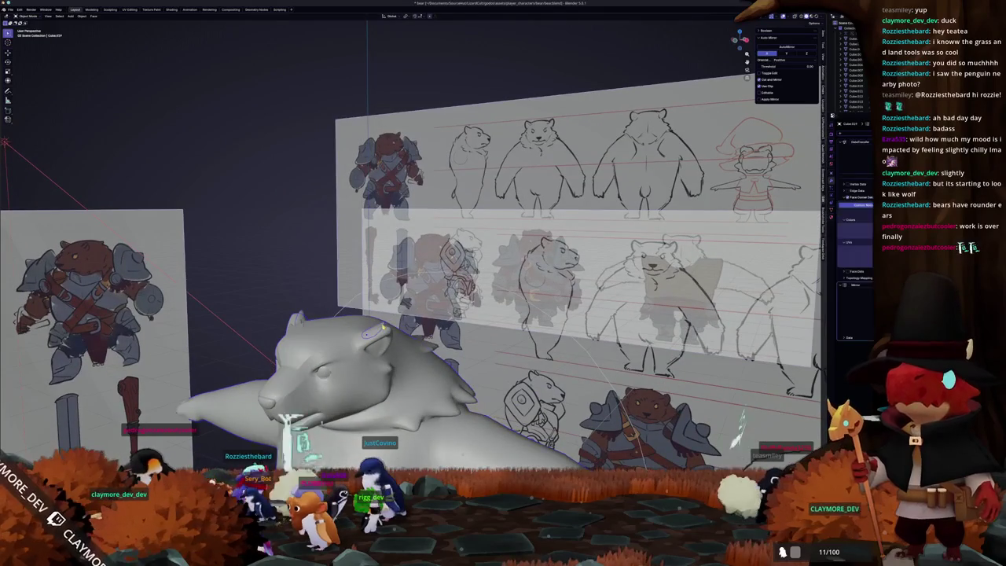
- Switch the bear into Sculpt Mode via the mode pie menu and show the brush settings
middle_drag(374, 339, 394, 312)
key(ctrl+Tab)
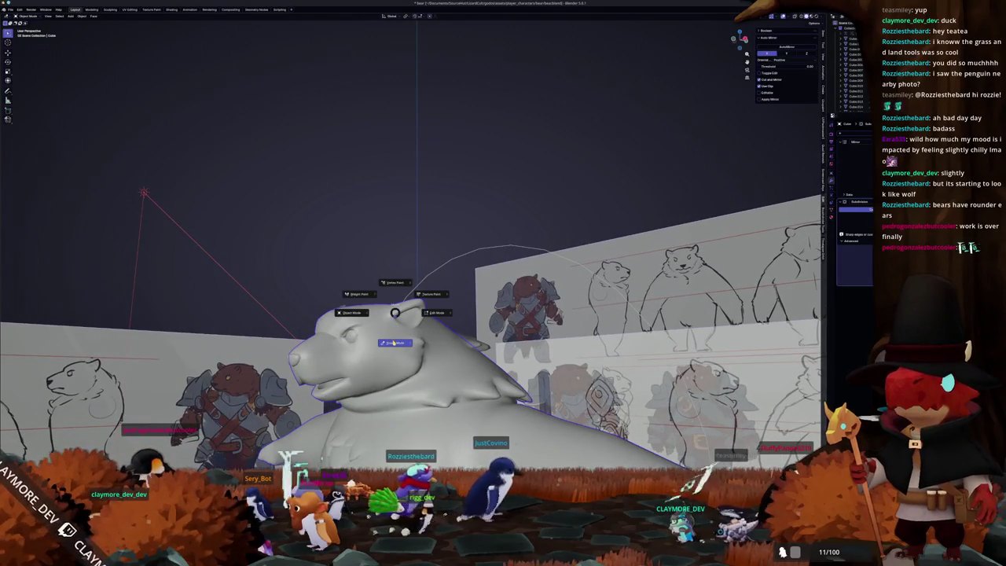
click(394, 342)
scroll(393, 404, up, 3)
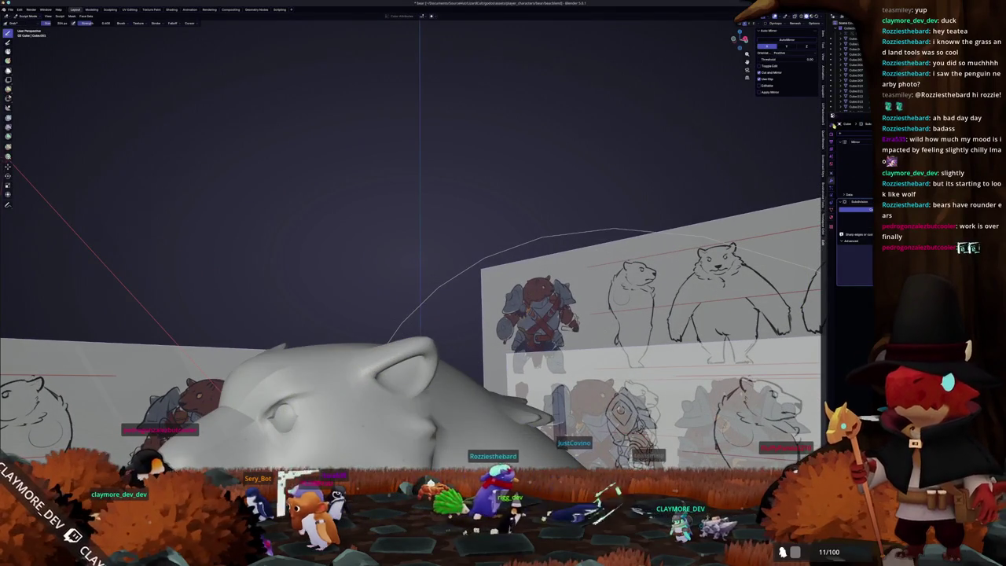
click(832, 124)
middle_drag(476, 315, 477, 235)
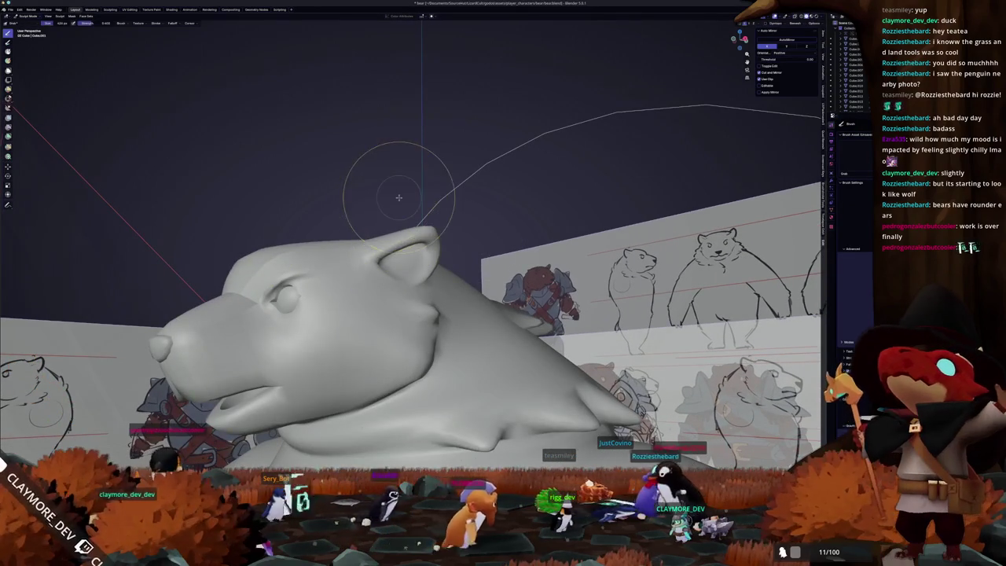
middle_drag(392, 176, 418, 225)
scroll(418, 225, up, 1)
scroll(414, 226, up, 2)
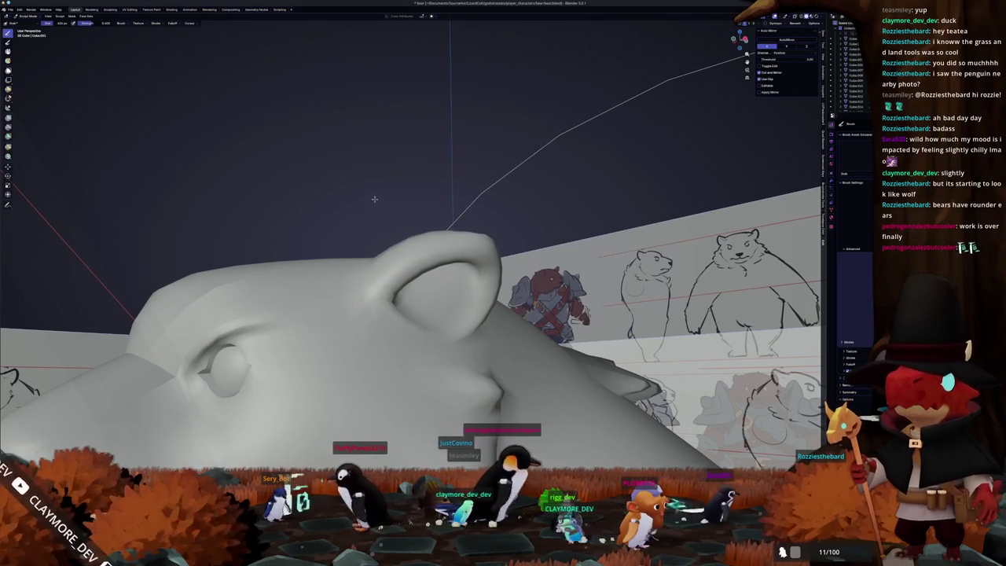
middle_drag(403, 246, 550, 252)
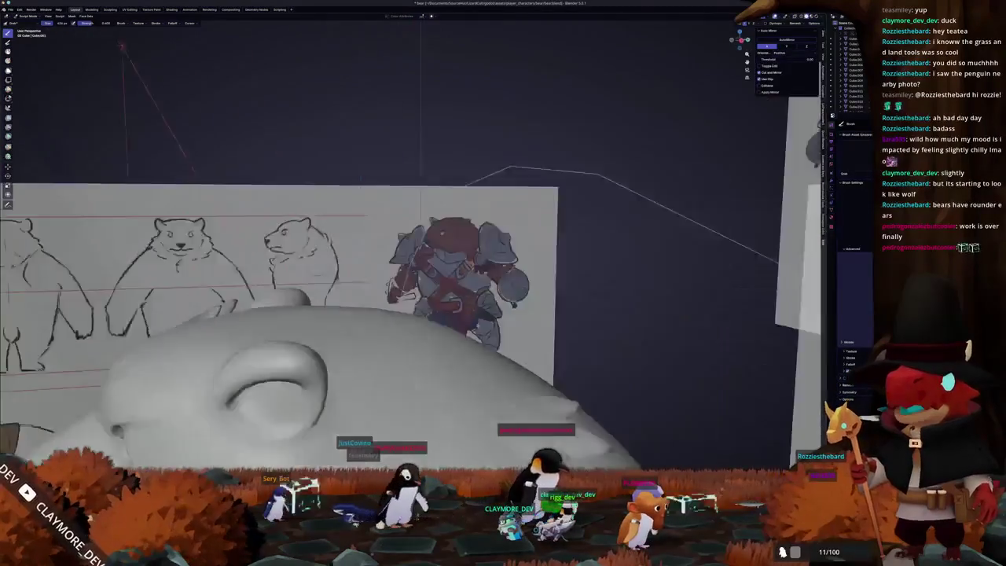
middle_drag(503, 283, 628, 283)
- Sculpt the ears rounder against the reference sheet, then frame the whole bear
key(Tab)
middle_drag(440, 267, 340, 271)
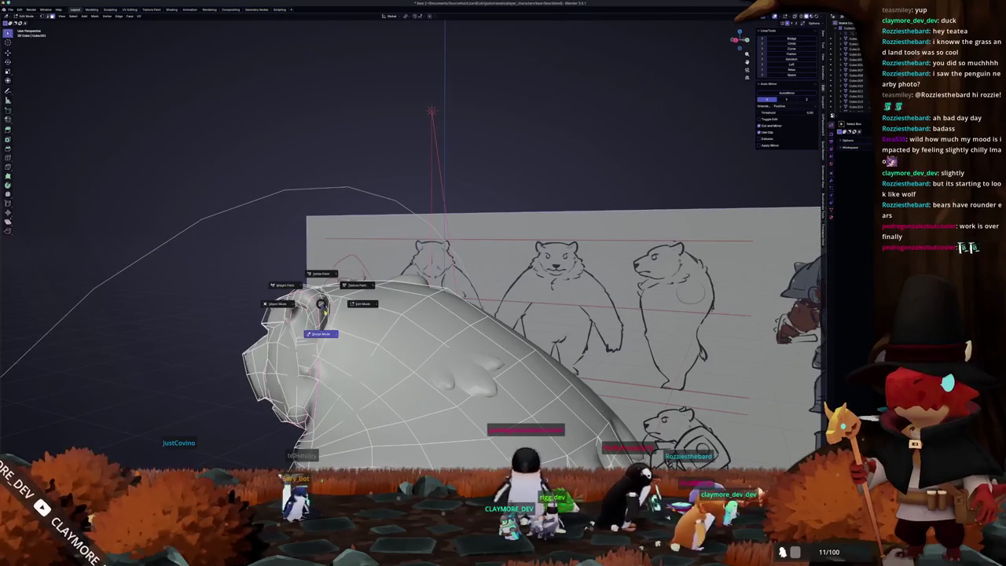
click(320, 333)
mouse_move(315, 326)
middle_down()
mouse_move(393, 228)
mouse_move(385, 260)
mouse_move(335, 329)
middle_up()
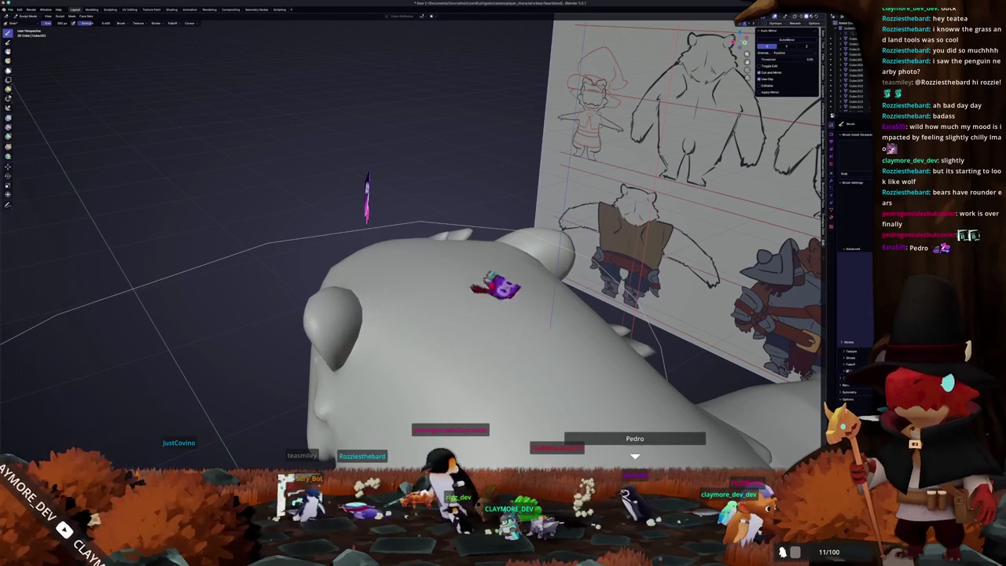
mouse_move(393, 314)
middle_down()
mouse_move(354, 294)
mouse_move(450, 267)
middle_up()
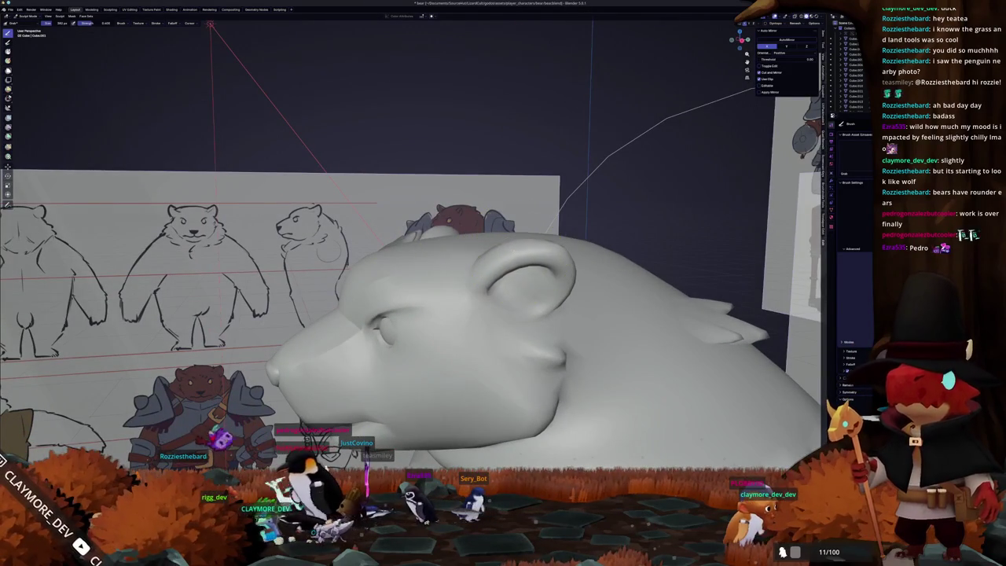
middle_drag(502, 244, 480, 236)
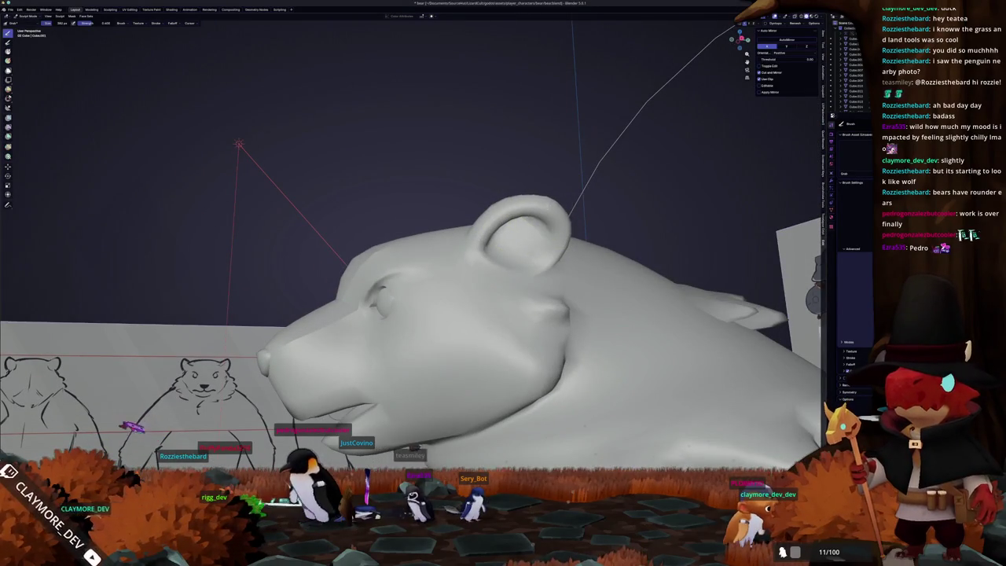
mouse_move(545, 209)
middle_down()
mouse_move(432, 269)
mouse_move(343, 296)
mouse_move(302, 283)
mouse_move(232, 289)
mouse_move(296, 283)
mouse_move(303, 345)
mouse_move(308, 307)
mouse_move(370, 310)
mouse_move(314, 307)
mouse_move(323, 307)
middle_up()
scroll(296, 284, up, 2)
scroll(296, 283, up, 2)
scroll(295, 283, down, 3)
scroll(295, 283, down, 2)
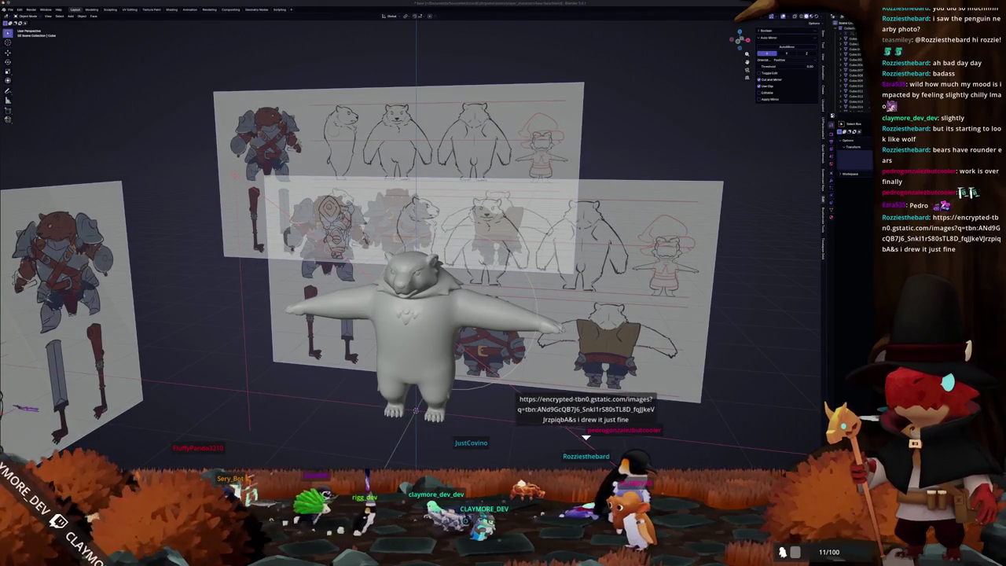
ctrl+scroll(756, 352, up, 1)
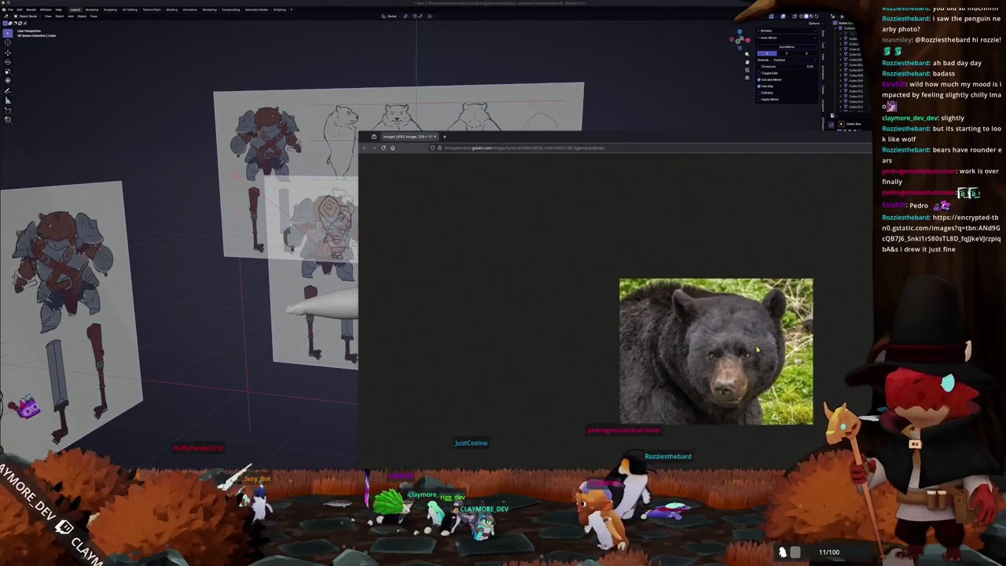
ctrl+scroll(756, 352, up, 1)
ctrl+scroll(756, 351, up, 1)
ctrl+scroll(755, 350, up, 1)
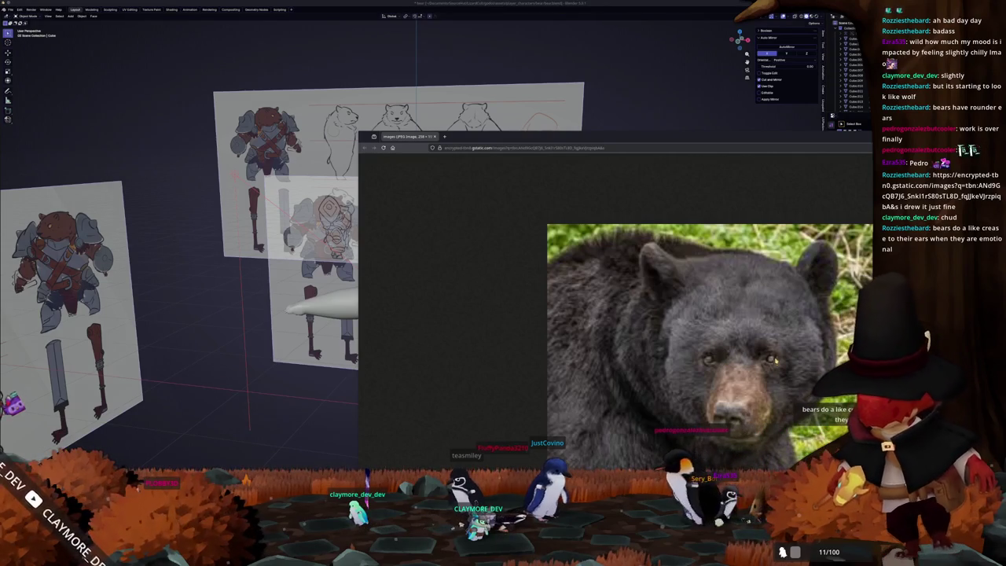
key(ctrl+w)
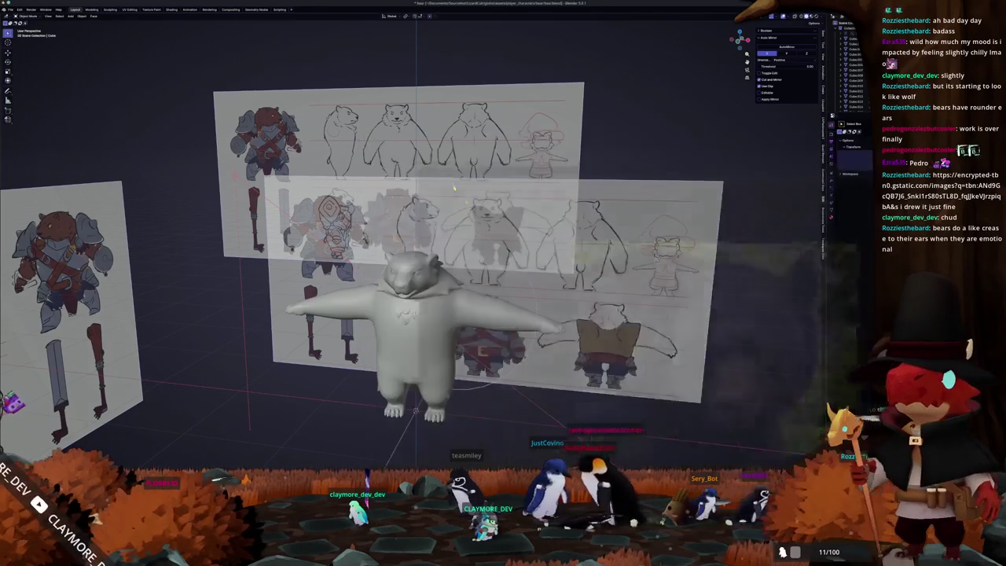
- In Sculpt Mode, carve a crease along the inner rim of the ear
mouse_move(410, 136)
middle_down()
mouse_move(330, 157)
mouse_move(361, 165)
middle_up()
scroll(330, 157, up, 4)
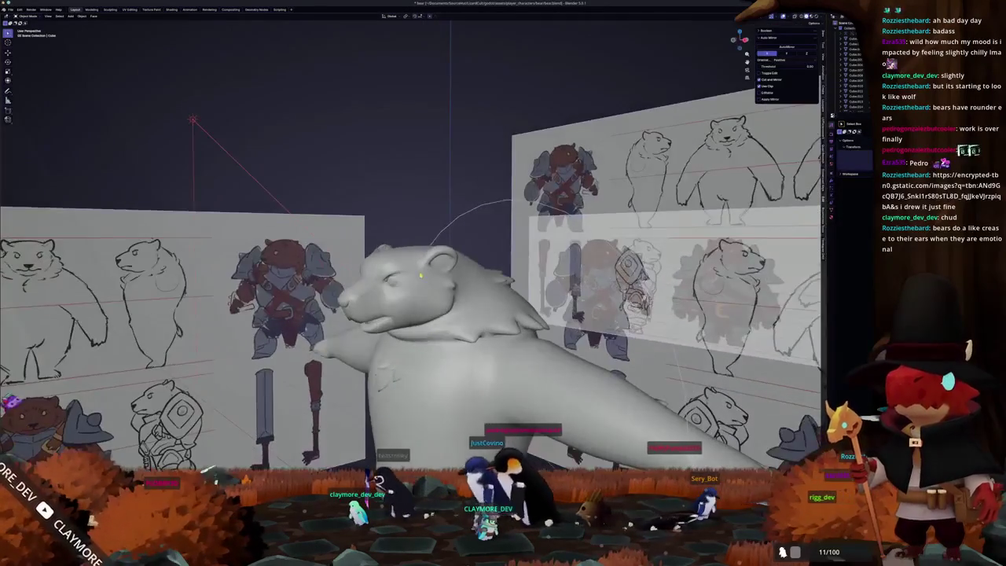
mouse_move(420, 275)
middle_down()
mouse_move(393, 322)
mouse_move(409, 326)
middle_up()
key(ctrl+Tab)
click(419, 311)
scroll(424, 314, up, 3)
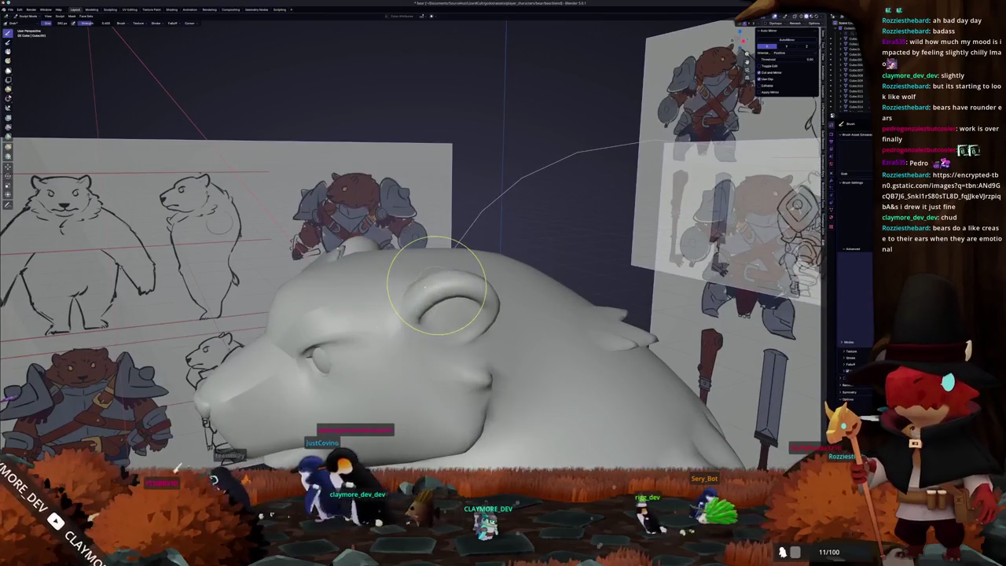
mouse_move(436, 284)
middle_down()
mouse_move(377, 287)
mouse_move(428, 285)
mouse_move(422, 318)
mouse_move(440, 330)
mouse_move(409, 315)
mouse_move(373, 318)
middle_up()
middle_drag(437, 250, 445, 251)
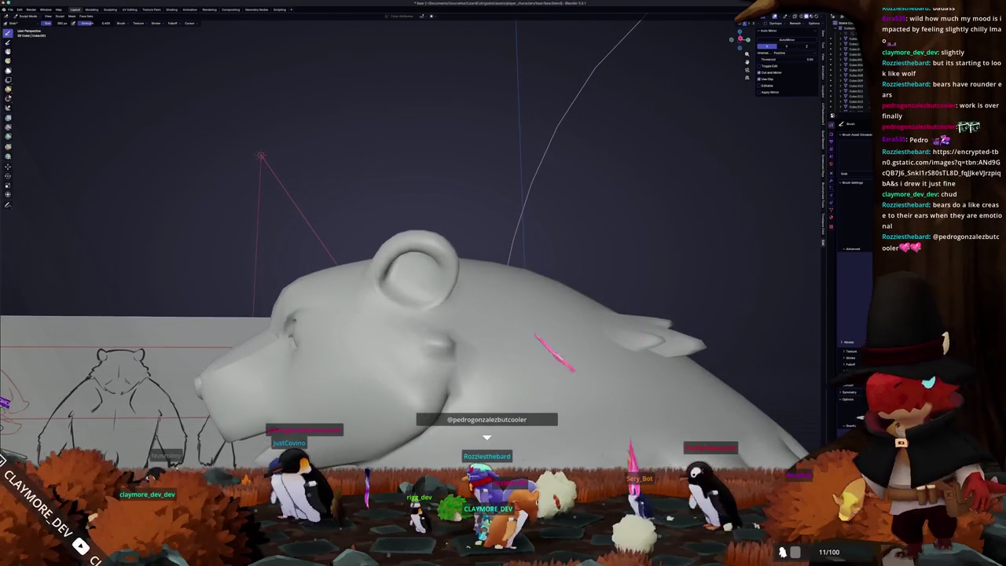
mouse_move(521, 213)
middle_down()
mouse_move(463, 272)
mouse_move(468, 312)
mouse_move(503, 298)
mouse_move(548, 359)
mouse_move(534, 330)
mouse_move(501, 306)
mouse_move(455, 302)
mouse_move(479, 302)
mouse_move(444, 267)
mouse_move(460, 271)
middle_up()
- Return to Object Mode, then in Edit Mode edge-slide a loop on the head
key(ctrl+Tab)
key(Tab)
key(g)
key(g)
click(444, 267)
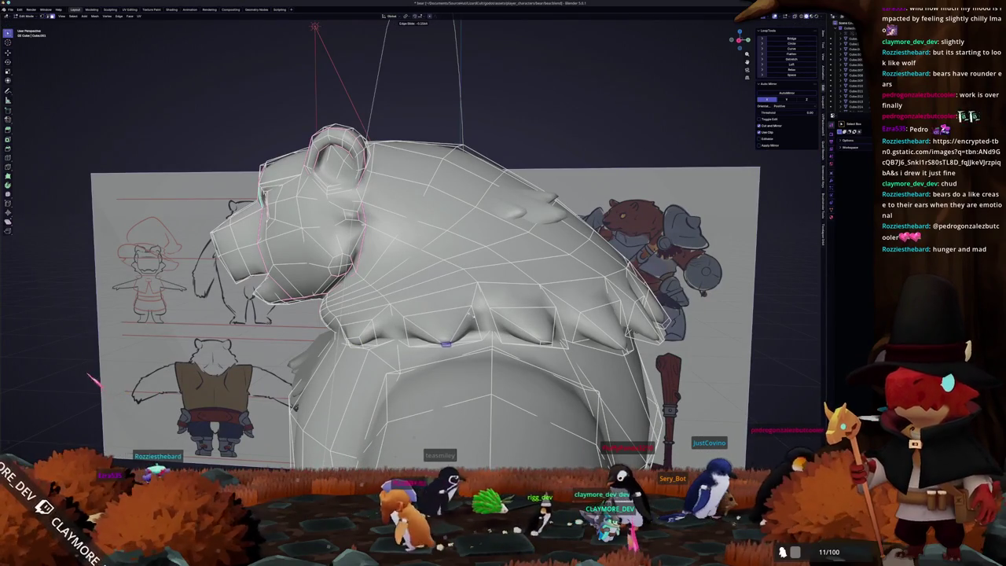
- Slide the selected edges along the bear's neck, then undo the slide
click(483, 289)
right_click(531, 285)
click(542, 314)
middle_drag(543, 314, 487, 299)
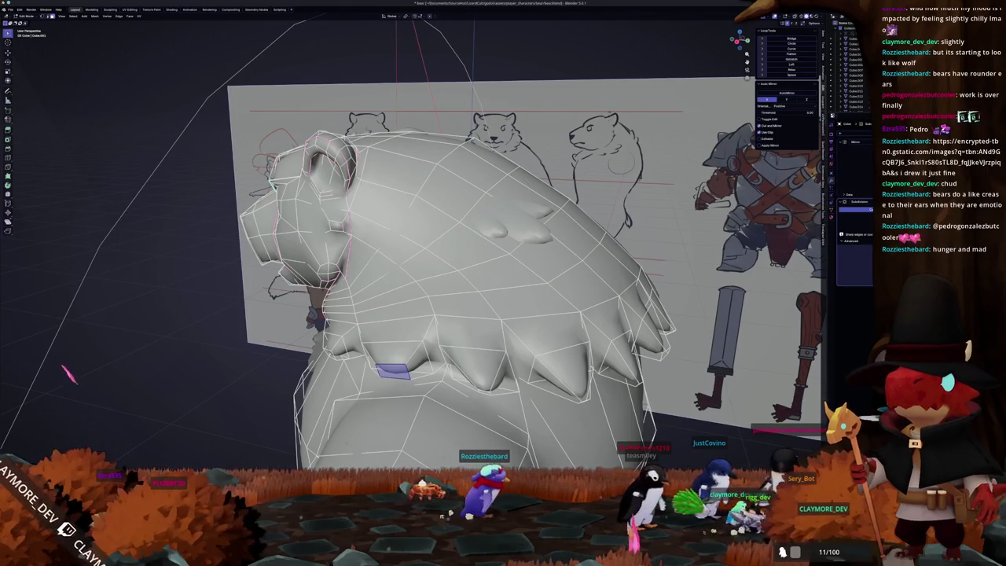
key(ctrl+z)
- Move the face under the neck ruff vertically along Z, then preview the smoothed shape in Object Mode
middle_drag(503, 275, 550, 267)
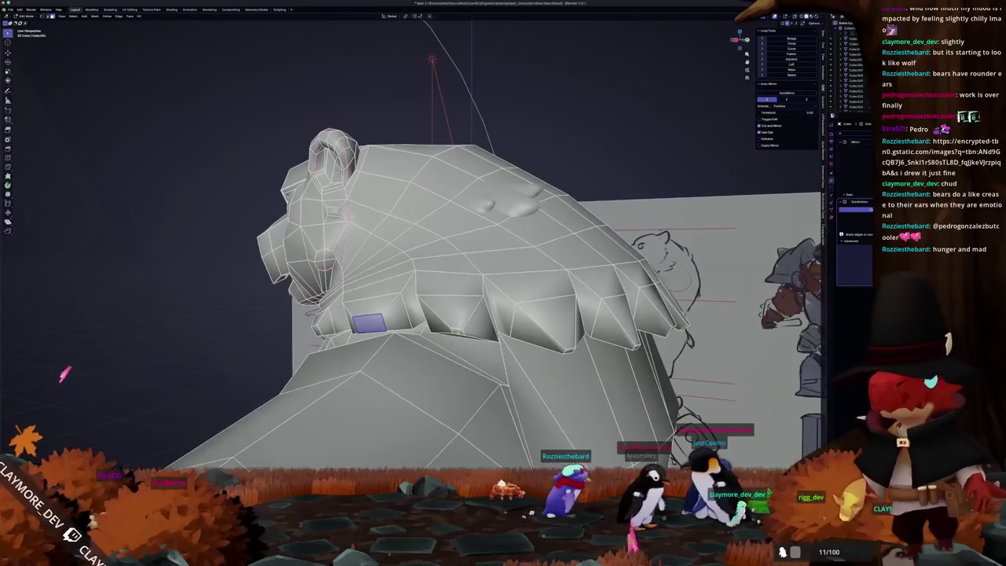
middle_drag(235, 369, 57, 375)
key(g)
key(g)
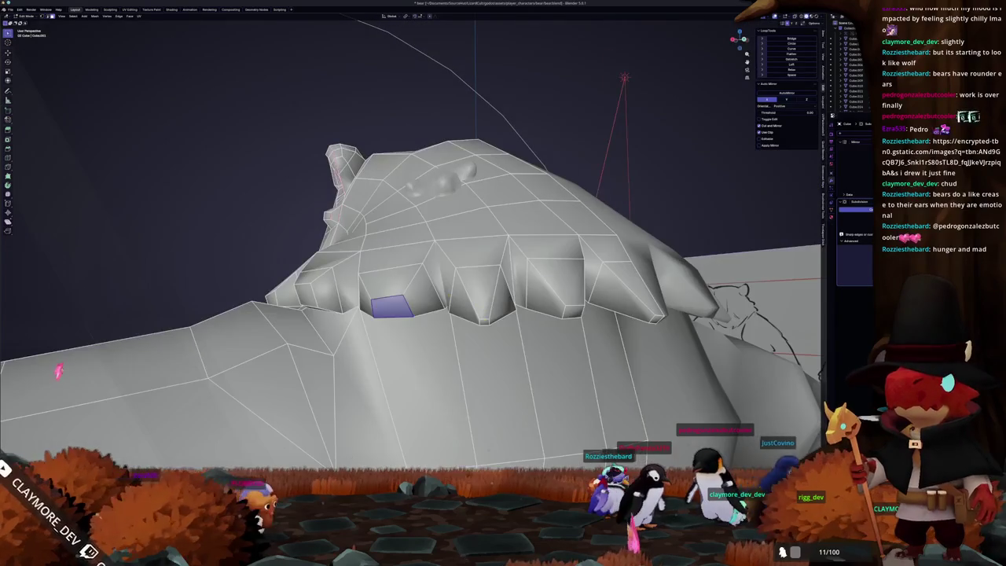
middle_drag(56, 373, 57, 372)
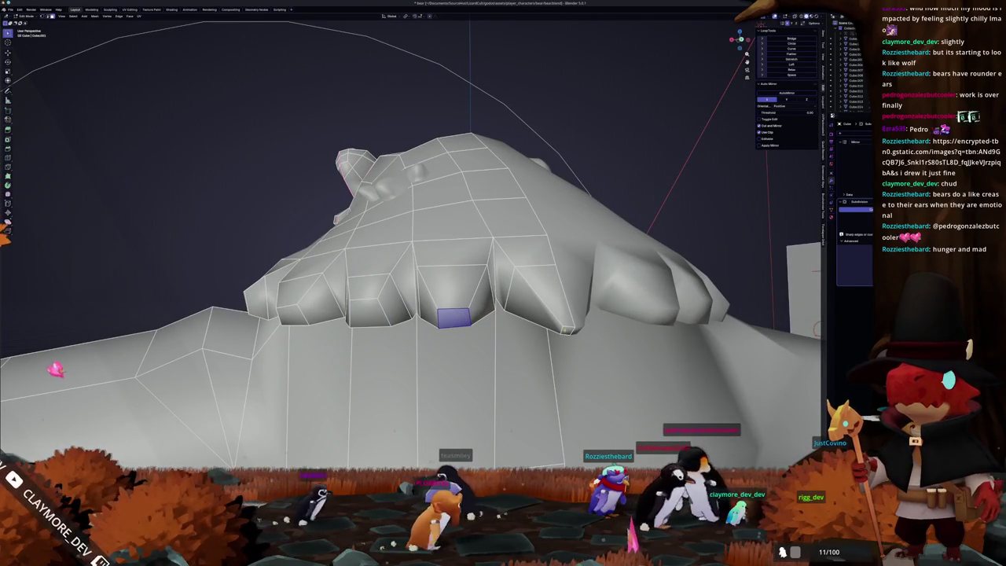
middle_drag(55, 372, 52, 371)
key(g)
key(z)
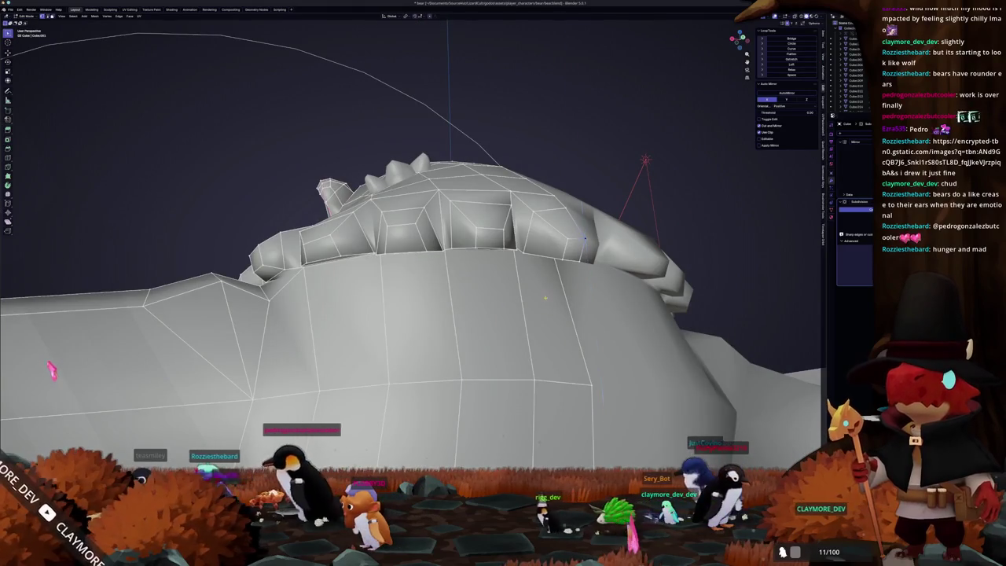
key(Tab)
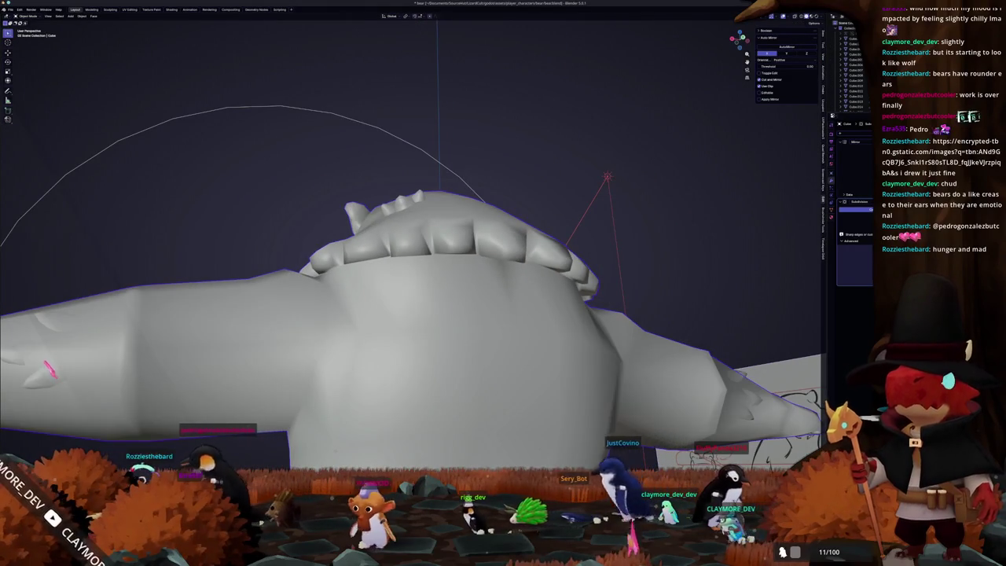
- Inspect the bear against the reference sheets from front and high views, ending in Edit Mode
mouse_move(646, 393)
middle_down()
mouse_move(646, 327)
mouse_move(539, 298)
mouse_move(529, 321)
middle_up()
key(Tab)
key(g)
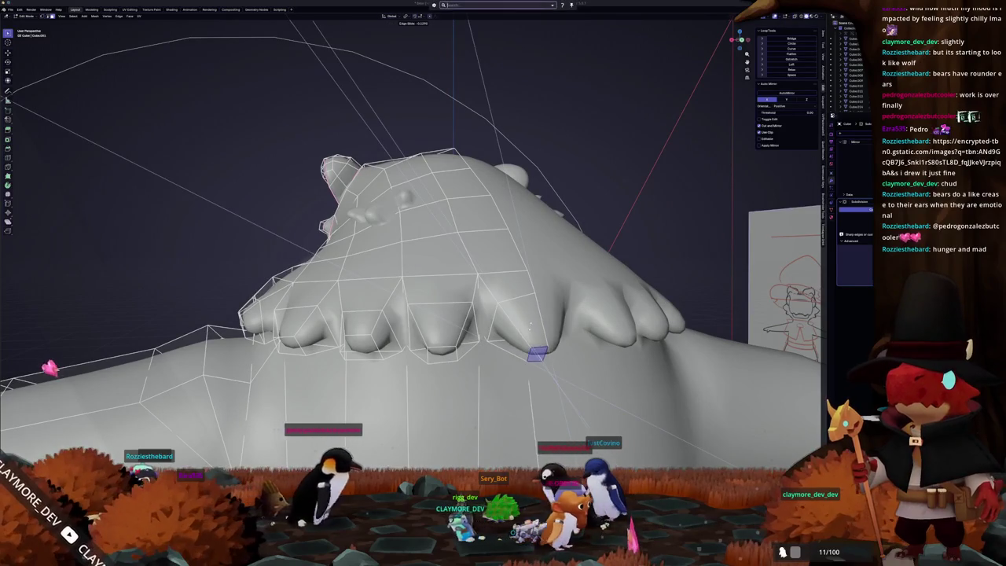
mouse_move(531, 324)
middle_down()
mouse_move(544, 352)
mouse_move(626, 318)
mouse_move(621, 338)
middle_up()
key(Tab)
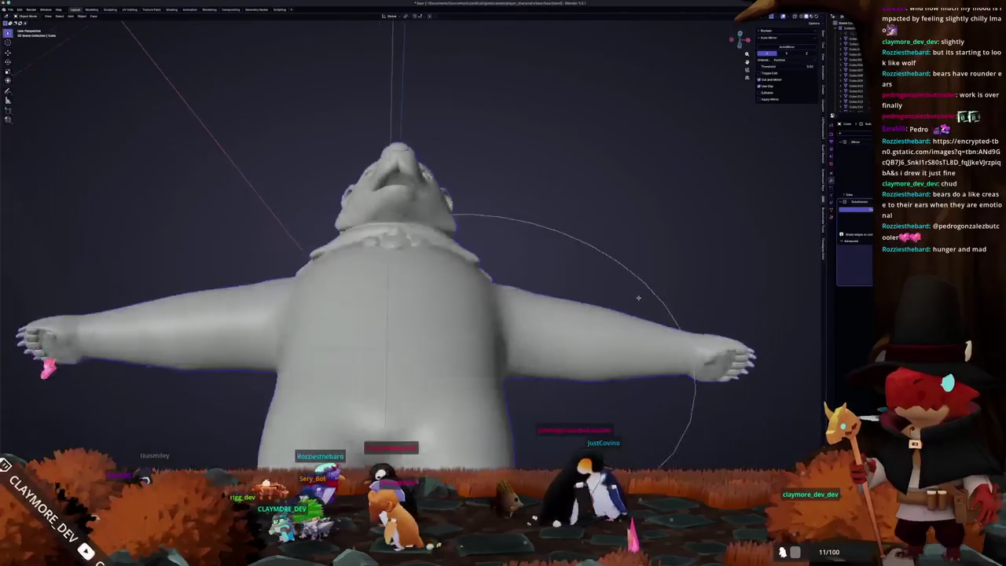
scroll(621, 342, down, 2)
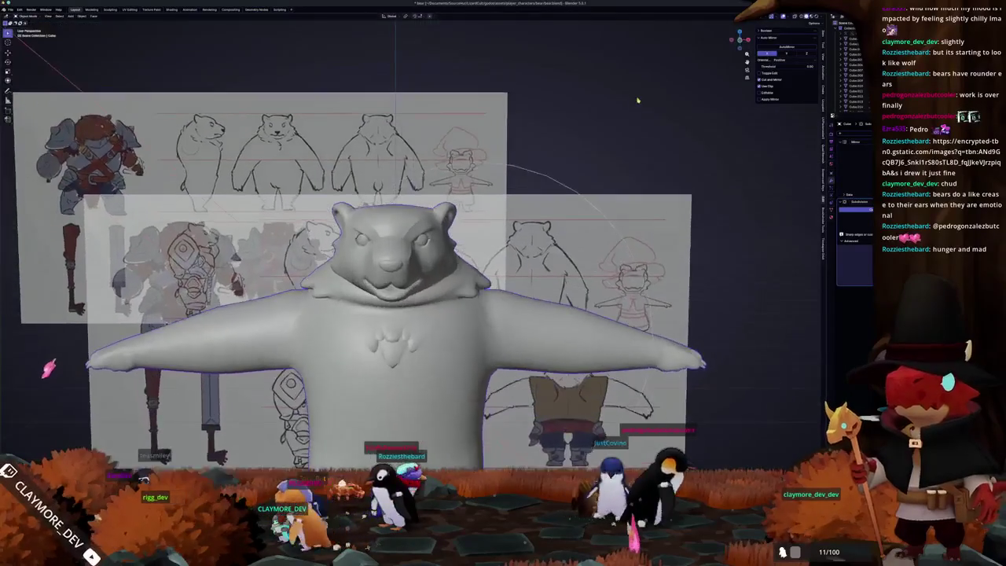
scroll(620, 342, down, 3)
scroll(621, 342, down, 2)
mouse_move(621, 341)
middle_down()
mouse_move(438, 354)
mouse_move(432, 330)
middle_up()
scroll(437, 354, up, 3)
key(Tab)
scroll(438, 354, up, 3)
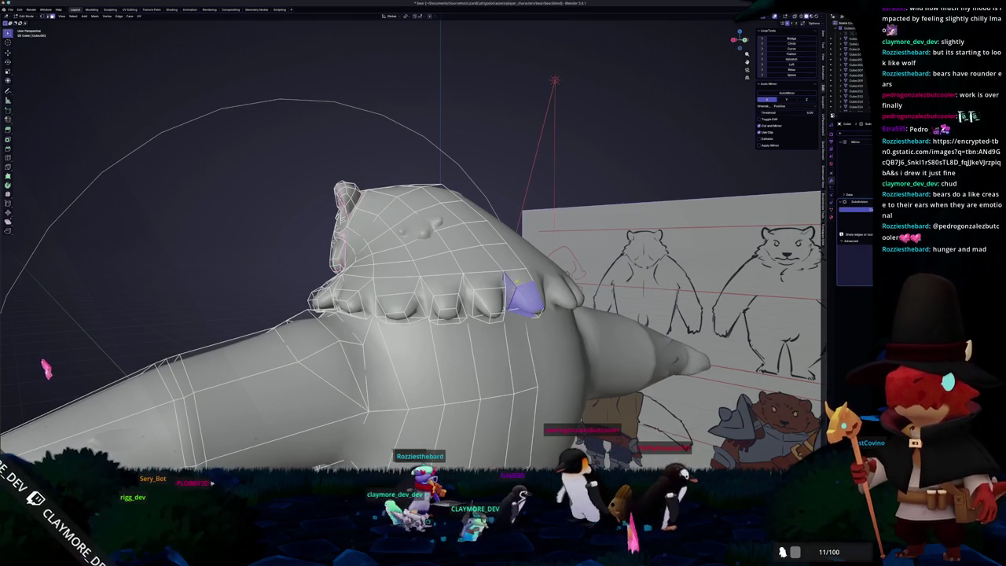
- Delete the selected scalloped ruff faces around the neck with X > Faces
key(x)
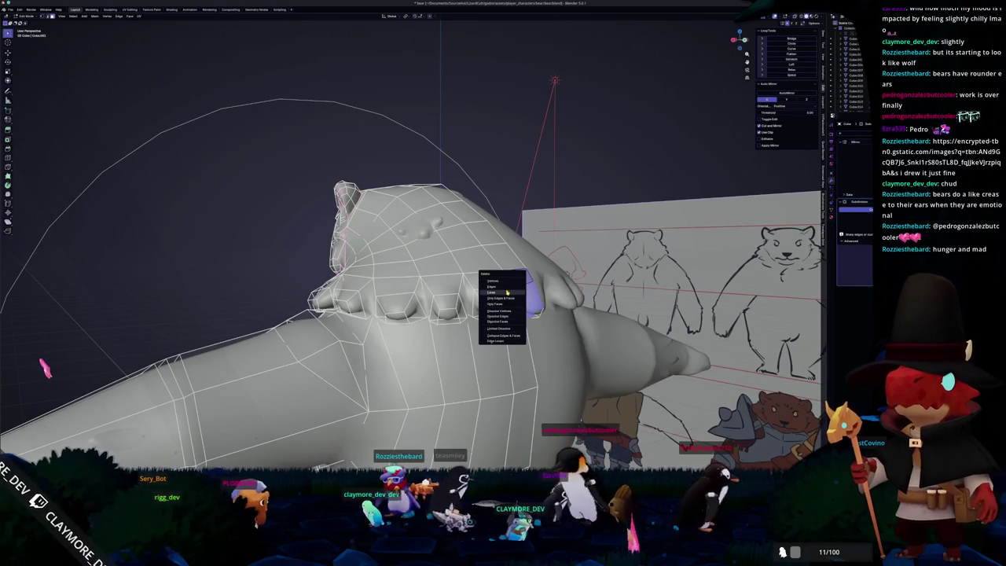
click(506, 291)
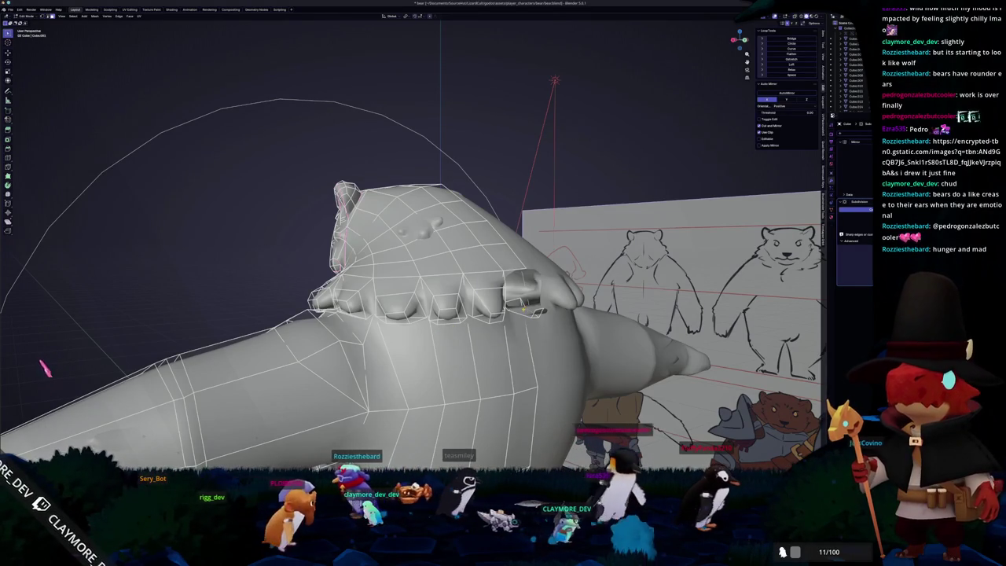
key(x)
key(Escape)
key(x)
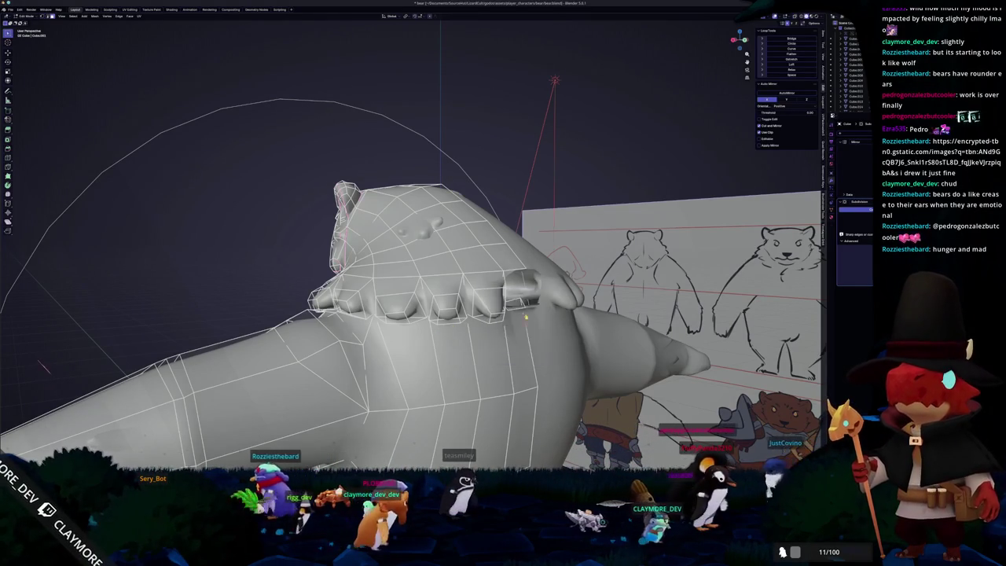
click(529, 316)
middle_drag(529, 316, 440, 330)
key(x)
click(392, 314)
mouse_move(393, 314)
middle_down()
mouse_move(471, 314)
mouse_move(430, 314)
mouse_move(472, 313)
mouse_move(403, 282)
mouse_move(416, 283)
mouse_move(413, 306)
mouse_move(471, 306)
middle_up()
- Delete the remaining ruff faces from a closer angle on the neck
mouse_move(475, 385)
middle_down()
mouse_move(440, 377)
mouse_move(455, 366)
mouse_move(440, 370)
middle_up()
key(x)
click(444, 377)
key(x)
click(454, 362)
mouse_move(521, 369)
middle_down()
mouse_move(440, 357)
mouse_move(487, 353)
mouse_move(448, 357)
middle_up()
- Delete the ring of vertices at the neck with X > Vertices
key(x)
key(x)
key(Escape)
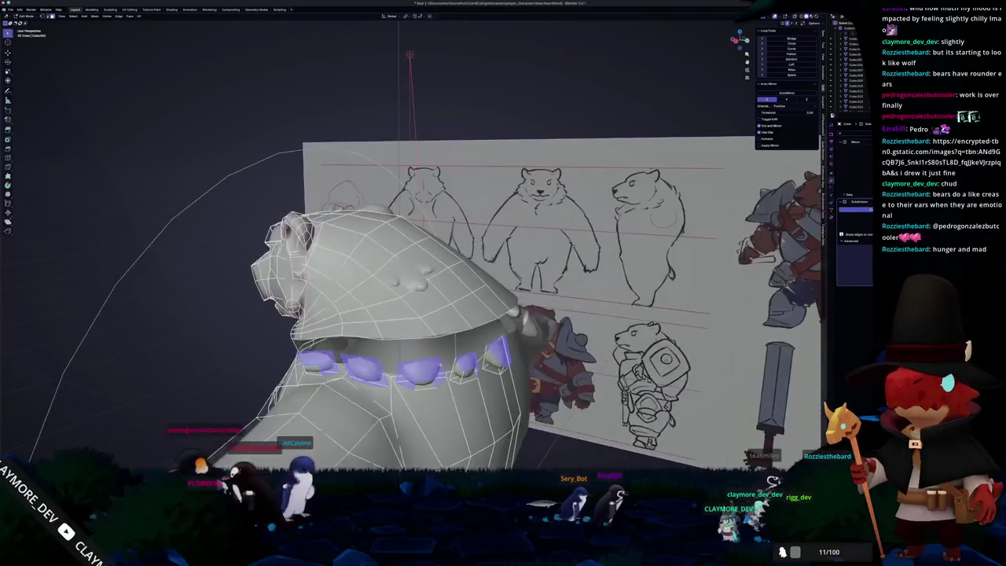
key(x)
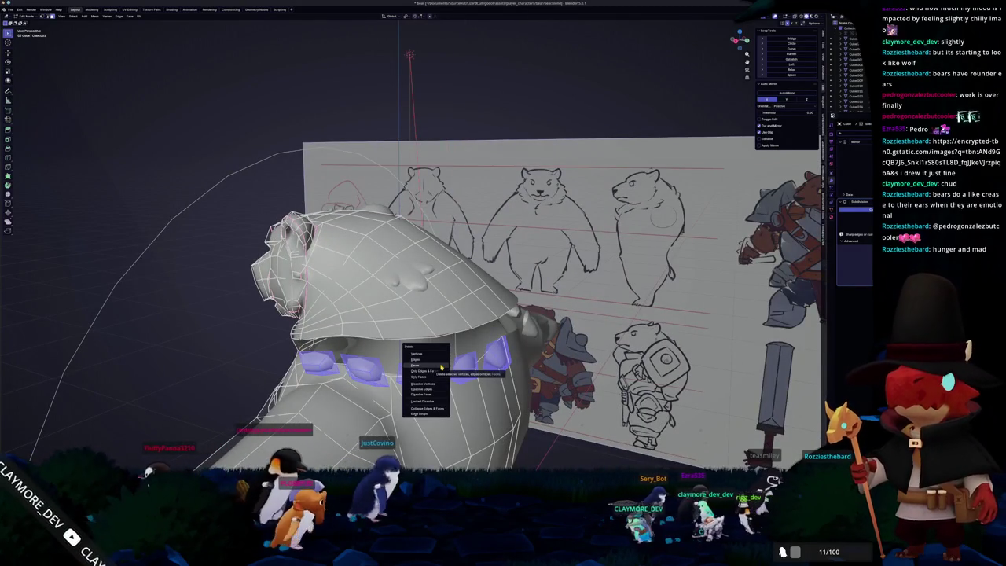
key(Up)
key(Up)
key(Return)
- Fill part of the neck opening with a new face using F, then check it and leave Edit Mode
middle_drag(426, 351, 503, 350)
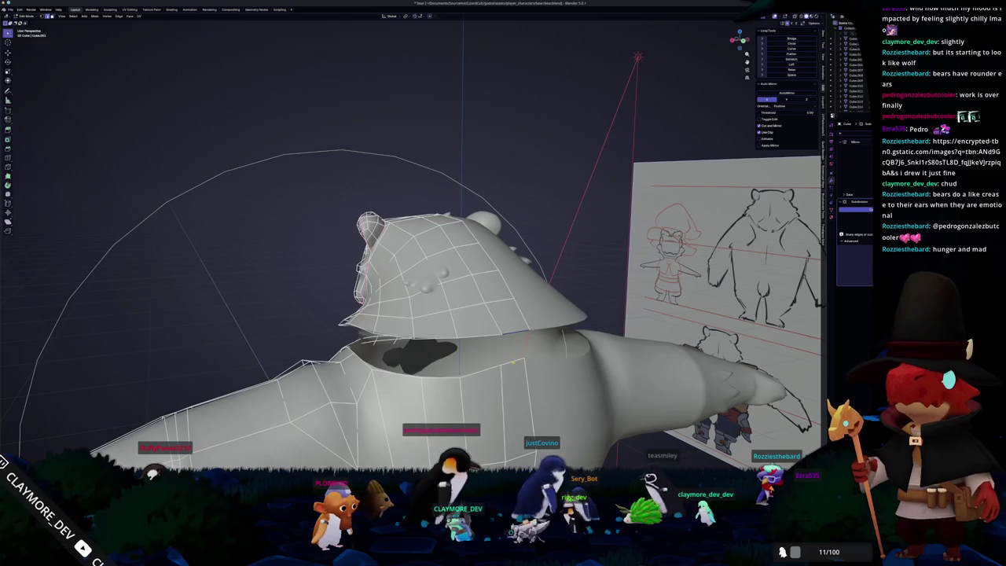
click(509, 350)
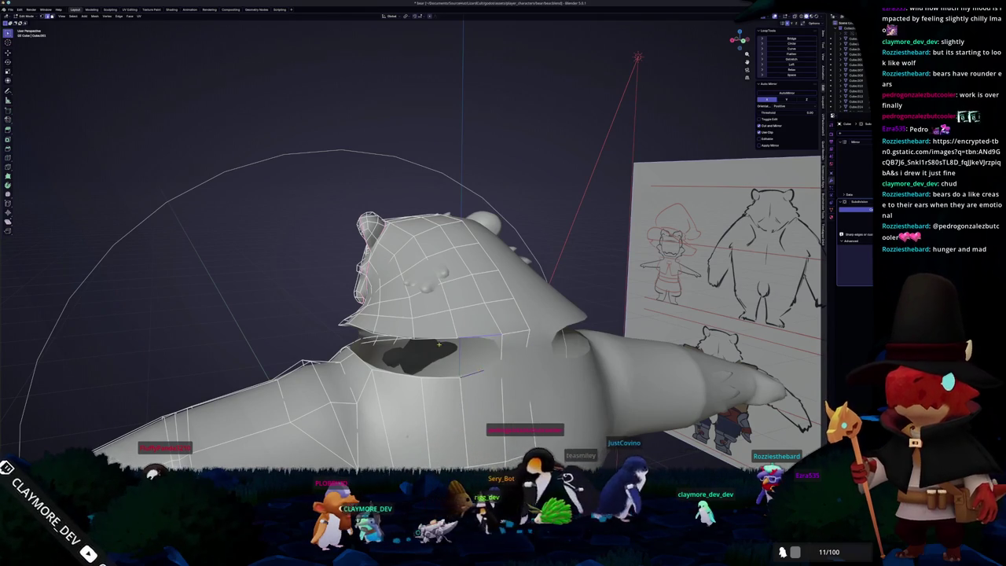
key(f)
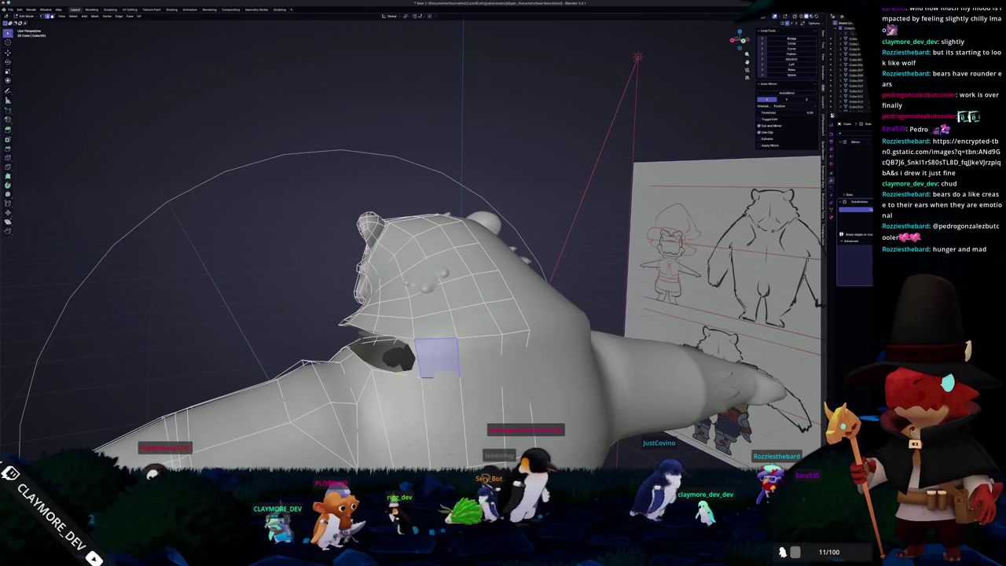
middle_drag(440, 351, 488, 350)
mouse_move(424, 363)
middle_down()
mouse_move(389, 358)
mouse_move(416, 339)
middle_up()
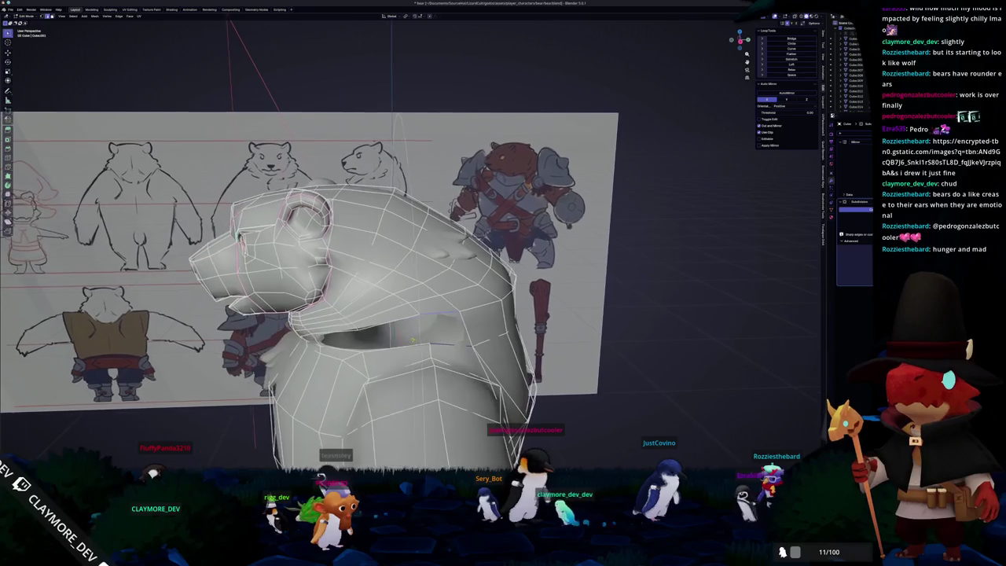
mouse_move(353, 356)
middle_down()
mouse_move(369, 353)
mouse_move(338, 358)
mouse_move(358, 355)
middle_up()
mouse_move(513, 294)
middle_down()
mouse_move(572, 297)
mouse_move(477, 308)
mouse_move(395, 338)
mouse_move(475, 302)
middle_up()
key(Tab)
key(Tab)
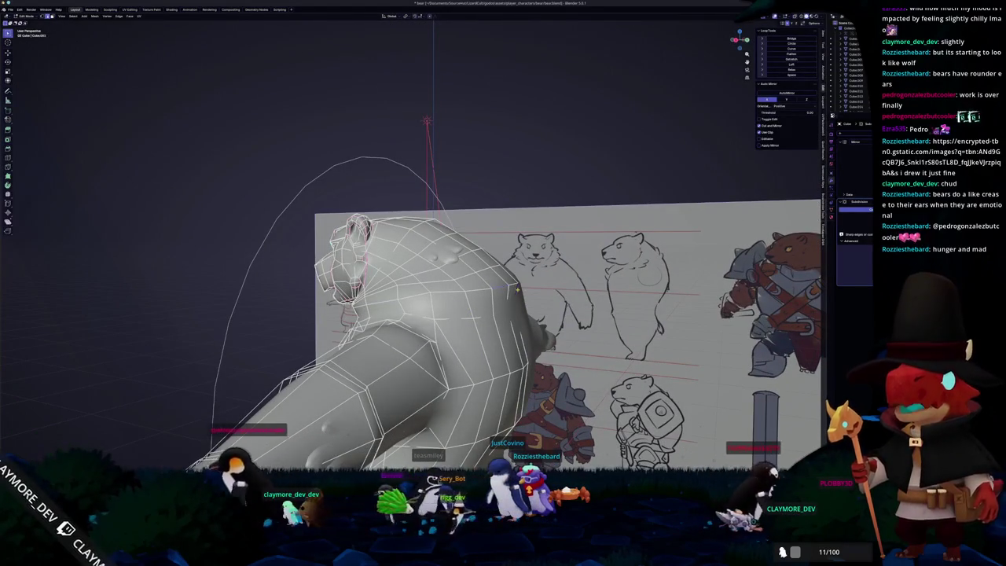
- Compare the neck's right-side profile to the reference in X-ray, then G-move the collar vertices smooth
key(KP_3)
key(alt+z)
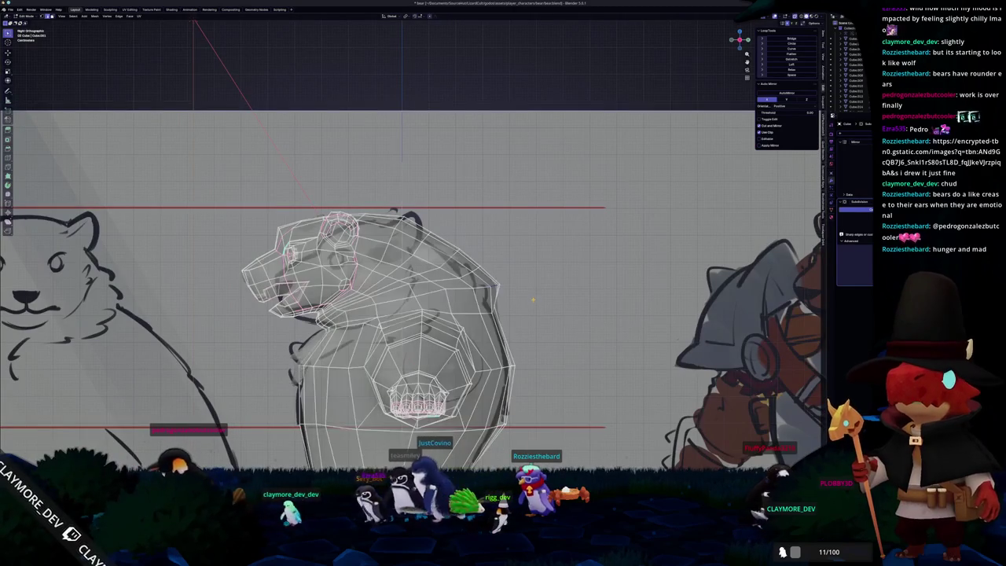
key(alt+z)
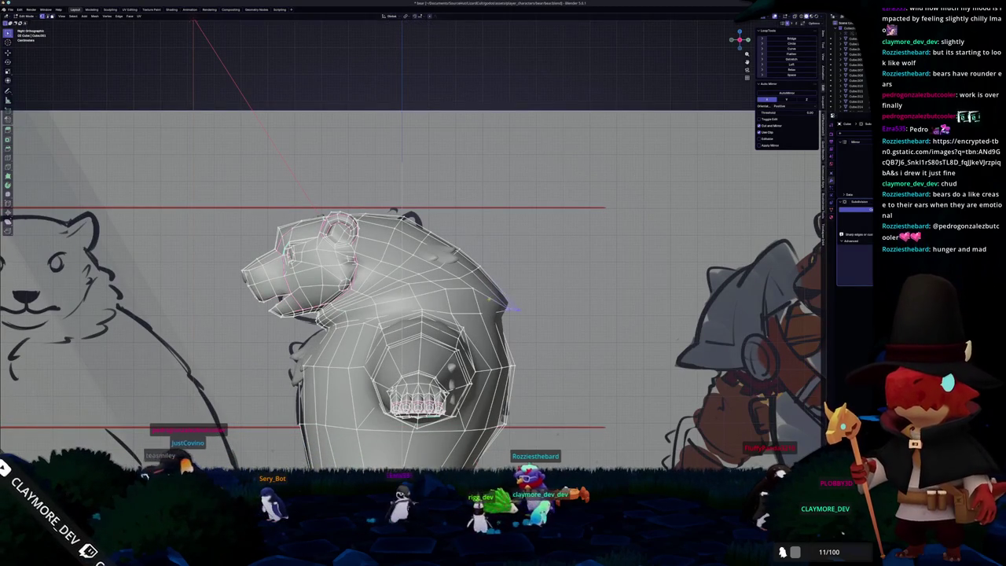
mouse_move(451, 293)
middle_down()
mouse_move(394, 294)
mouse_move(400, 322)
mouse_move(416, 332)
mouse_move(410, 320)
mouse_move(614, 228)
mouse_move(424, 328)
mouse_move(392, 336)
mouse_move(354, 327)
mouse_move(369, 322)
mouse_move(397, 373)
mouse_move(440, 352)
mouse_move(377, 357)
mouse_move(409, 357)
mouse_move(435, 331)
mouse_move(385, 356)
mouse_move(434, 349)
mouse_move(381, 305)
middle_up()
key(Tab)
key(Tab)
key(g)
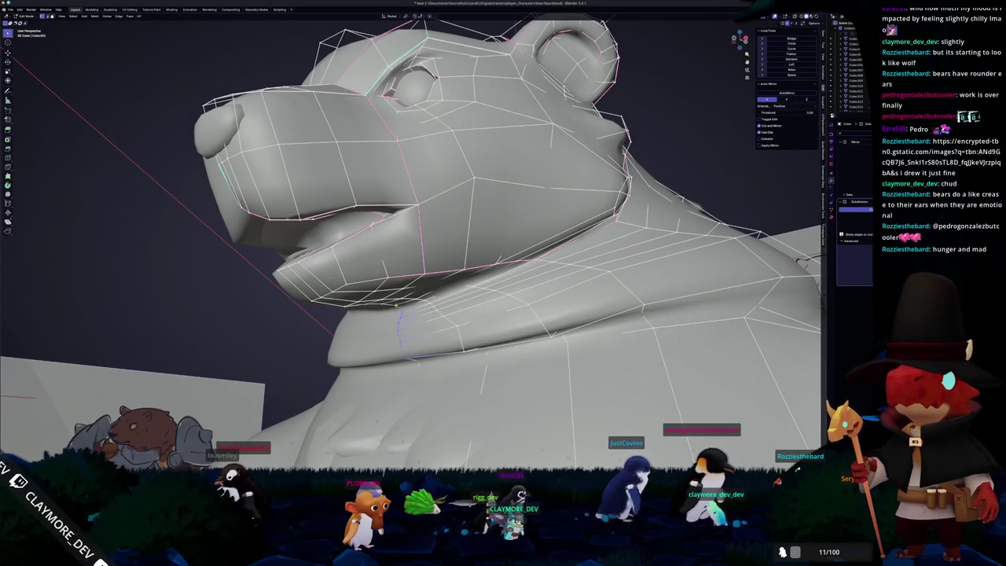
middle_drag(459, 349, 458, 344)
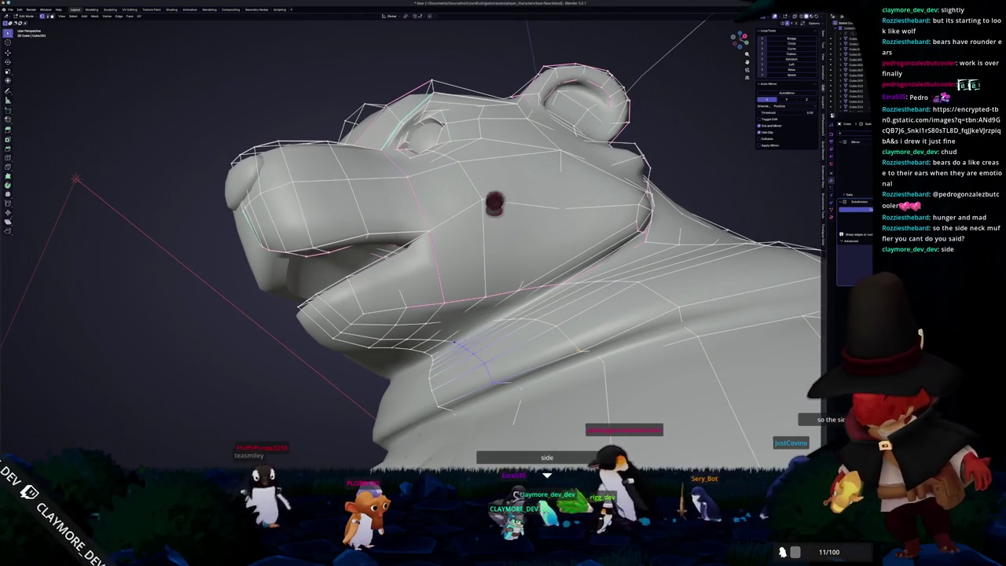
click(580, 349)
mouse_move(579, 349)
middle_down()
mouse_move(462, 364)
mouse_move(535, 312)
middle_up()
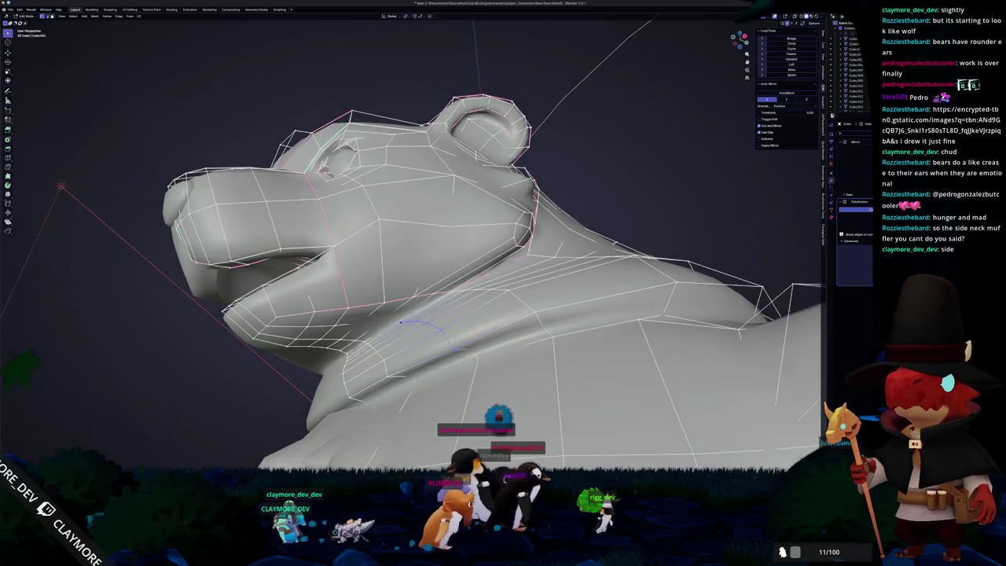
mouse_move(458, 311)
middle_down()
mouse_move(447, 338)
mouse_move(487, 346)
mouse_move(476, 327)
middle_up()
key(Tab)
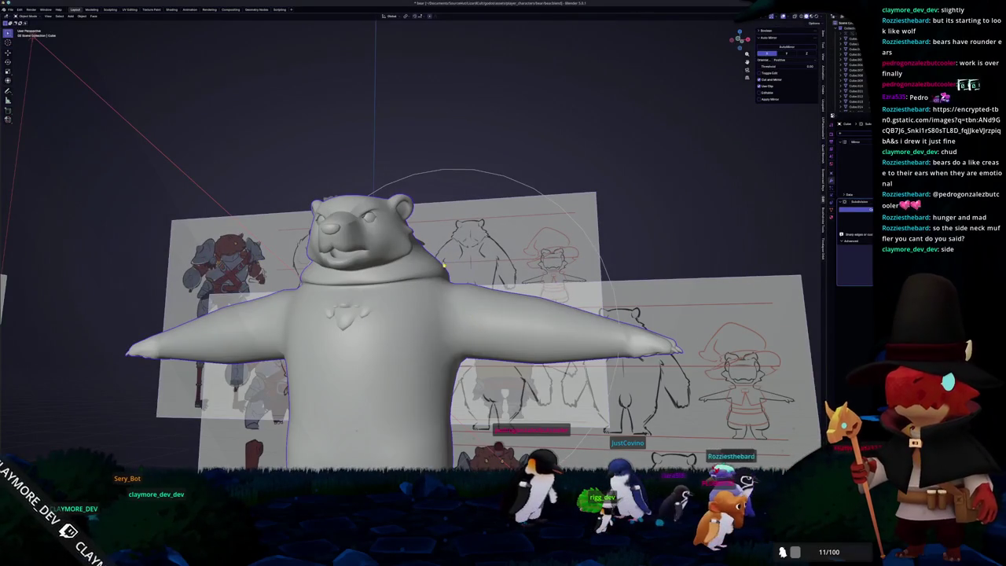
key(Tab)
middle_drag(427, 212, 417, 241)
key(KP_1)
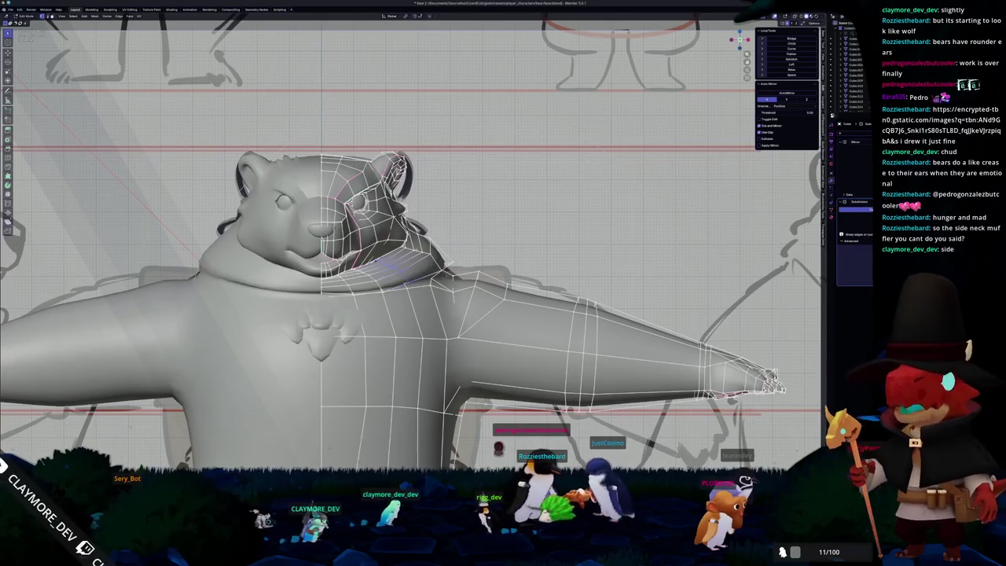
scroll(431, 261, up, 3)
middle_drag(432, 262, 424, 271)
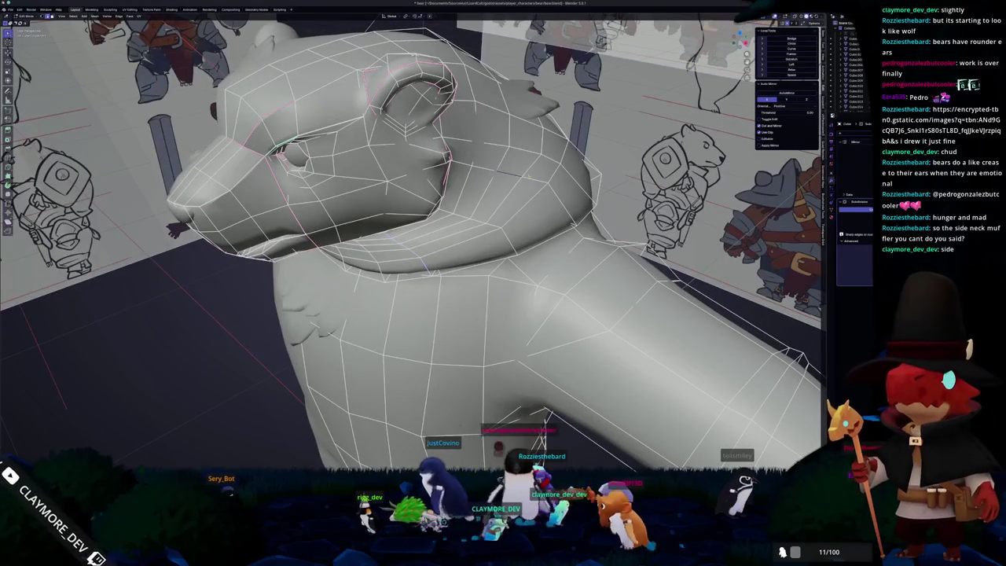
key(g)
key(x)
mouse_move(525, 184)
middle_down()
mouse_move(580, 163)
mouse_move(503, 235)
middle_up()
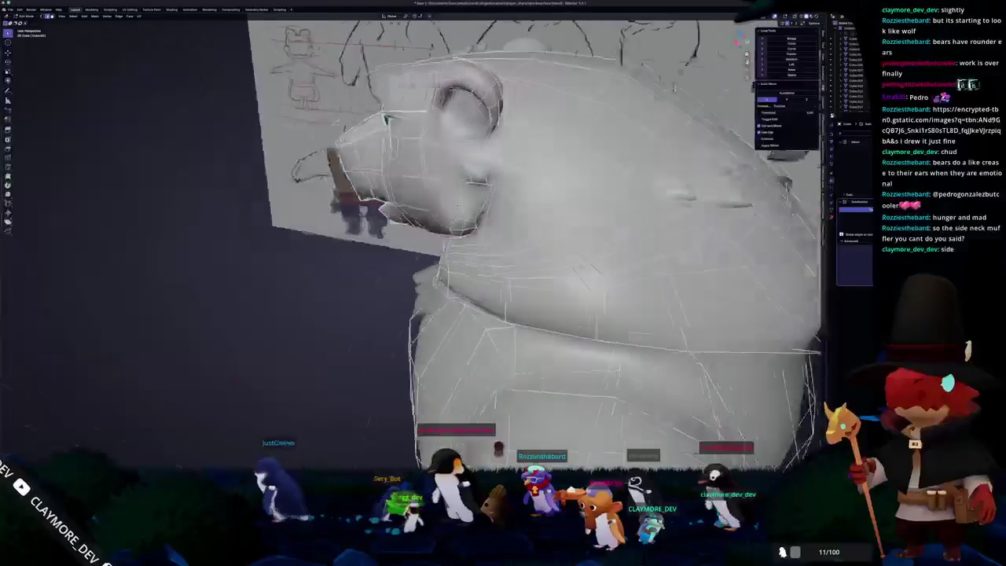
key(l)
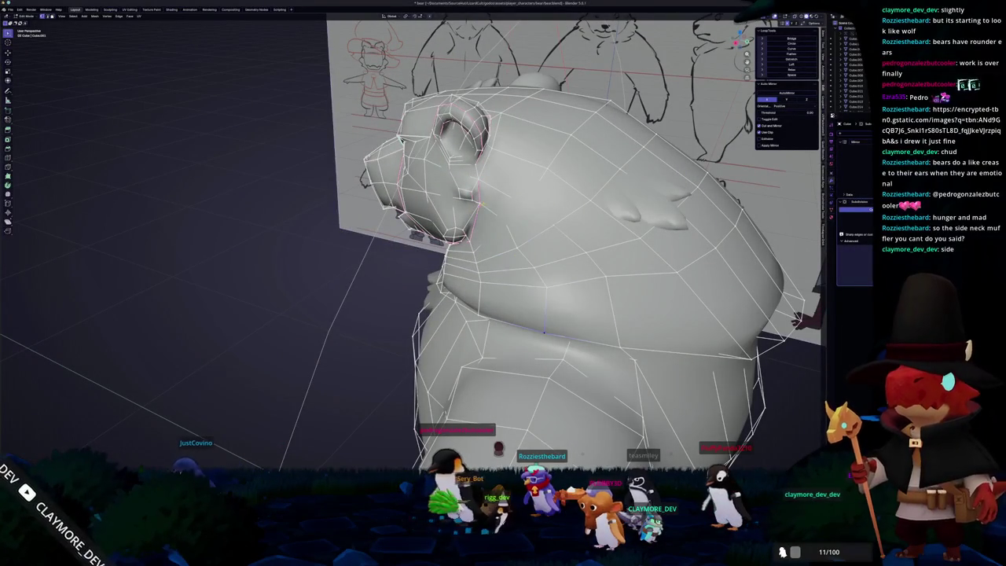
mouse_move(477, 203)
middle_down()
mouse_move(487, 201)
mouse_move(469, 198)
middle_up()
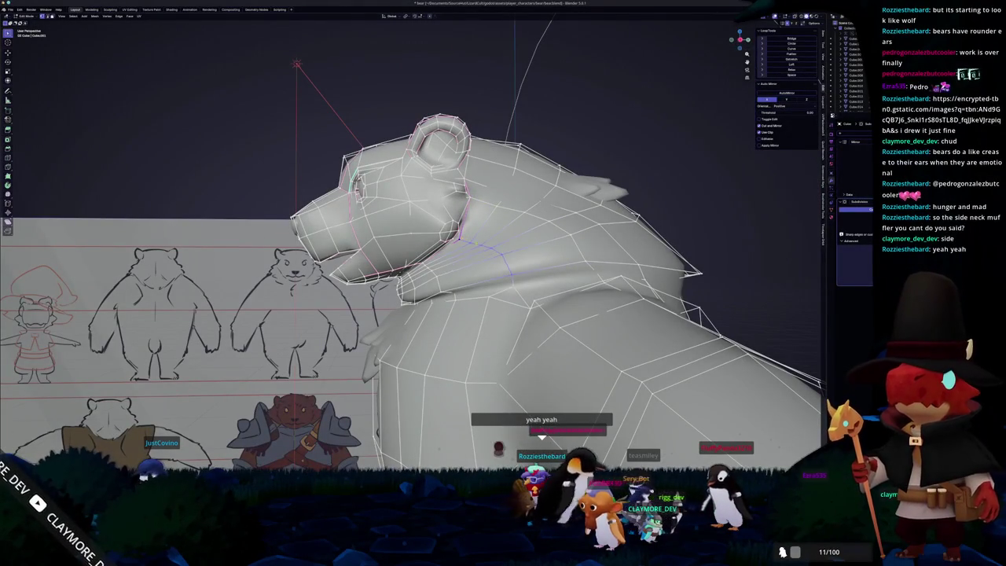
mouse_move(482, 255)
middle_down()
mouse_move(503, 250)
mouse_move(444, 269)
middle_up()
key(Tab)
key(Tab)
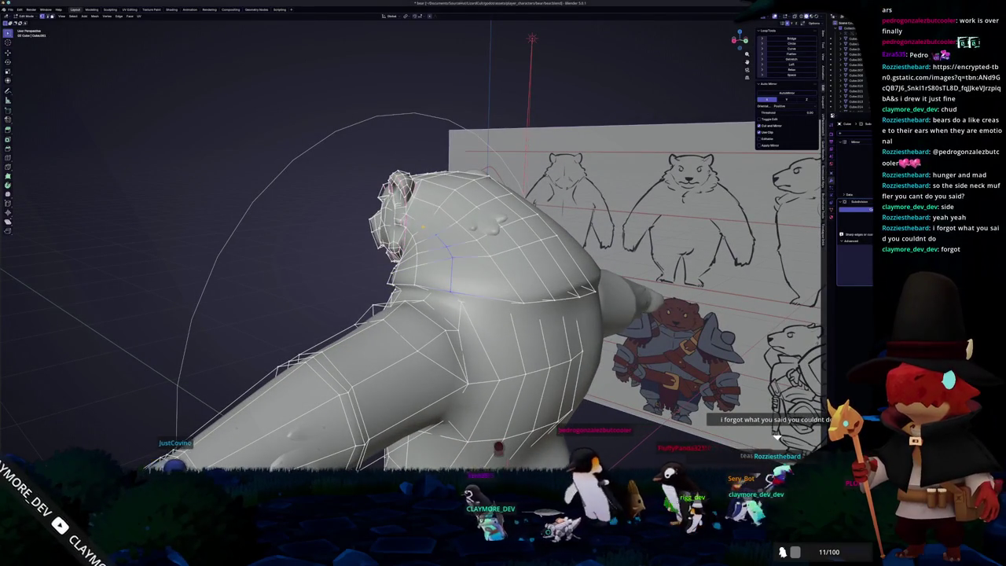
middle_drag(444, 270, 429, 272)
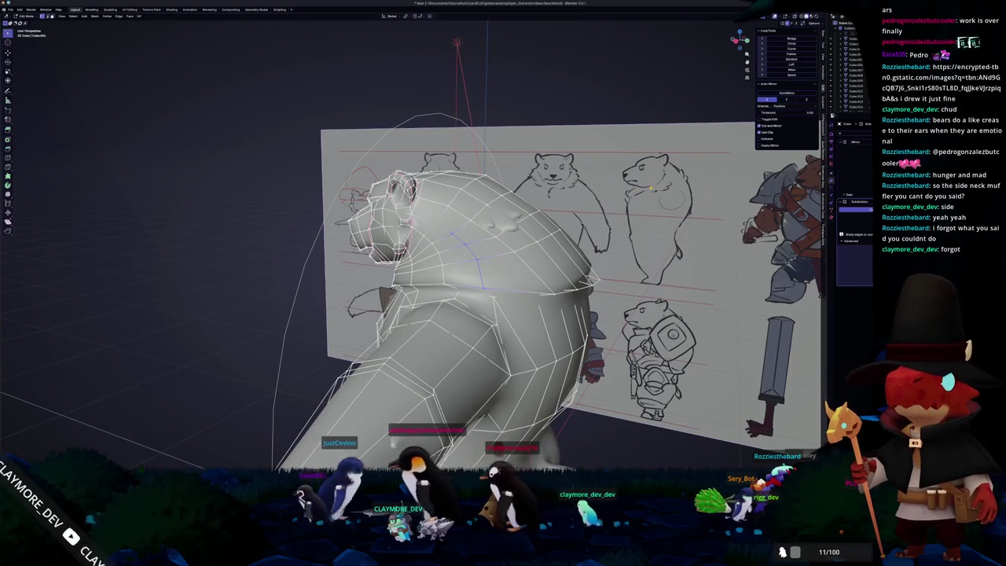
scroll(413, 283, up, 1)
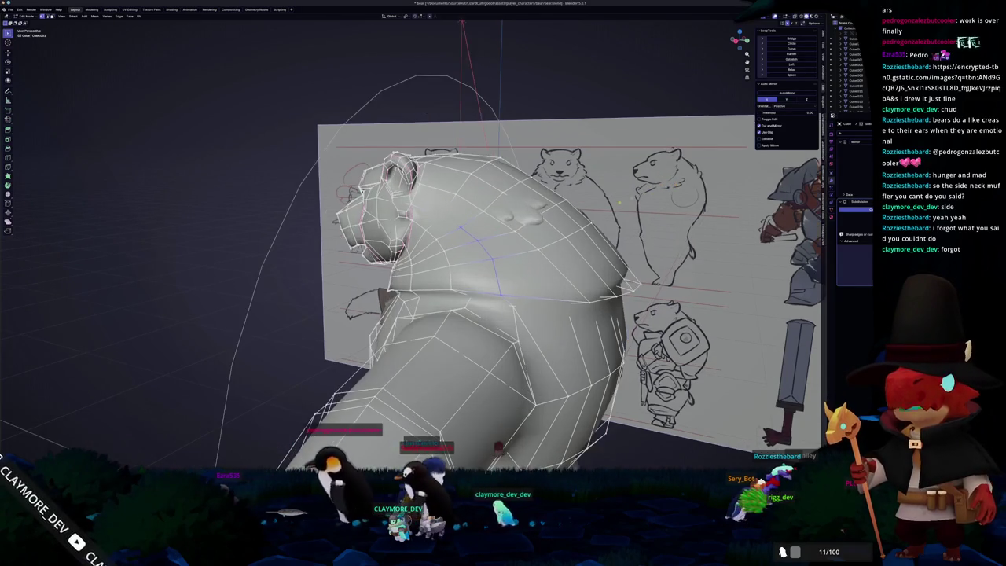
alt+click(441, 247)
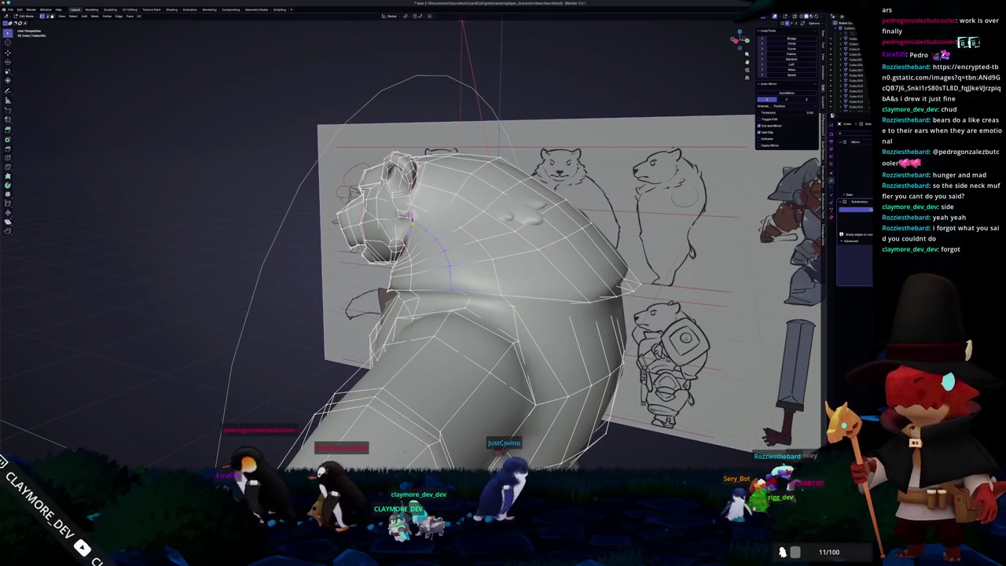
middle_drag(472, 275, 330, 271)
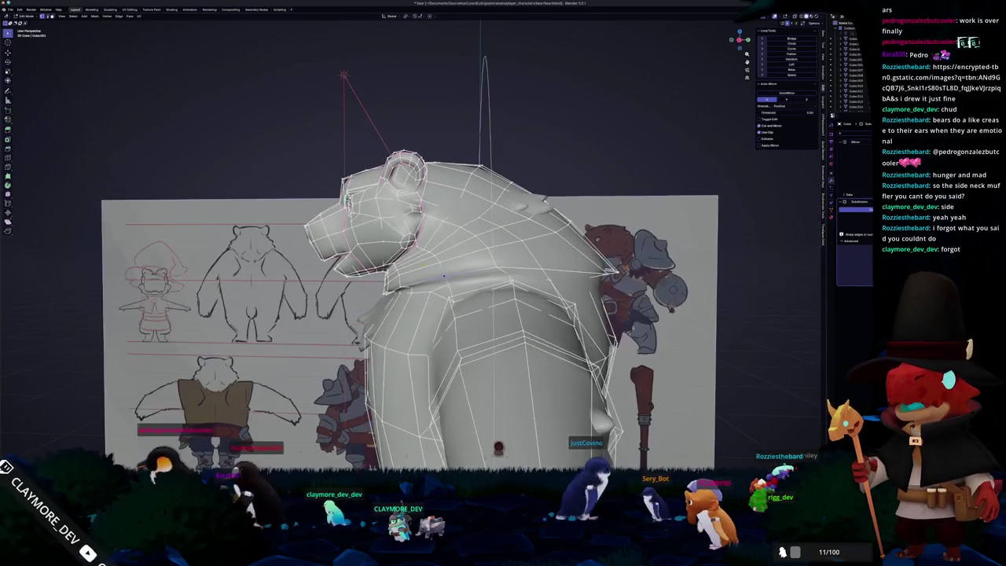
middle_drag(471, 283, 550, 275)
middle_drag(471, 279, 432, 275)
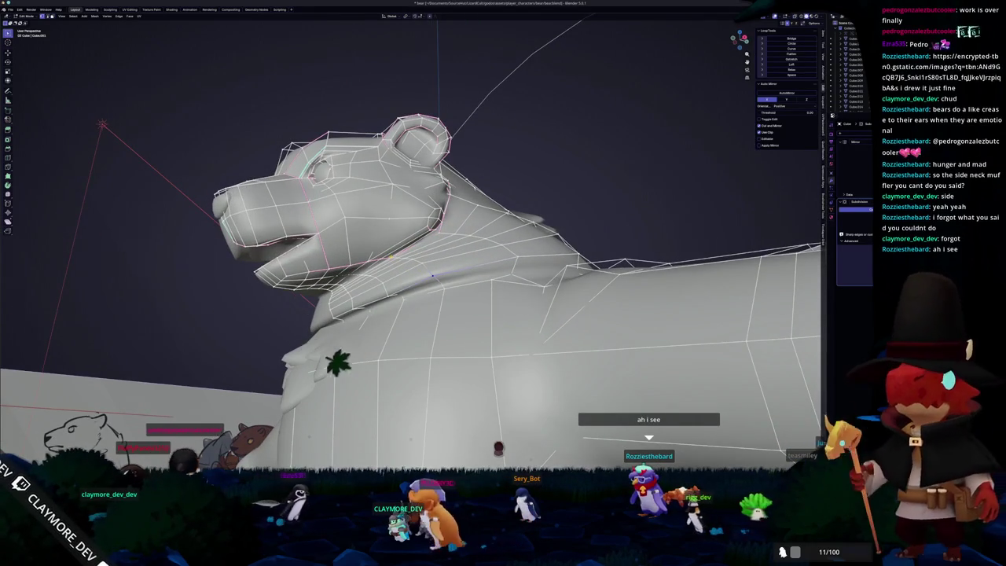
middle_drag(472, 283, 542, 267)
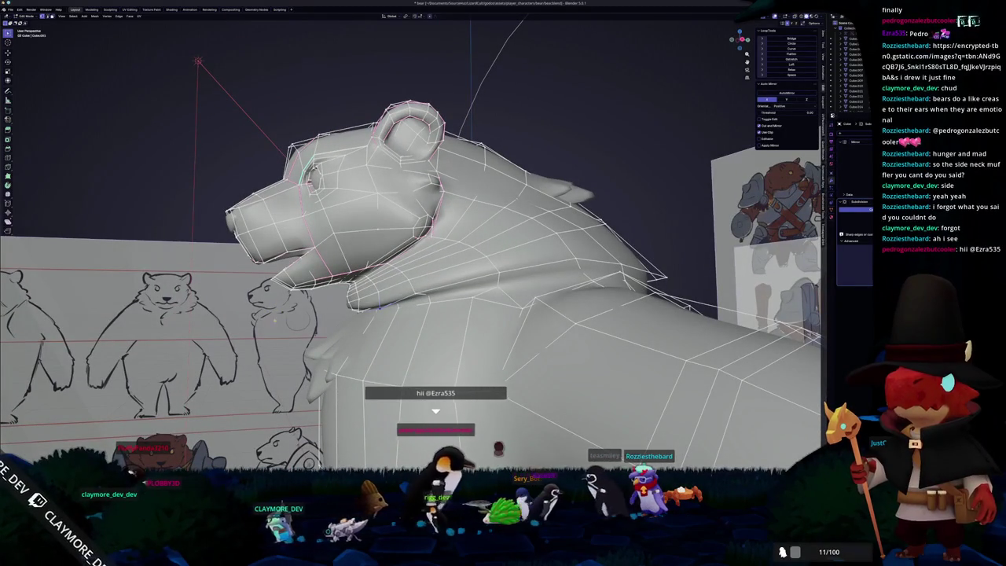
scroll(409, 259, up, 3)
scroll(408, 259, up, 5)
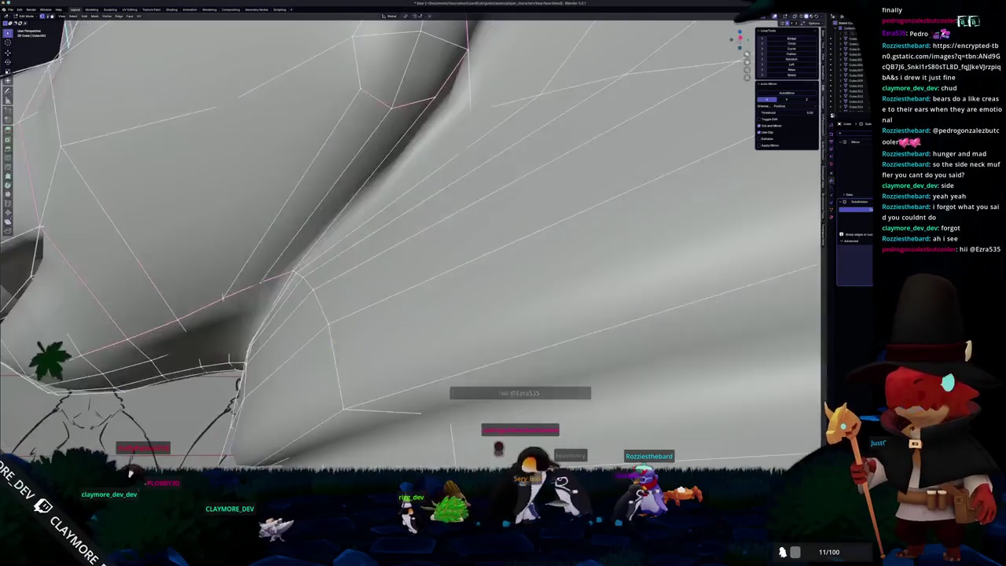
mouse_move(409, 259)
middle_down()
mouse_move(440, 236)
mouse_move(250, 328)
mouse_move(306, 329)
mouse_move(346, 346)
middle_up()
scroll(250, 328, up, 3)
scroll(250, 329, down, 5)
scroll(306, 329, down, 5)
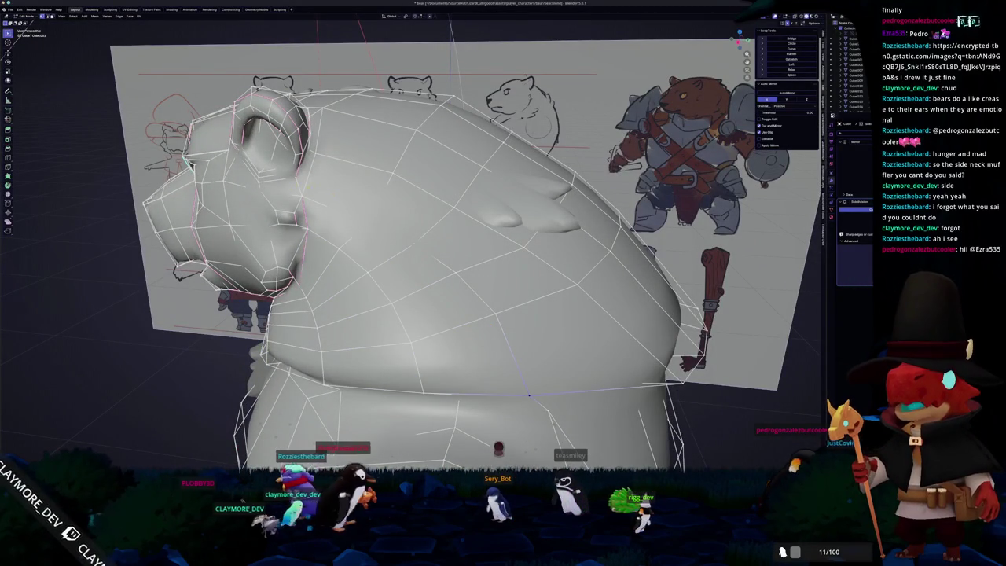
middle_drag(359, 232, 450, 253)
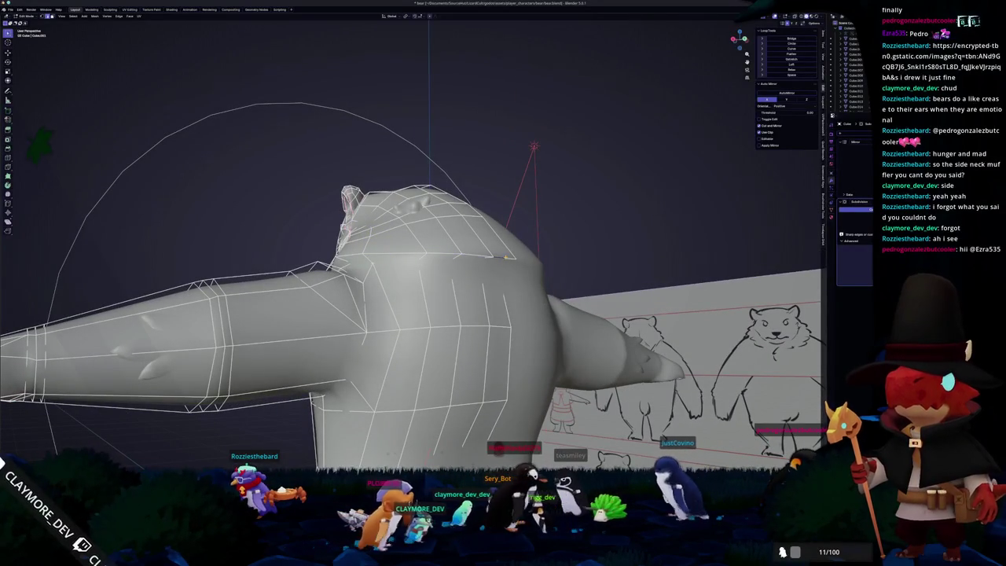
key(KP_3)
- In front view, shift the edges near the ear along the global X axis to match the sketch
key(KP_1)
scroll(509, 257, up, 3)
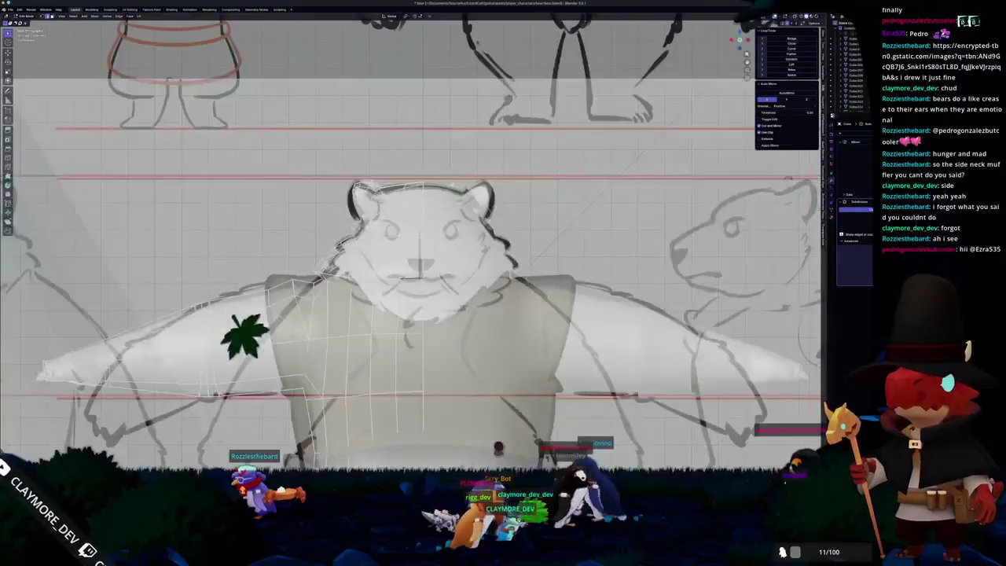
scroll(412, 251, up, 1)
scroll(413, 252, up, 1)
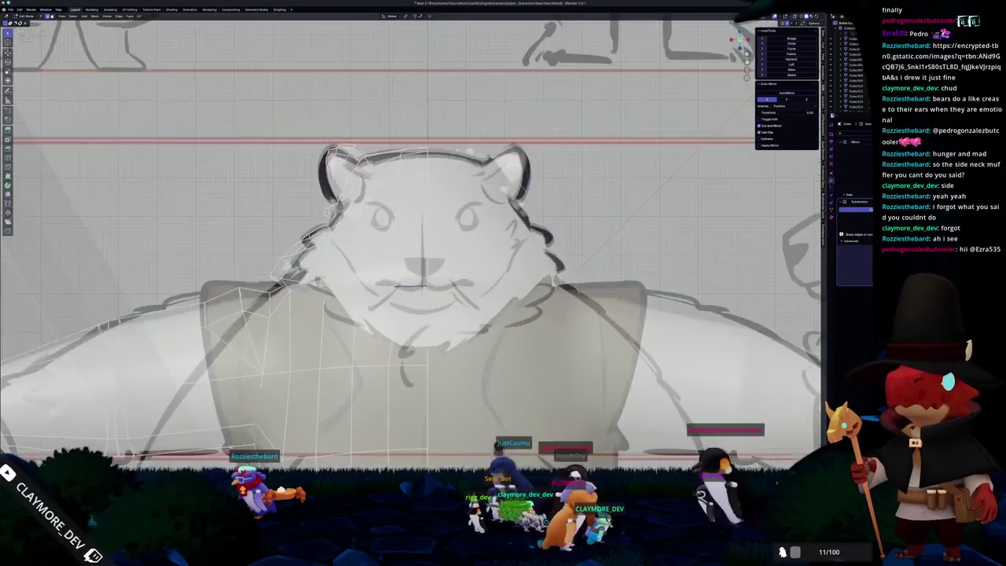
scroll(412, 251, up, 1)
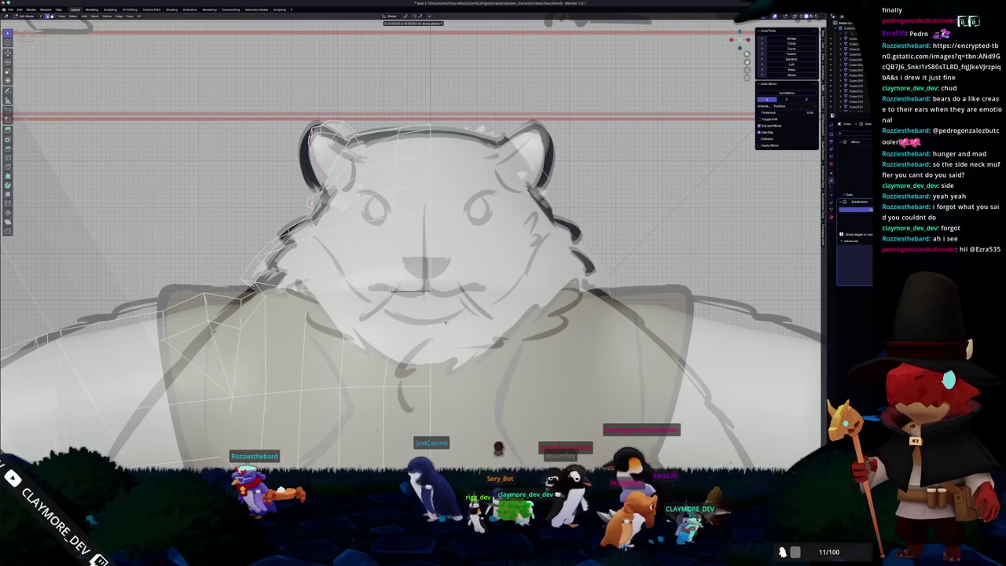
mouse_move(445, 322)
middle_down()
mouse_move(550, 318)
mouse_move(433, 327)
middle_up()
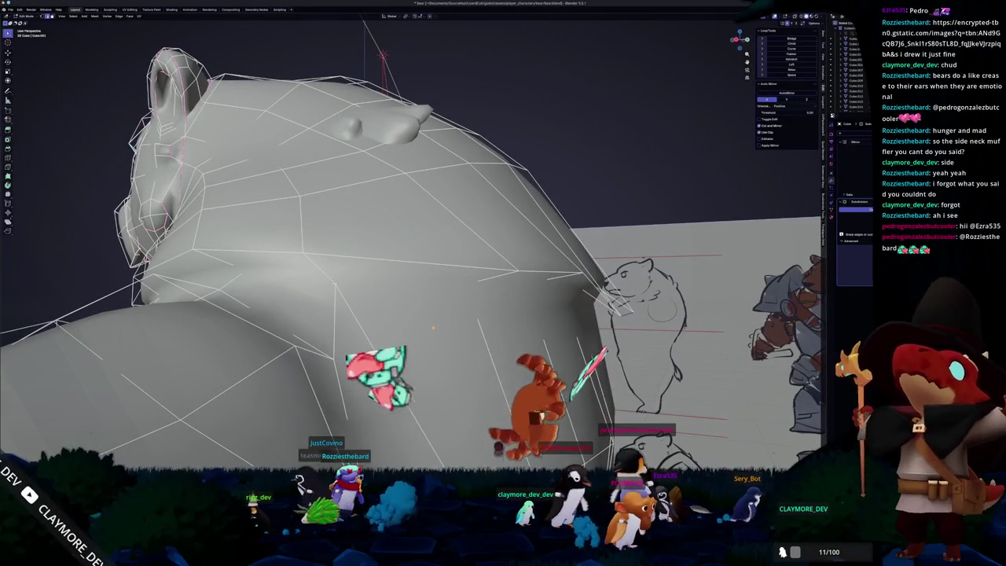
key(g)
key(shift+x)
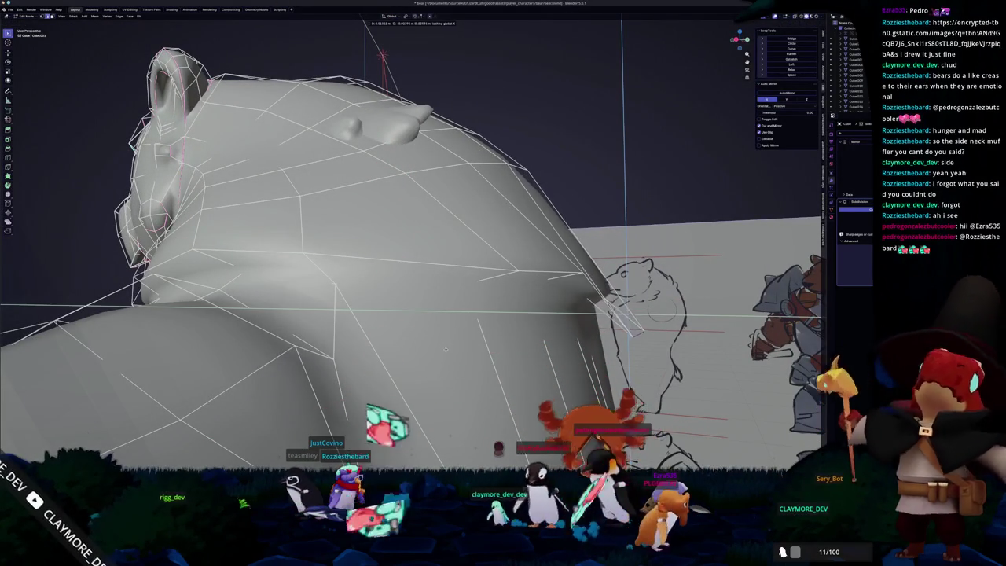
click(652, 344)
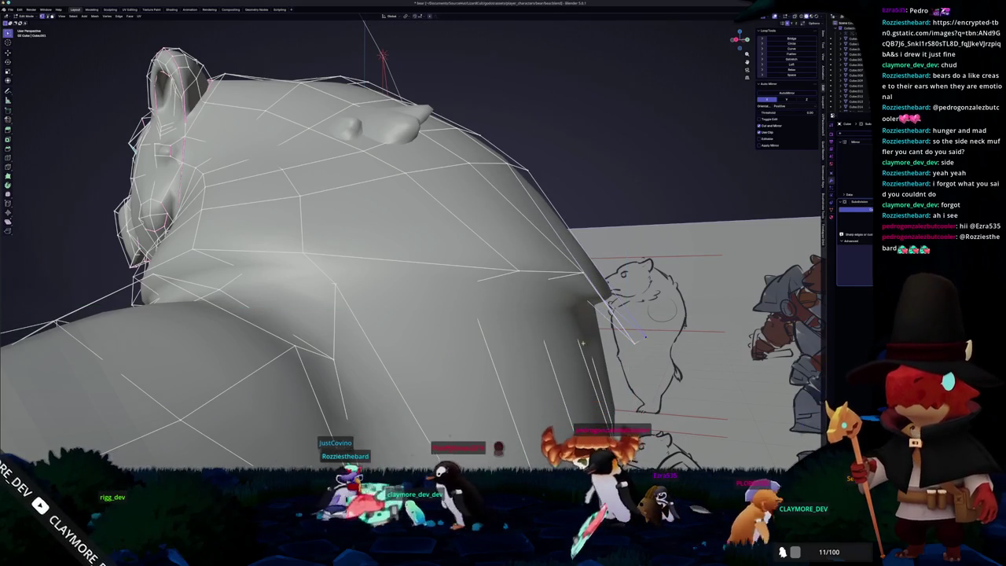
- Check the edited ear area in the smoothed preview, then return to front view with X-ray on
middle_drag(587, 342, 321, 322)
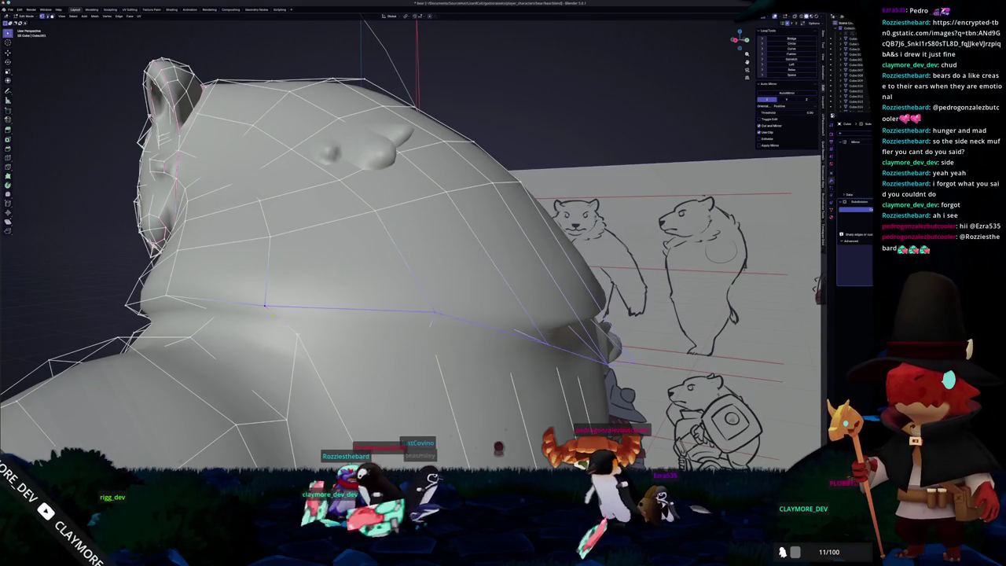
mouse_move(368, 340)
middle_down()
mouse_move(398, 321)
mouse_move(476, 355)
mouse_move(469, 337)
mouse_move(399, 321)
mouse_move(378, 343)
mouse_move(560, 268)
mouse_move(534, 263)
middle_up()
key(Tab)
key(Tab)
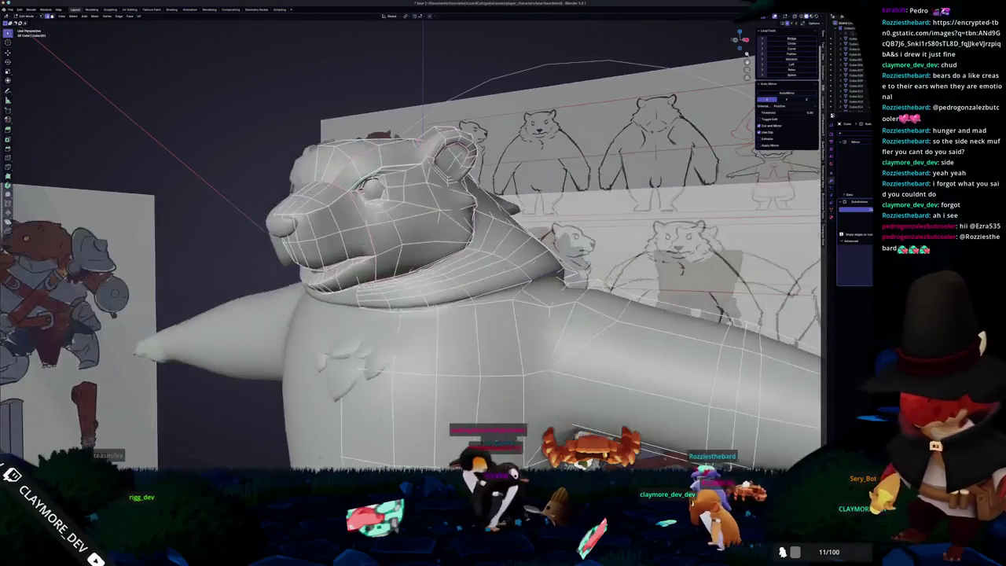
key(g)
key(g)
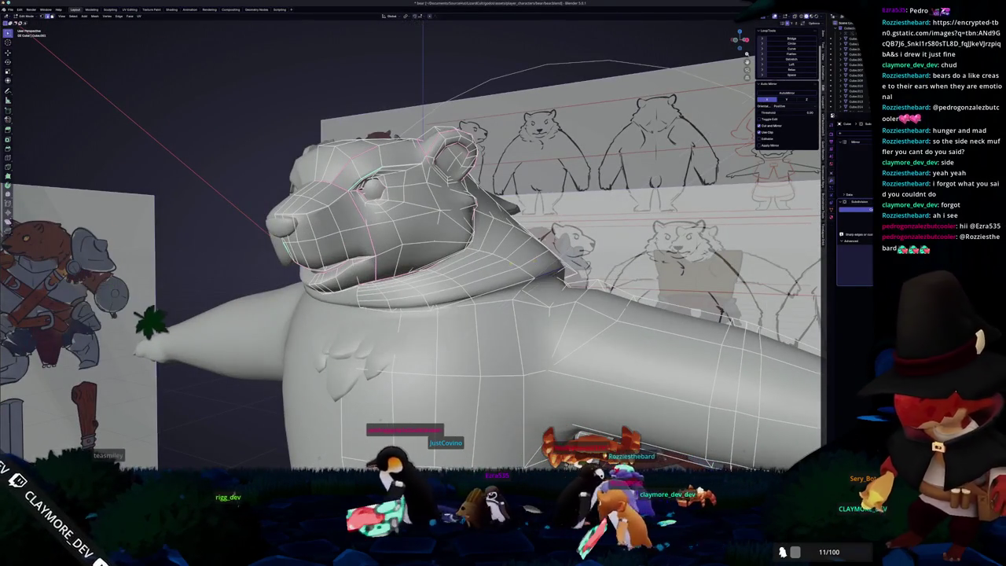
key(KP_1)
scroll(523, 263, up, 2)
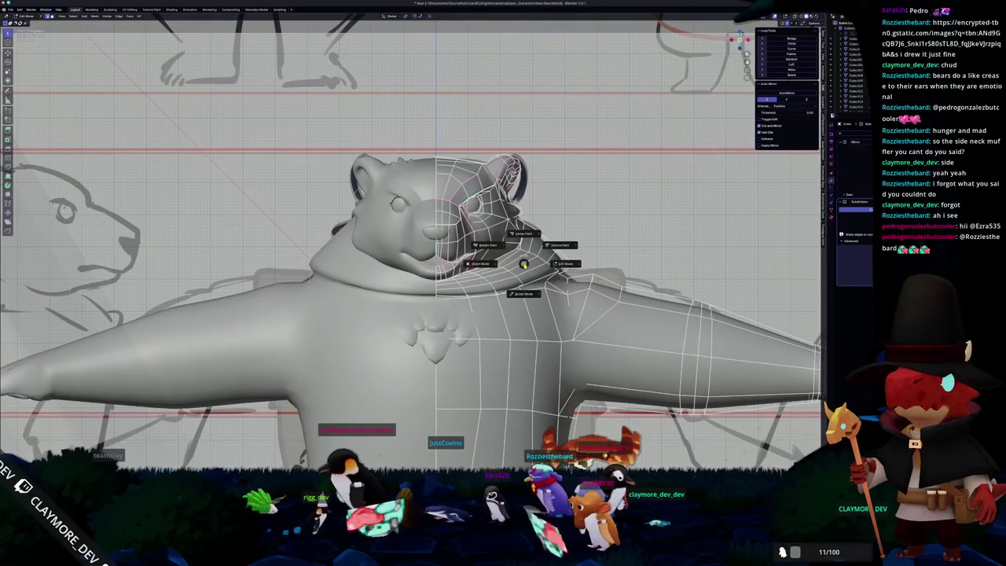
key(Escape)
key(alt+z)
- Enter Sculpt Mode, turn off X-ray and inspect the neck in right-side orthographic view
scroll(523, 263, up, 3)
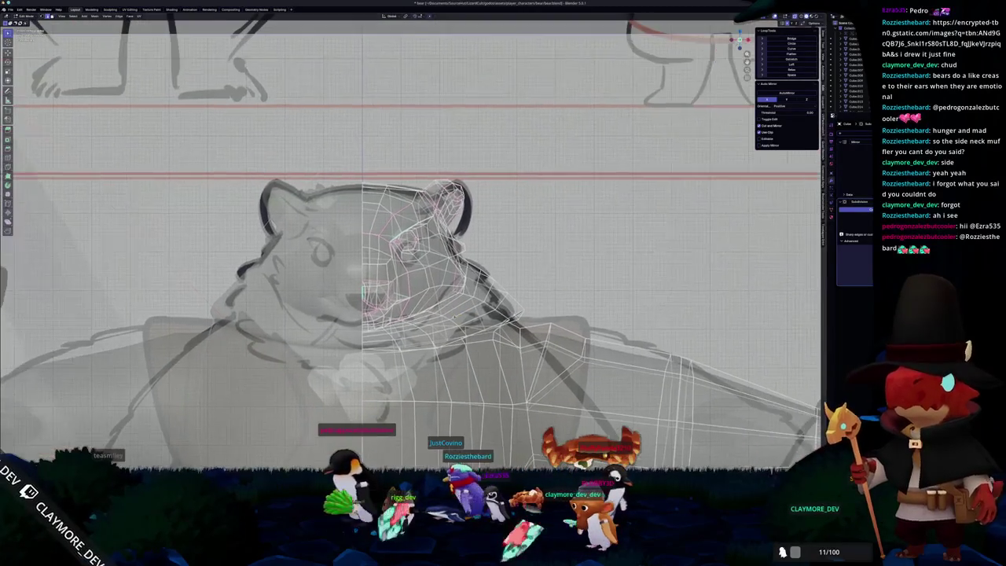
click(471, 340)
key(alt+z)
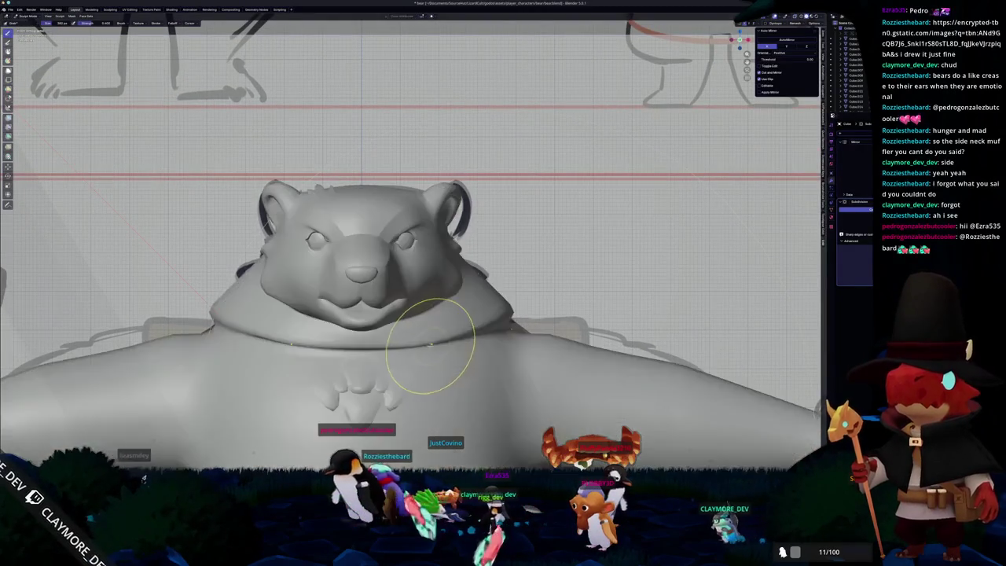
middle_drag(433, 337, 487, 346)
key(KP_3)
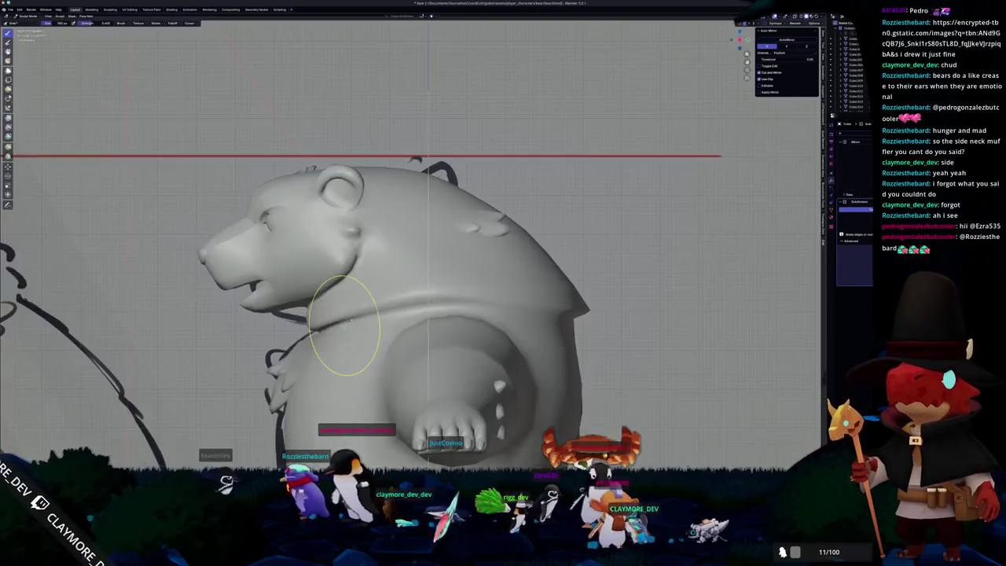
scroll(346, 324, up, 3)
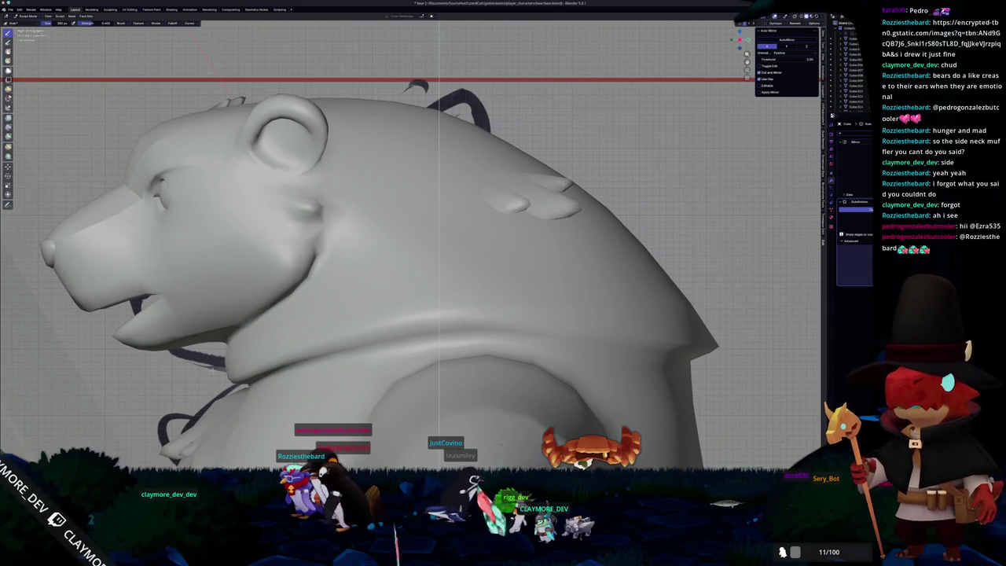
- Orbit around the bear, switch back to Object Mode and bring the browser forward
mouse_move(334, 340)
middle_down()
mouse_move(415, 322)
mouse_move(503, 283)
middle_up()
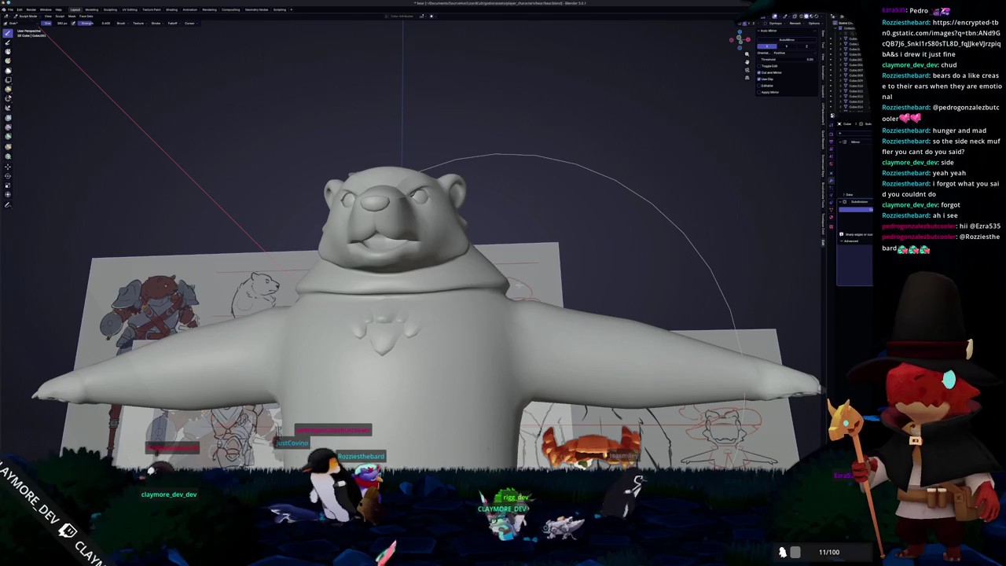
mouse_move(485, 281)
middle_down()
mouse_move(357, 287)
mouse_move(363, 308)
middle_up()
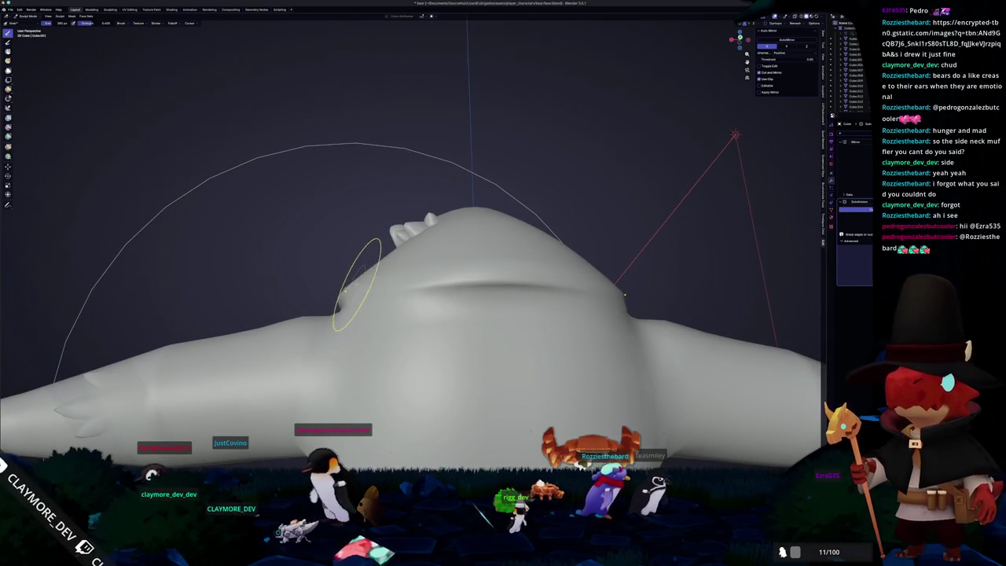
mouse_move(353, 268)
middle_down()
mouse_move(376, 322)
mouse_move(421, 298)
mouse_move(549, 286)
middle_up()
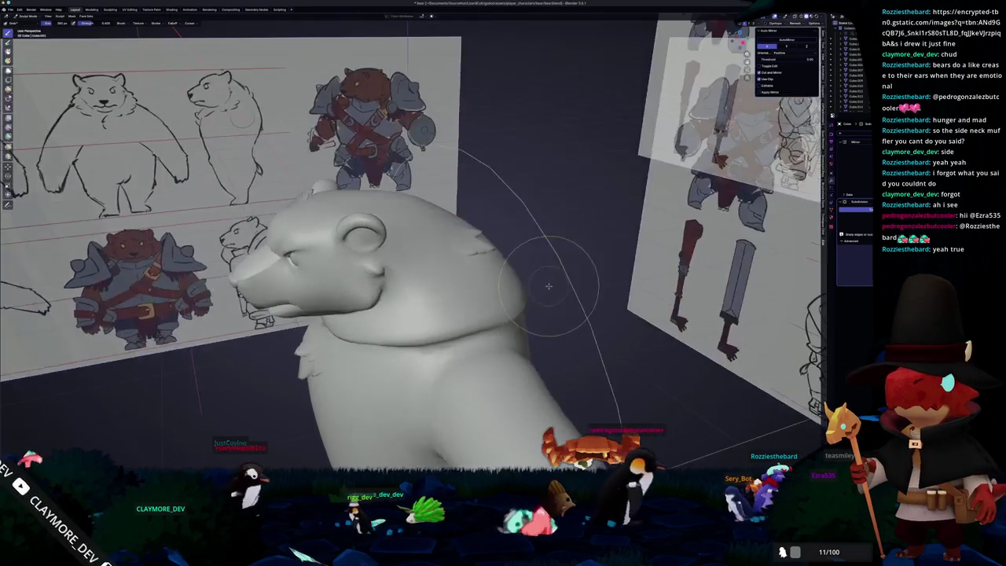
click(339, 250)
mouse_move(340, 250)
middle_down()
mouse_move(455, 296)
mouse_move(369, 350)
middle_up()
mouse_move(228, 382)
middle_down()
mouse_move(322, 382)
mouse_move(163, 381)
mouse_move(241, 406)
middle_up()
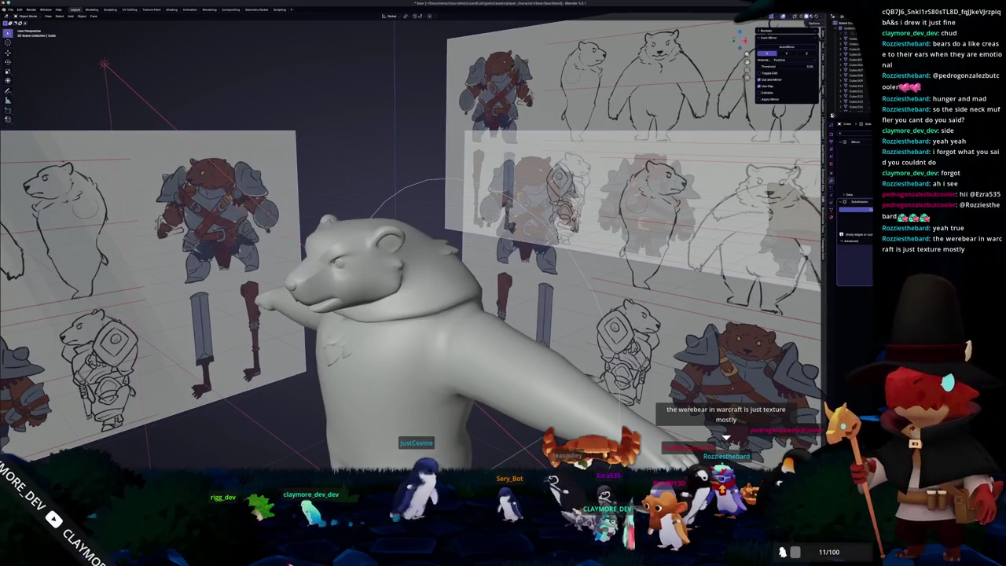
key(alt+Tab)
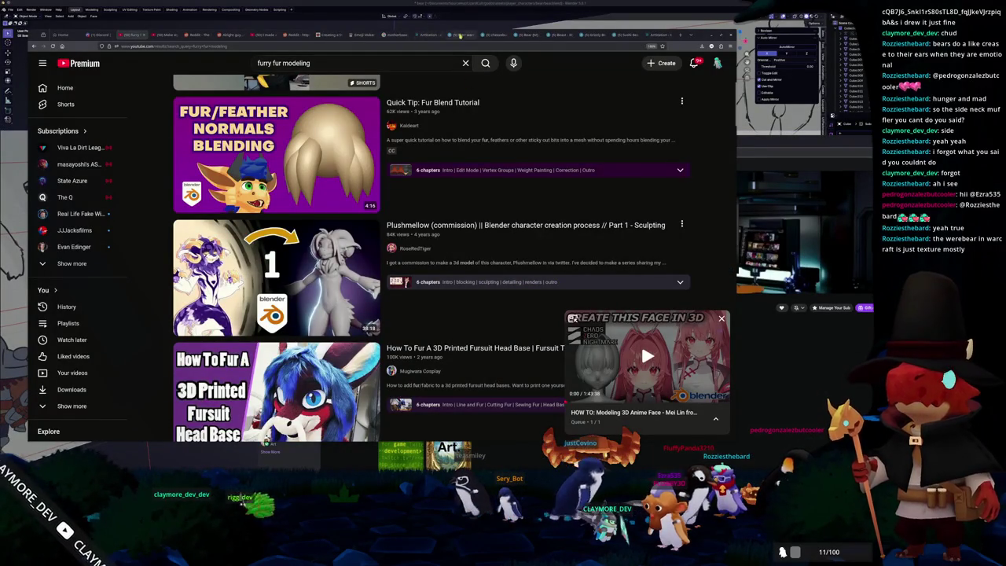
- Open the Bear - Male model from Sketchfab's bear results in a new tab
click(459, 35)
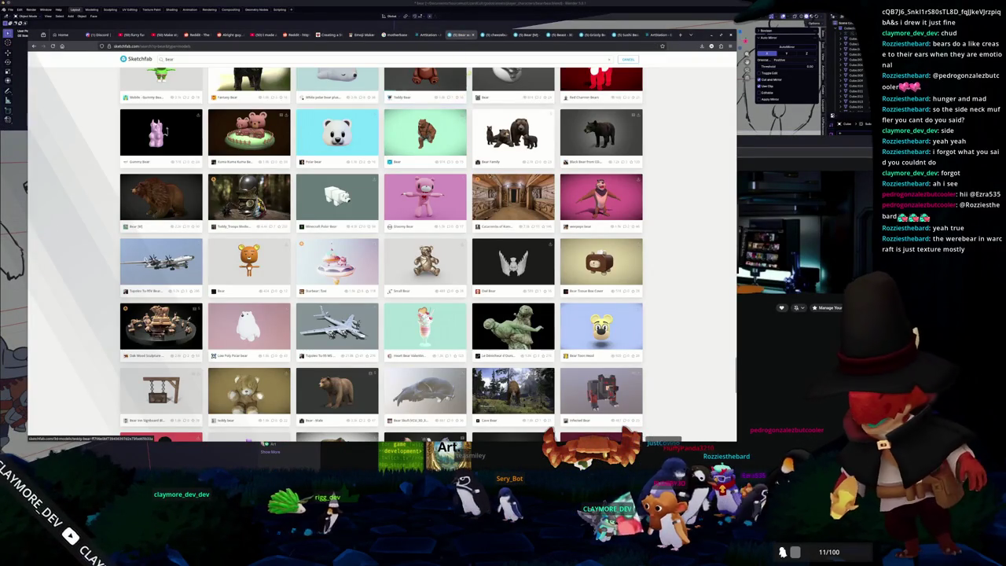
middle_click(336, 390)
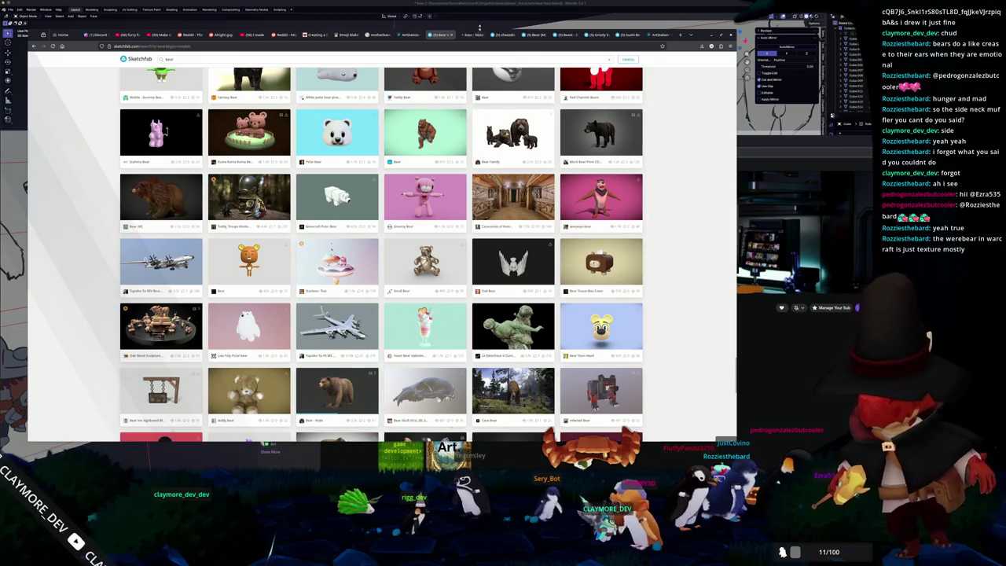
click(475, 35)
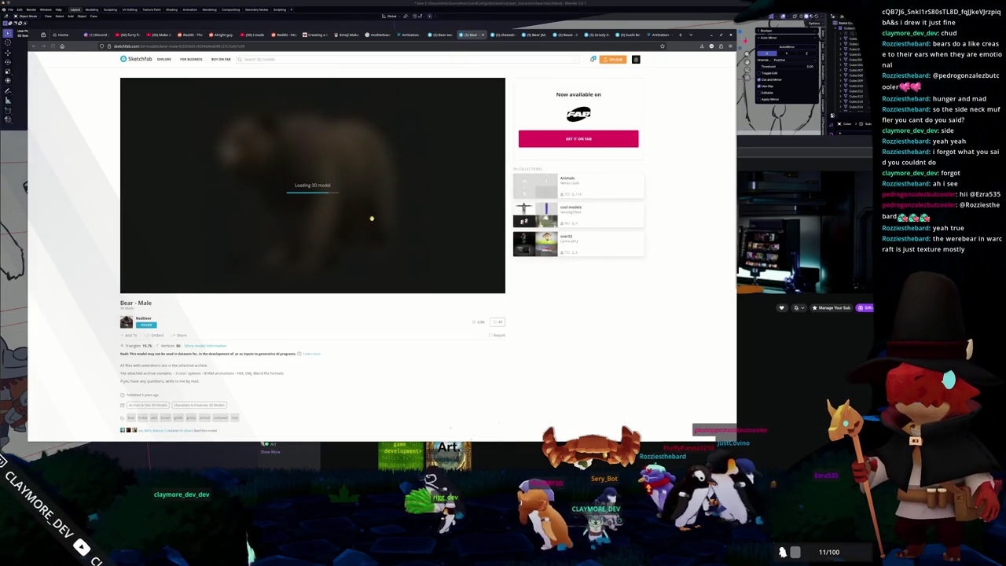
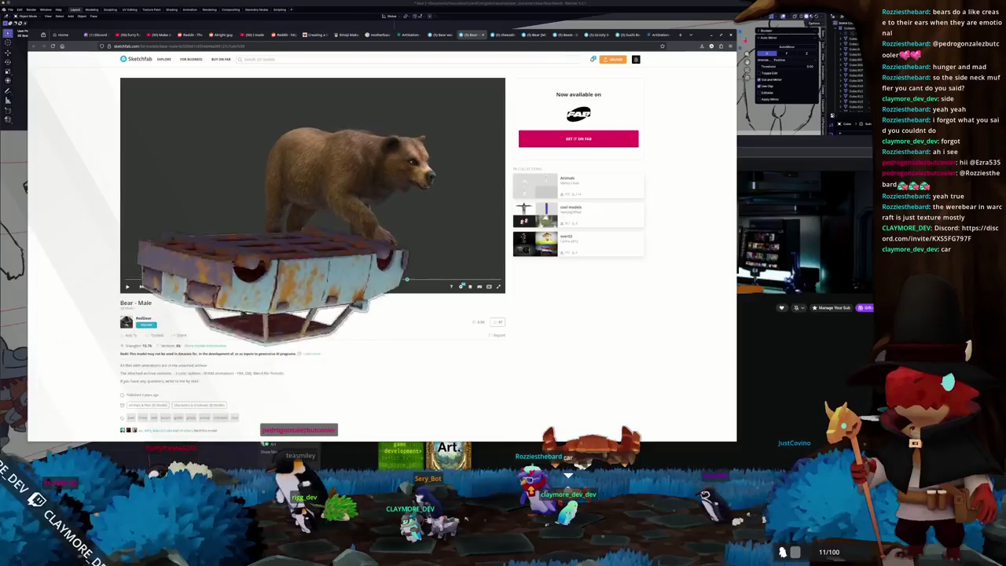
- Open the Model Inspector for the Bear - Male model and switch its render mode to Wireframe
scroll(313, 185, up, 2)
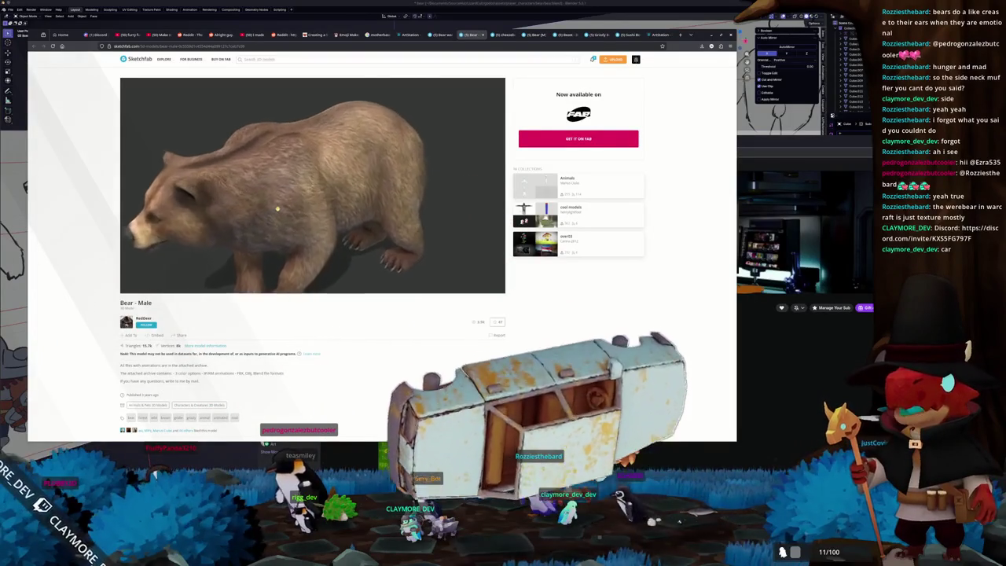
scroll(313, 185, up, 3)
scroll(276, 207, up, 3)
scroll(307, 208, up, 2)
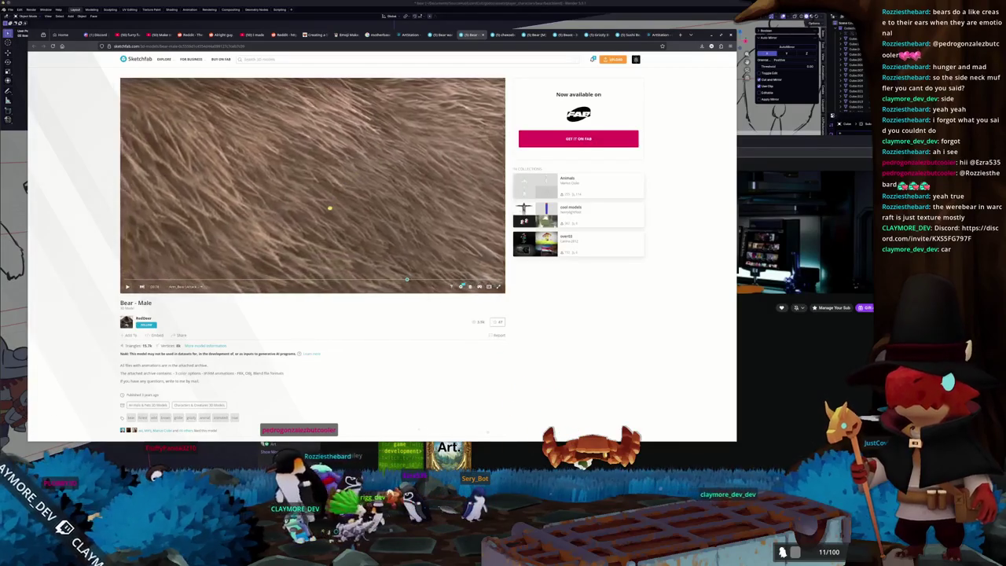
scroll(334, 208, down, 5)
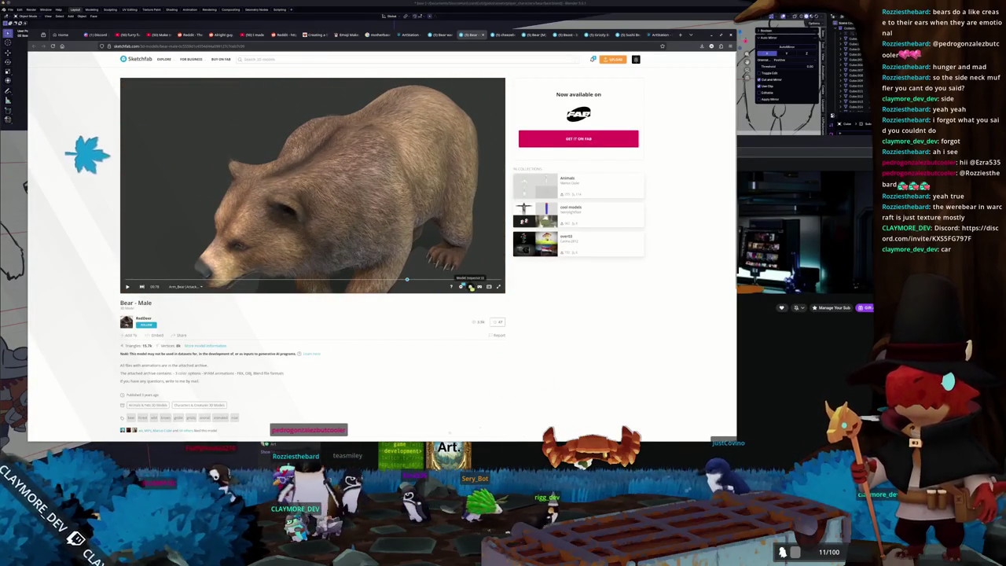
click(470, 287)
scroll(143, 248, down, 2)
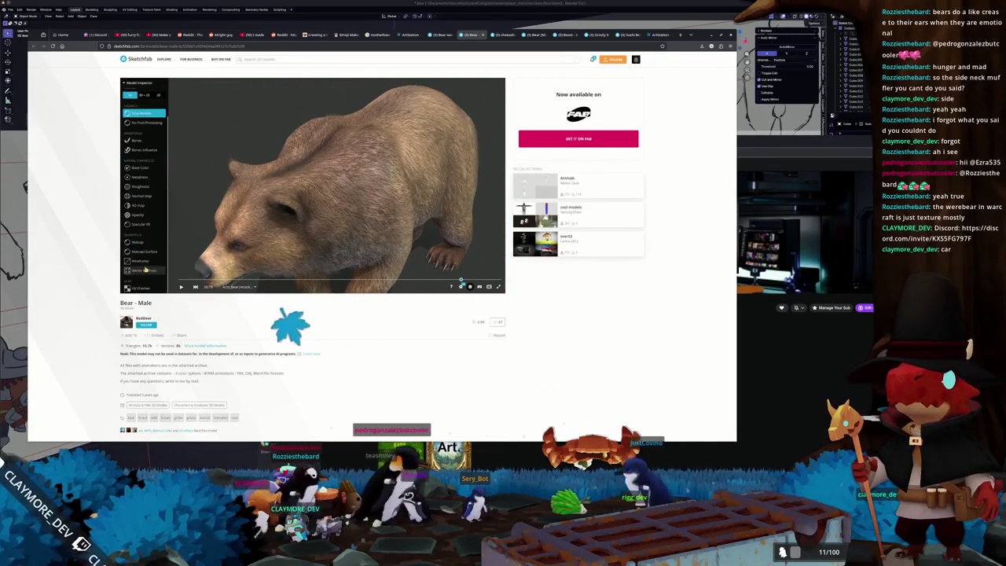
click(144, 269)
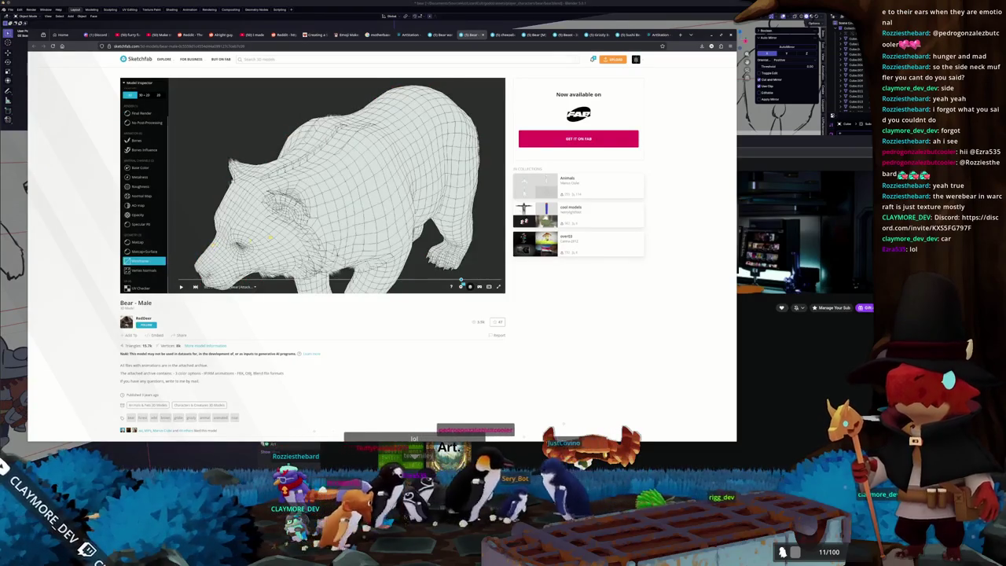
- Orbit and zoom around the wireframe bear to study its body, head, underside and legs
drag(279, 236, 279, 216)
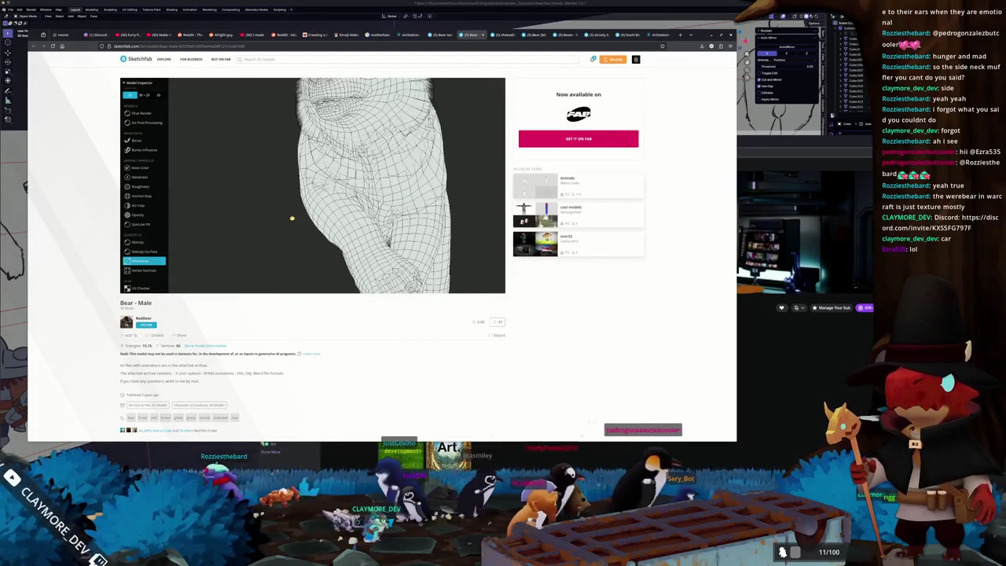
scroll(292, 218, down, 3)
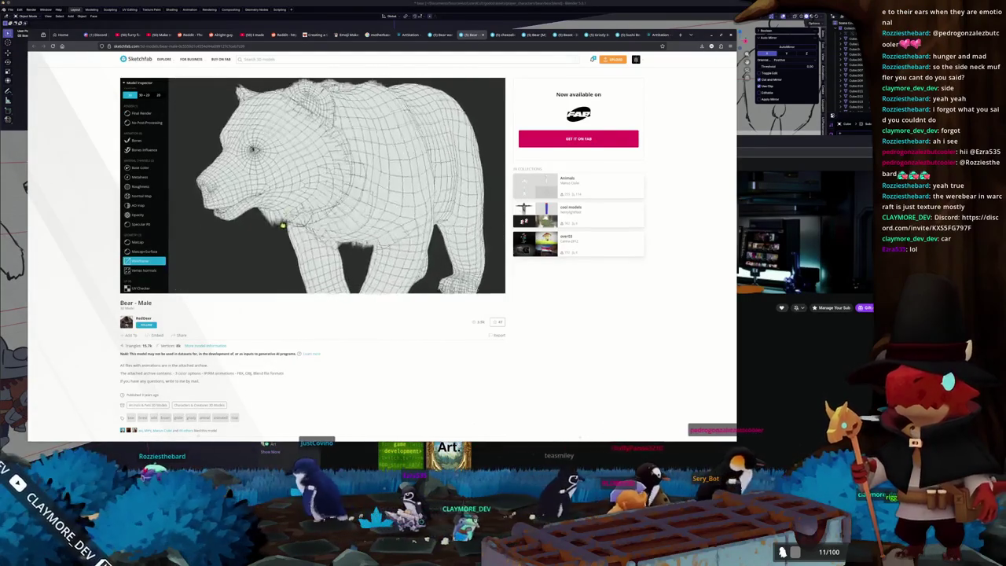
drag(278, 223, 293, 221)
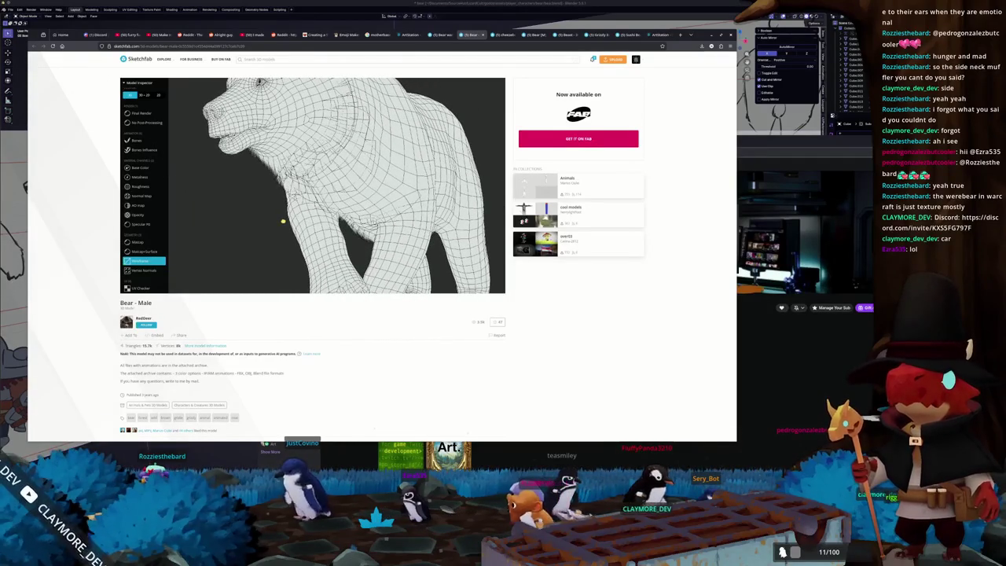
drag(280, 212, 268, 191)
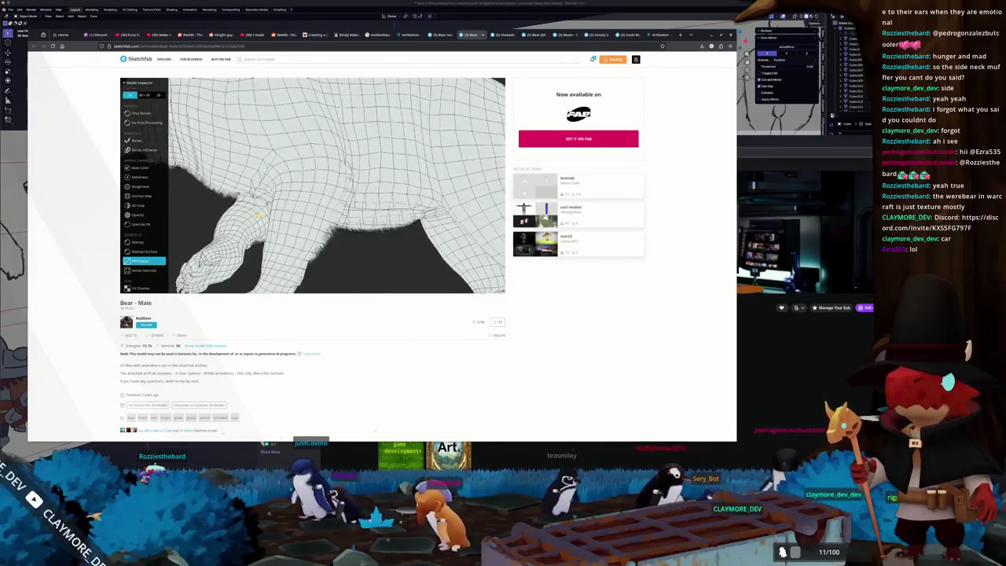
mouse_move(267, 191)
mouse_down()
mouse_move(271, 214)
mouse_move(288, 225)
mouse_up()
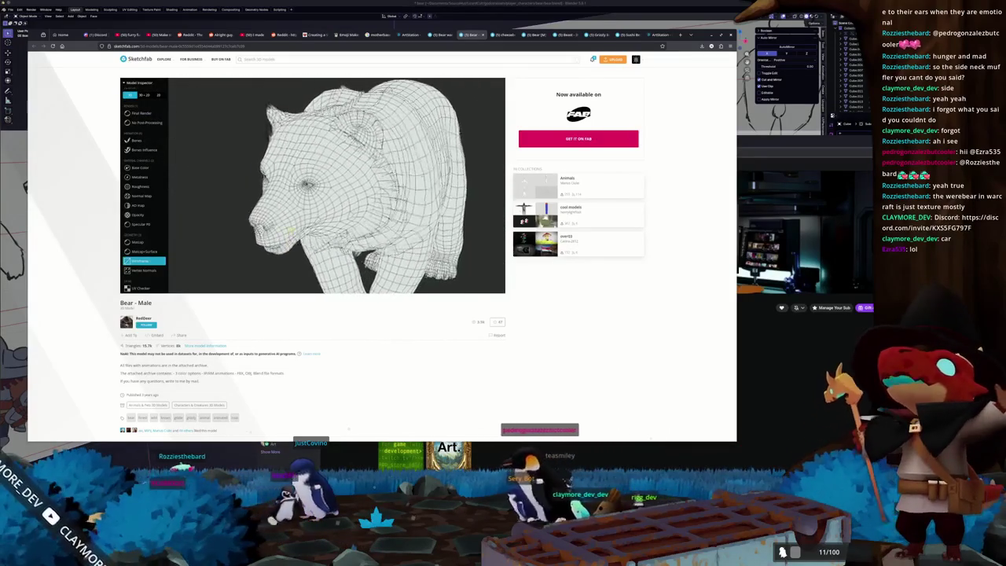
mouse_move(289, 227)
mouse_down()
mouse_move(270, 241)
mouse_move(285, 235)
mouse_up()
scroll(307, 198, up, 3)
drag(347, 225, 306, 335)
- Back in Blender, put the bear in Edit Mode and orbit around its head and sides
key(alt+Tab)
mouse_move(460, 281)
middle_down()
mouse_move(421, 284)
mouse_move(471, 258)
mouse_move(421, 336)
mouse_move(422, 351)
mouse_move(440, 337)
middle_up()
scroll(414, 285, up, 2)
key(Tab)
key(Tab)
key(Tab)
scroll(440, 338, up, 5)
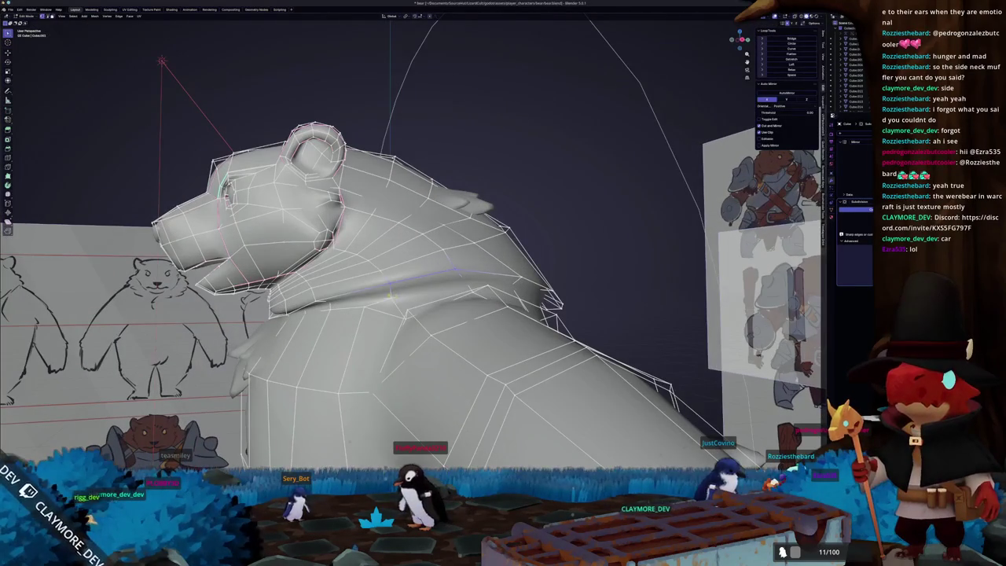
middle_drag(343, 250, 455, 224)
middle_drag(408, 275, 381, 268)
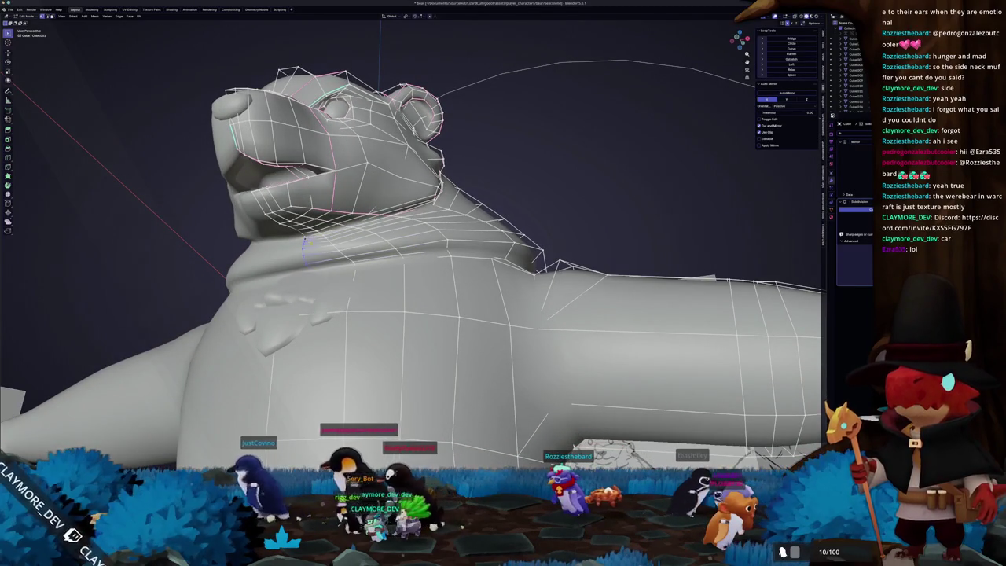
middle_drag(305, 243, 369, 306)
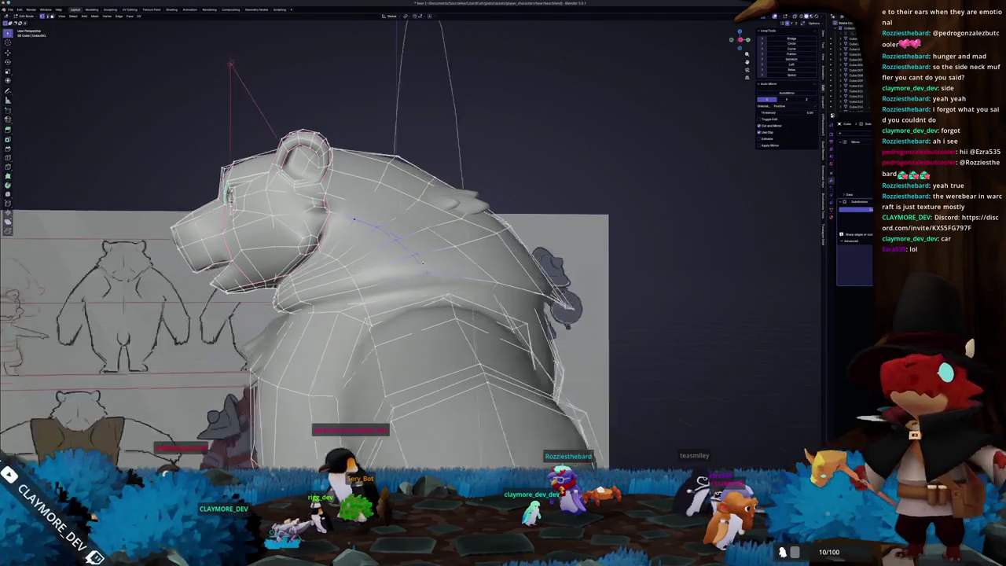
middle_drag(360, 218, 405, 263)
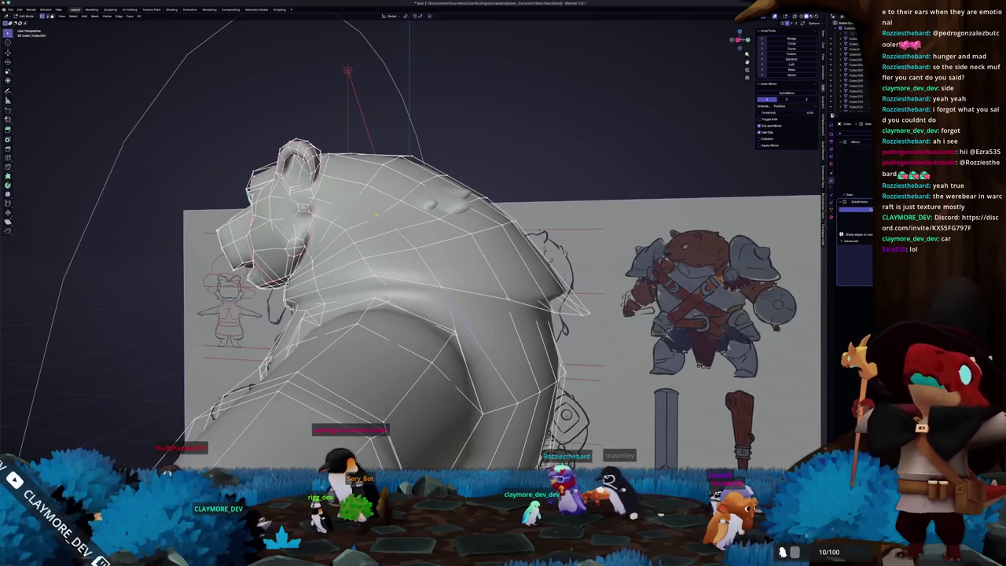
middle_drag(381, 245, 454, 275)
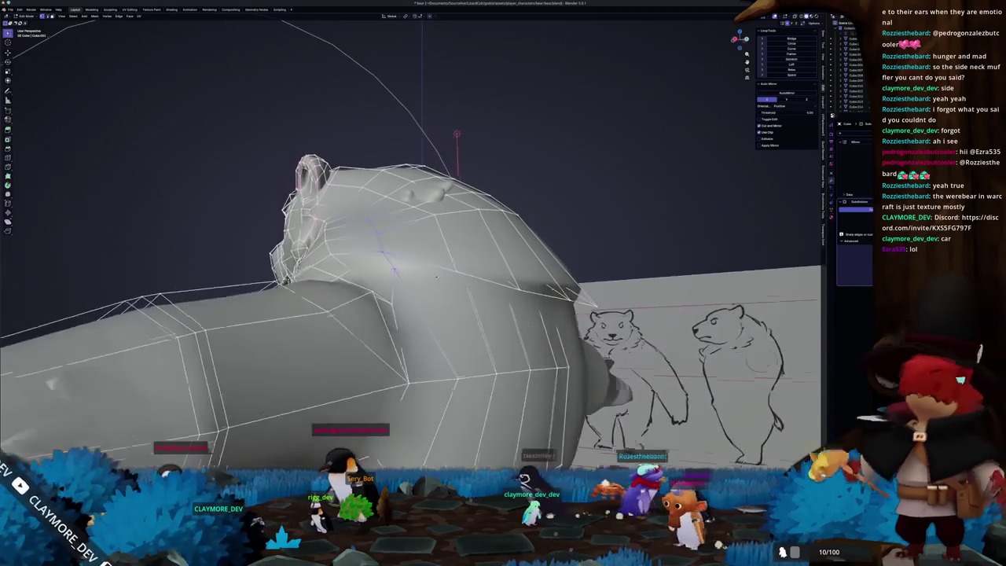
- Toggle X-ray on and off with Alt+Z while orbiting the mesh, then return to Object Mode
key(alt+z)
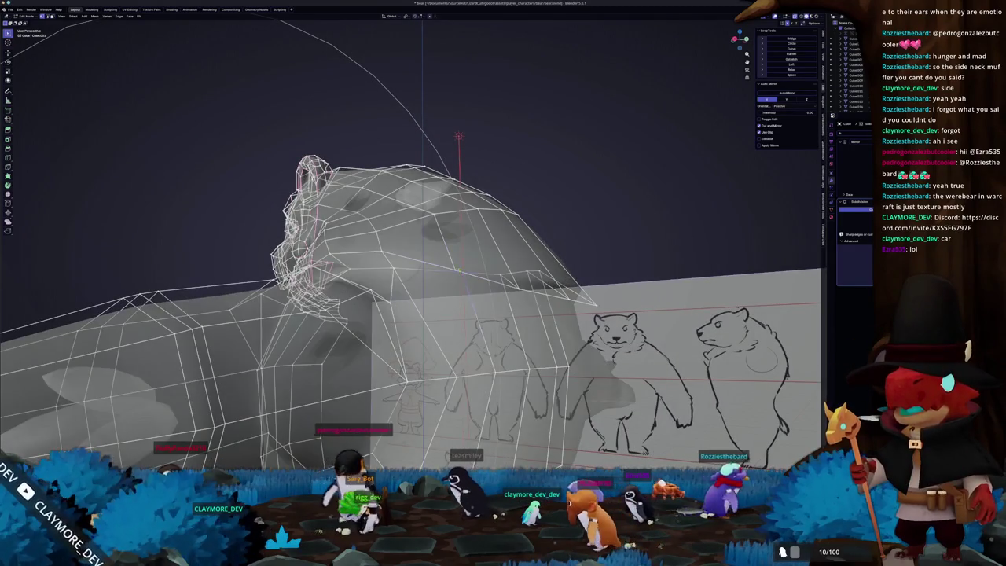
key(alt+z)
mouse_move(412, 206)
middle_down()
mouse_move(448, 223)
mouse_move(440, 236)
mouse_move(457, 267)
mouse_move(480, 240)
mouse_move(471, 219)
mouse_move(438, 220)
middle_up()
key(alt+z)
key(alt+z)
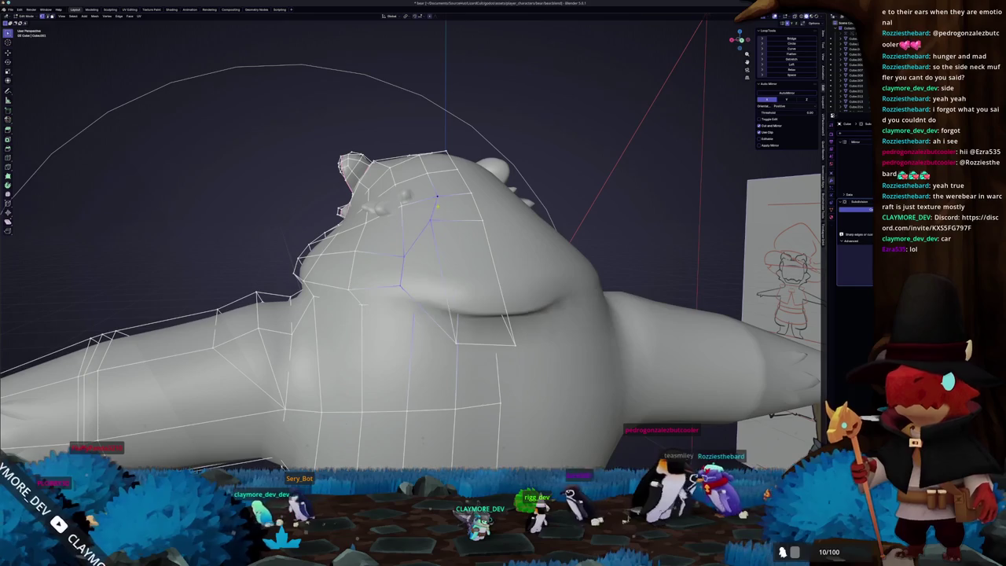
middle_drag(430, 251, 430, 221)
key(alt+z)
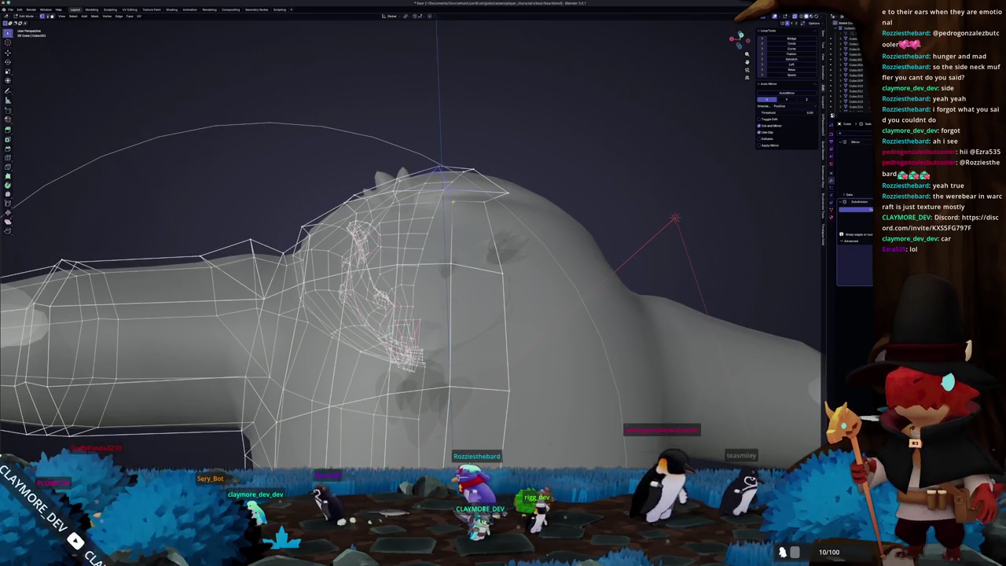
mouse_move(461, 212)
middle_down()
mouse_move(454, 190)
mouse_move(452, 212)
middle_up()
key(alt+z)
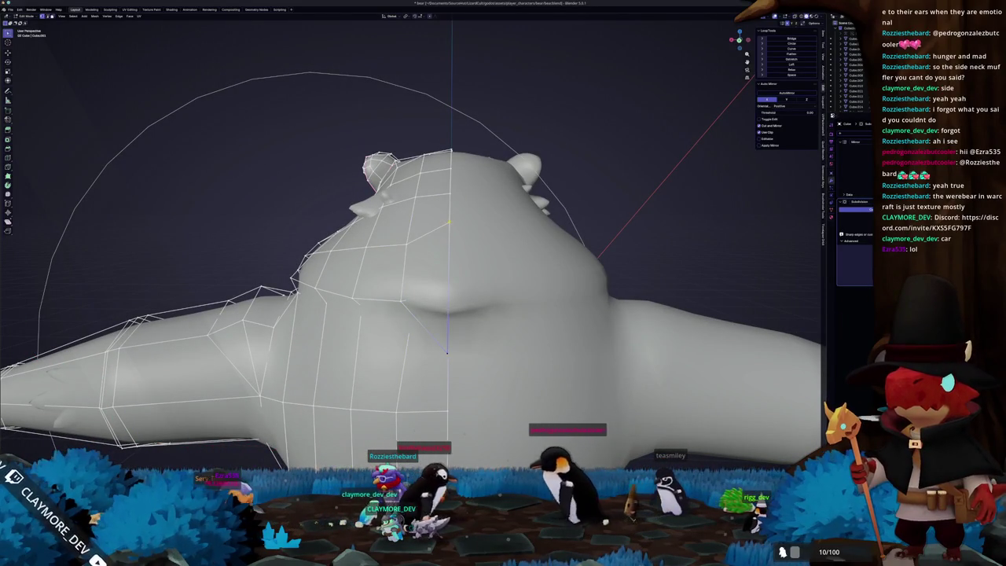
key(Tab)
mouse_move(440, 227)
middle_down()
mouse_move(416, 286)
mouse_move(323, 305)
mouse_move(631, 322)
mouse_move(422, 285)
middle_up()
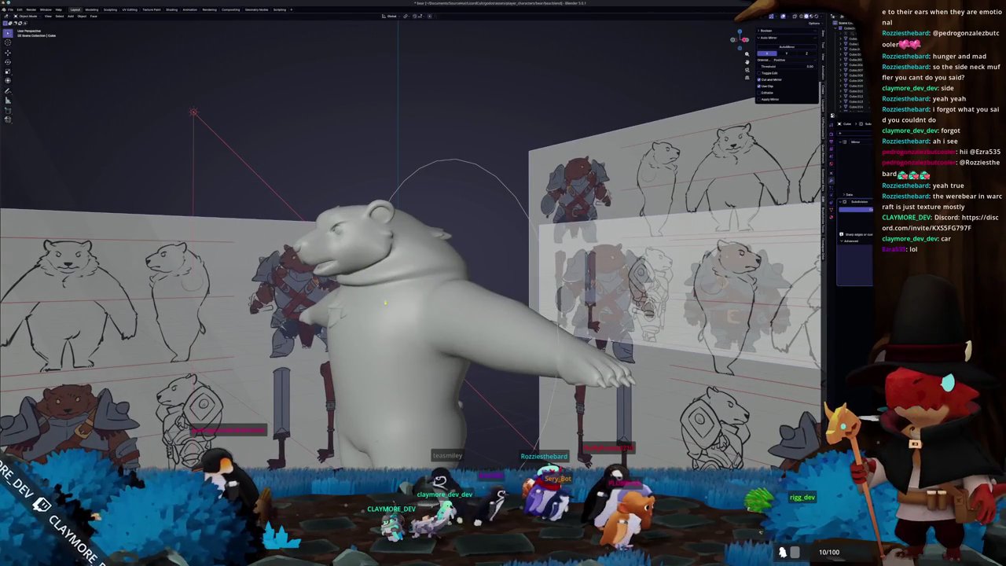
- Inspect the bear mesh in Right Orthographic view in Edit Mode, then exit Edit Mode
middle_drag(409, 298, 385, 300)
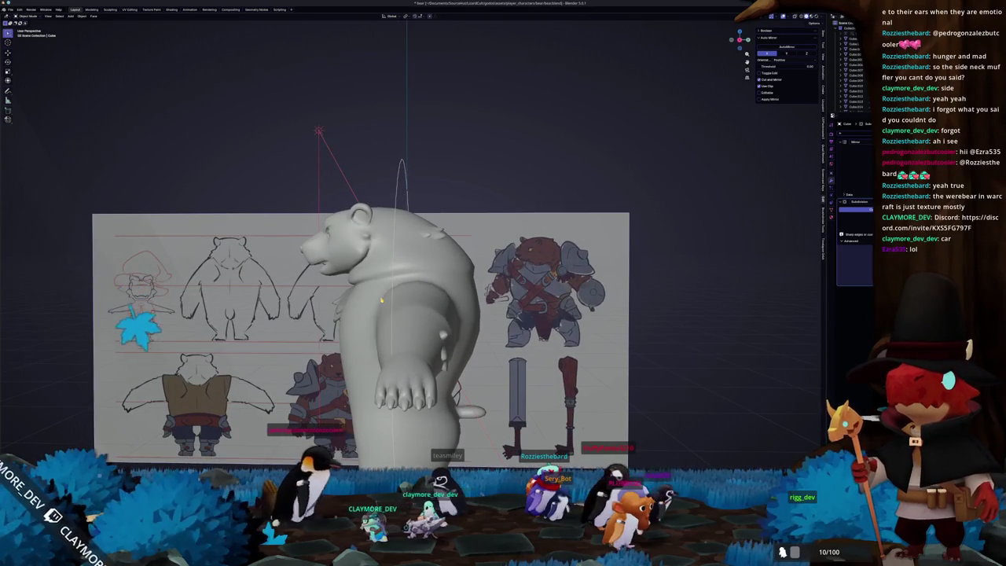
key(KP_3)
scroll(402, 314, up, 3)
key(Tab)
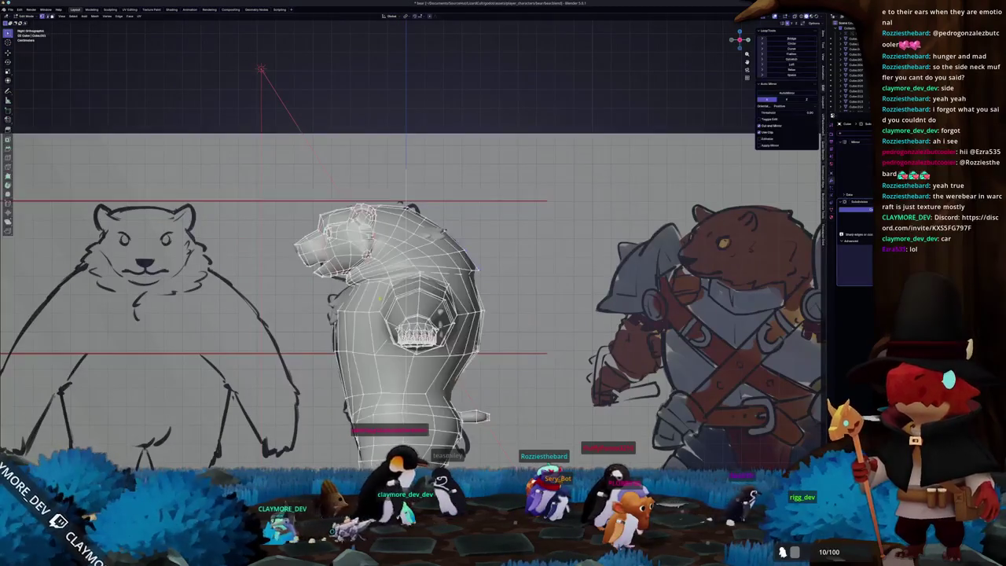
scroll(409, 299, up, 1)
scroll(409, 298, up, 1)
scroll(409, 298, up, 2)
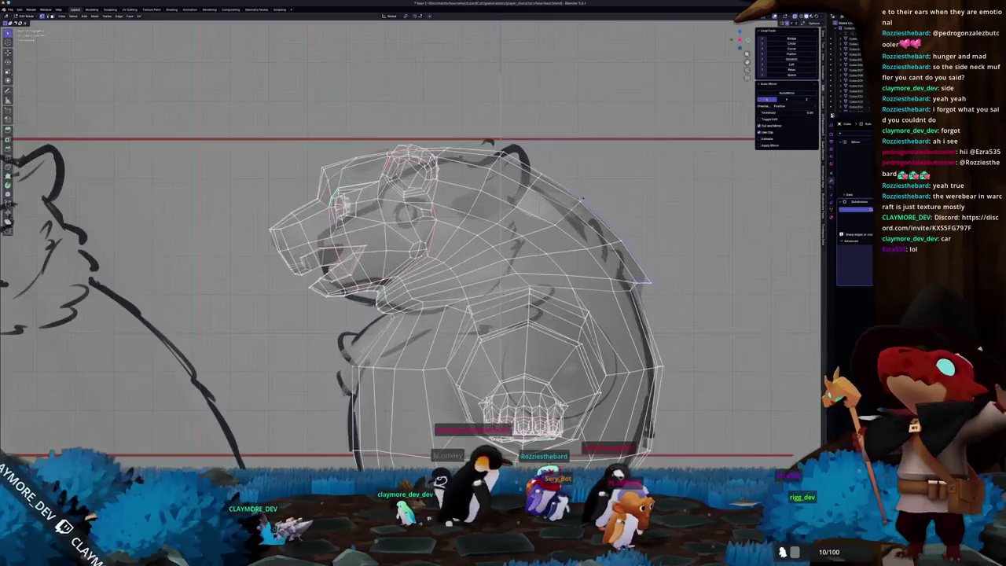
mouse_move(45, 157)
middle_down()
mouse_move(89, 198)
mouse_move(196, 415)
middle_up()
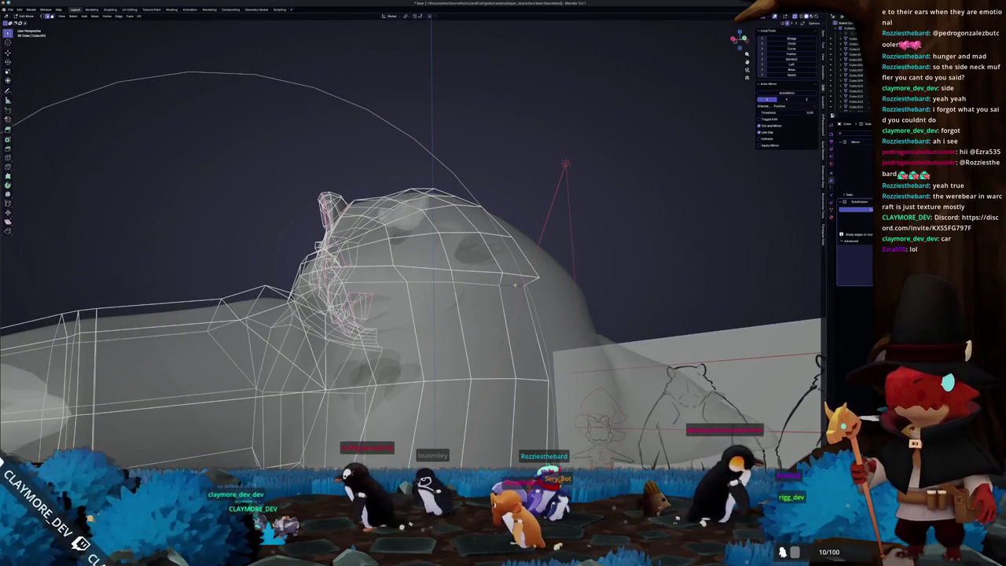
key(Tab)
- Align the solid bear over its reference sketch in Front view, return to perspective, and open File
middle_drag(516, 284, 428, 303)
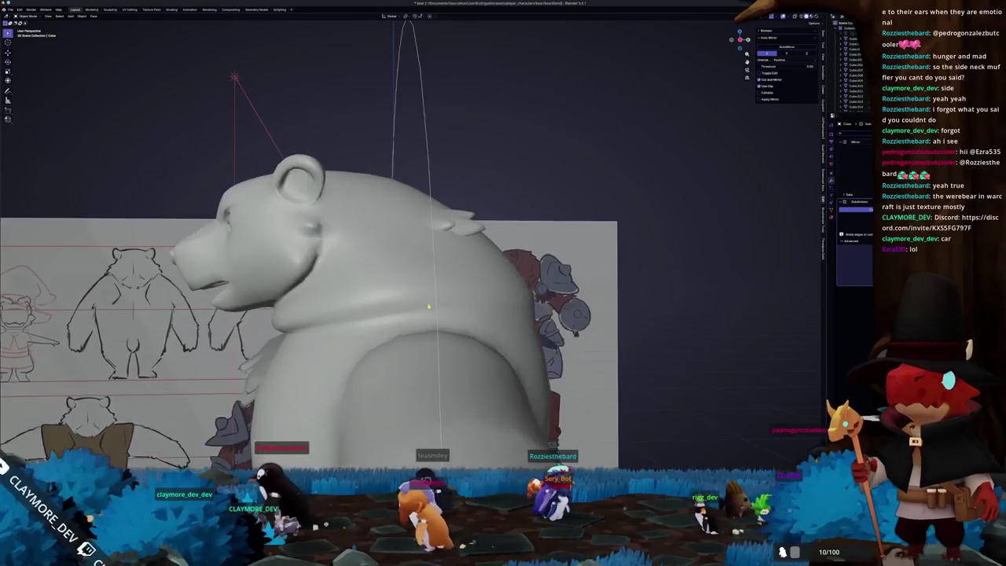
key(KP_1)
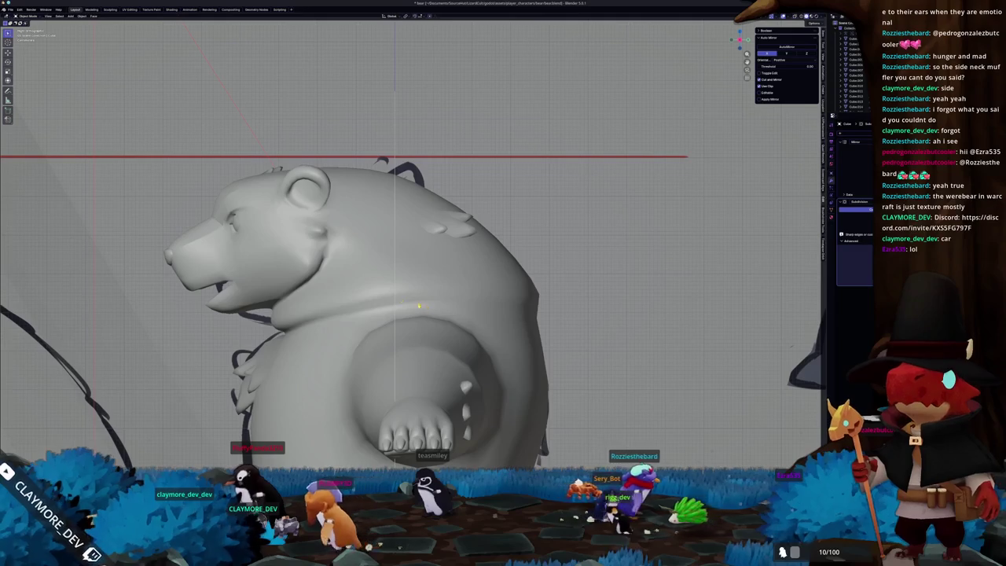
scroll(425, 307, down, 1)
shift+middle_drag(393, 298, 419, 275)
scroll(383, 285, up, 2)
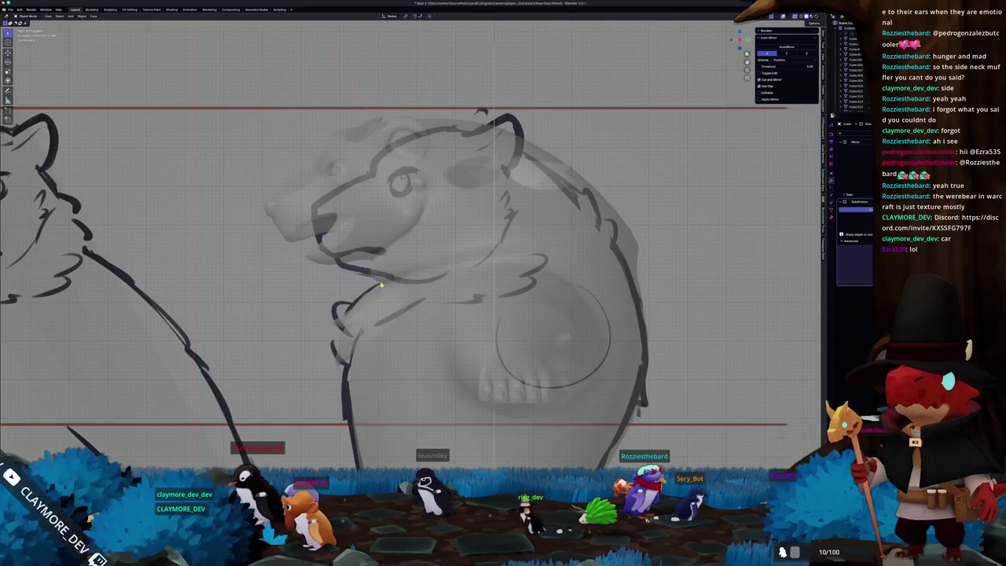
key(alt+z)
scroll(380, 286, up, 1)
mouse_move(334, 290)
middle_down()
mouse_move(366, 352)
mouse_move(371, 317)
mouse_move(260, 338)
mouse_move(337, 337)
mouse_move(389, 314)
middle_up()
scroll(355, 314, down, 3)
scroll(371, 317, up, 2)
scroll(369, 317, down, 3)
scroll(352, 330, up, 3)
scroll(382, 316, up, 3)
scroll(382, 316, down, 3)
scroll(389, 315, up, 3)
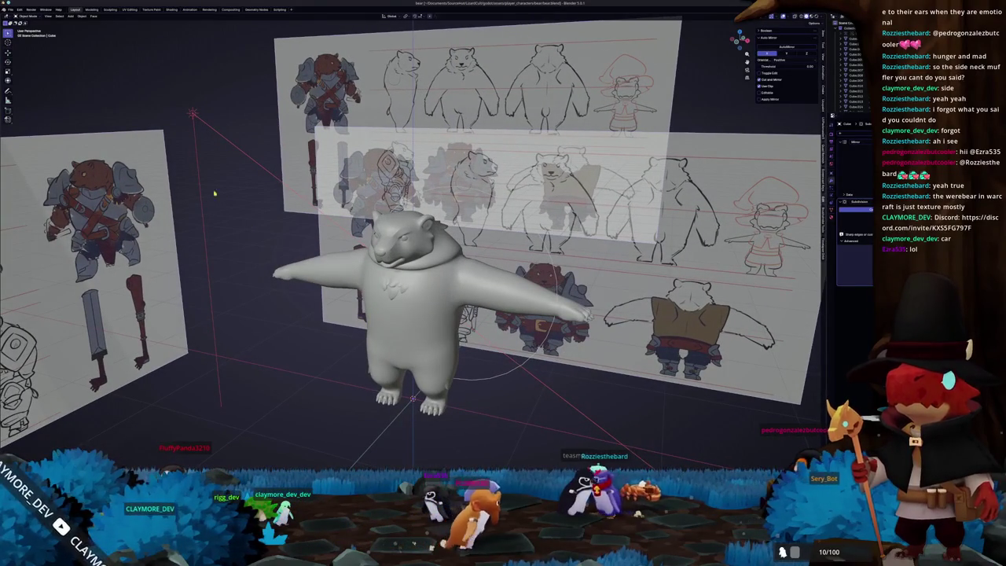
click(10, 10)
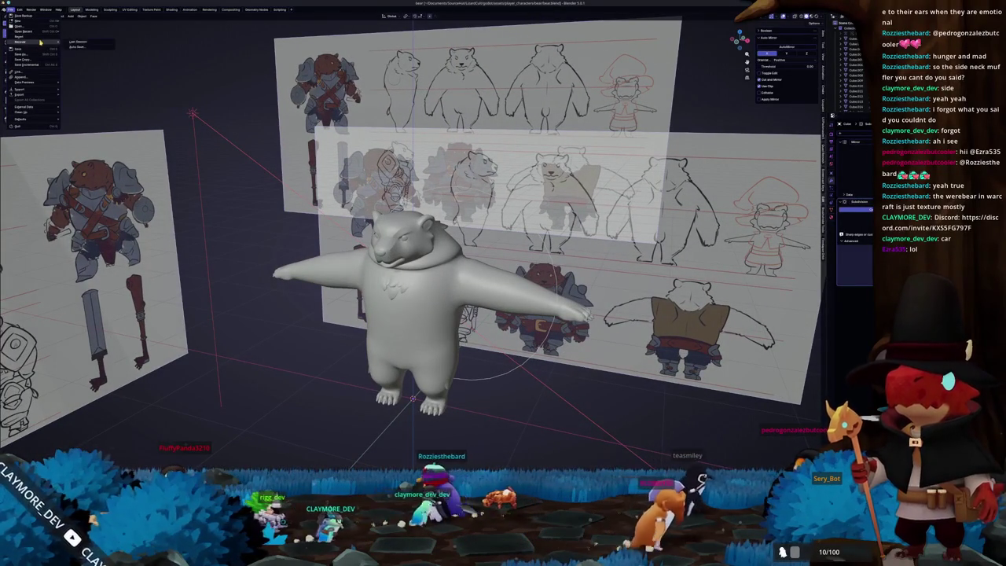
mouse_move(23, 32)
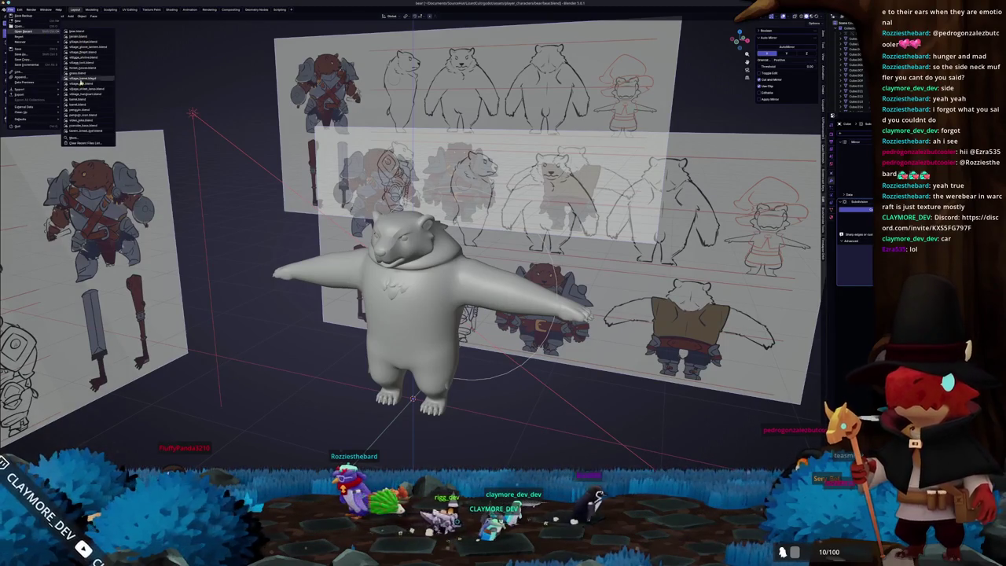
- Dismiss the File menu and screenshot tool, then open the ClaymoreTuber project in Godot
key(Escape)
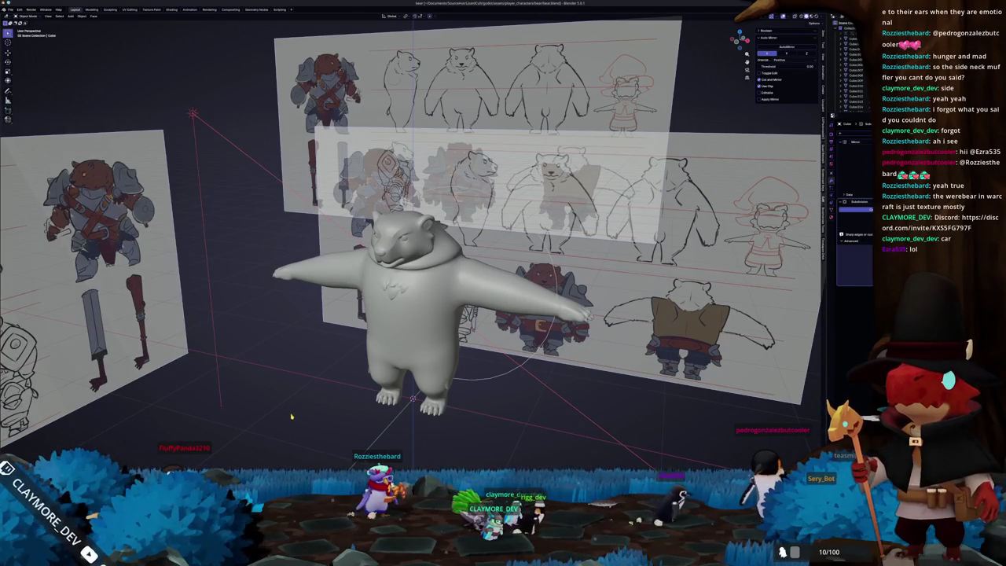
key(Print)
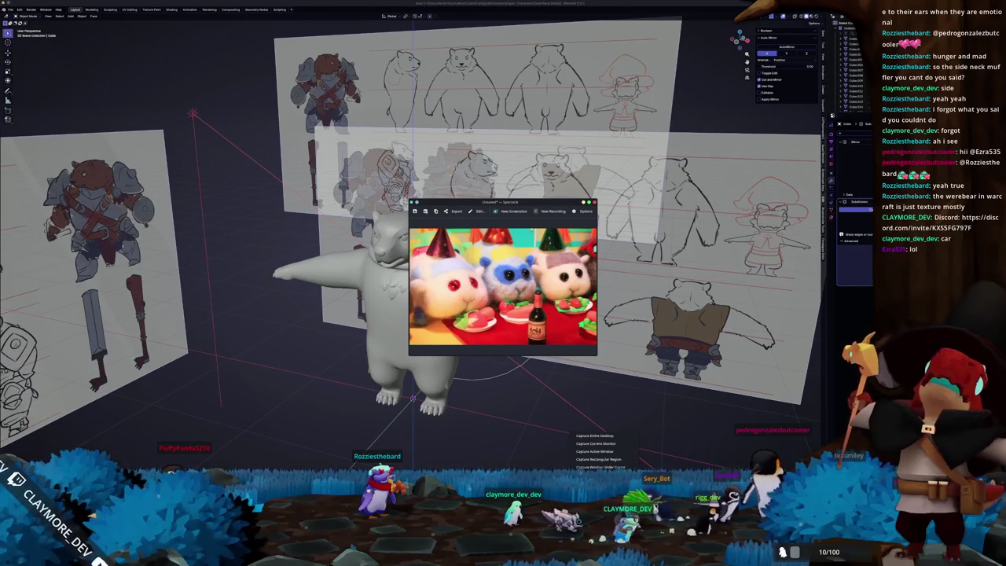
key(Escape)
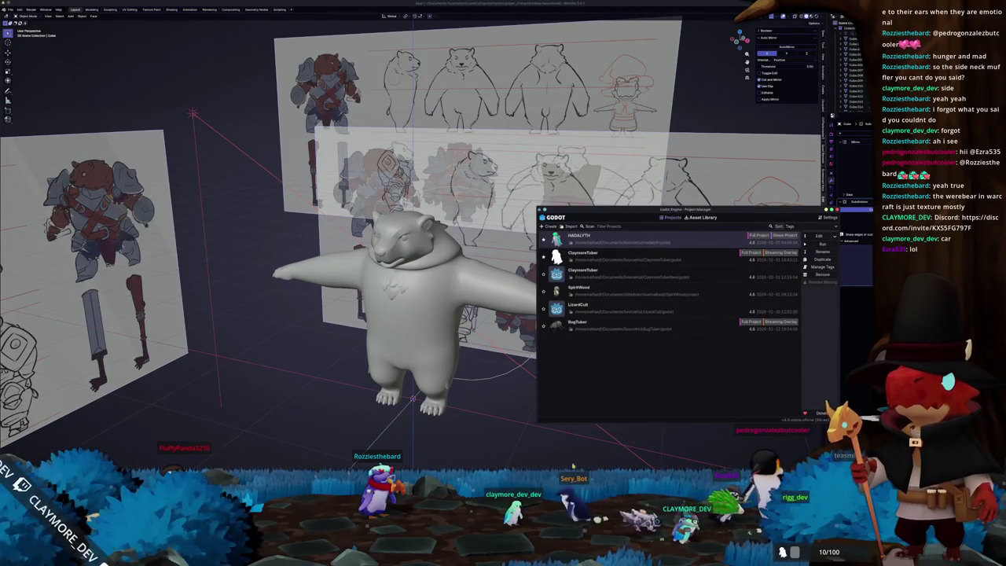
click(654, 278)
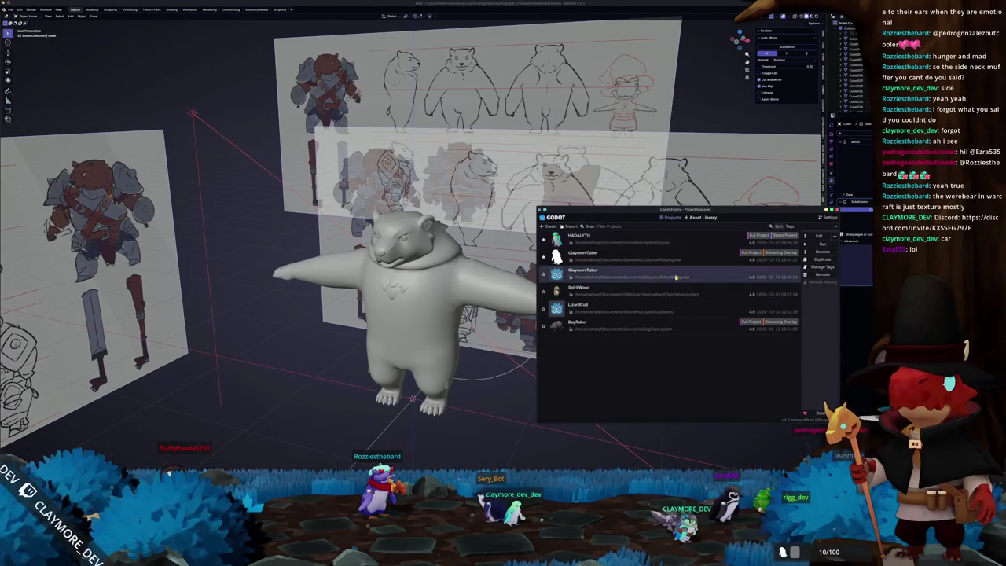
click(815, 236)
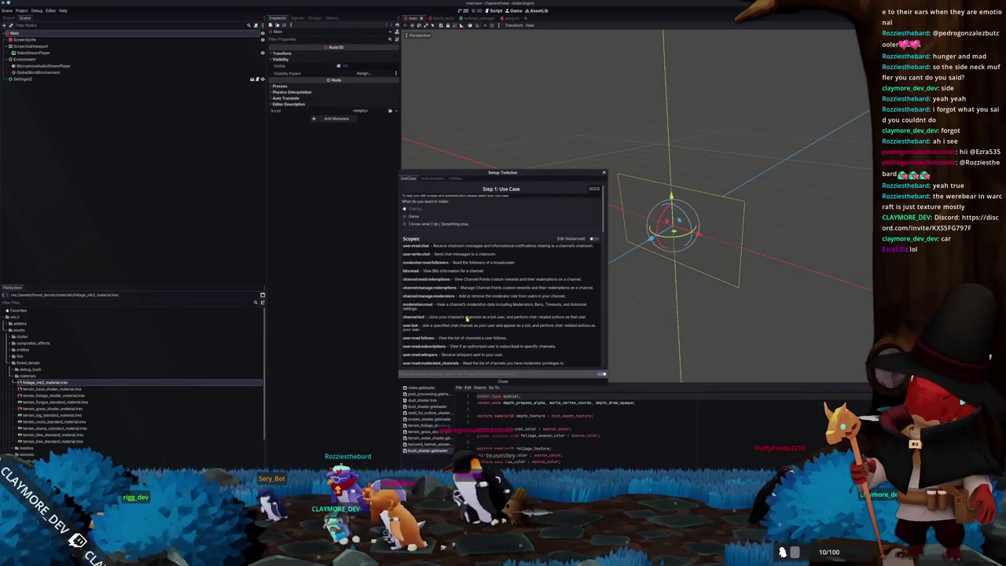
- Review the Setup Twitcher scopes list, close the dialog, and clear the 3D view selection
scroll(526, 306, down, 3)
scroll(503, 314, down, 3)
scroll(471, 324, down, 3)
scroll(469, 324, down, 2)
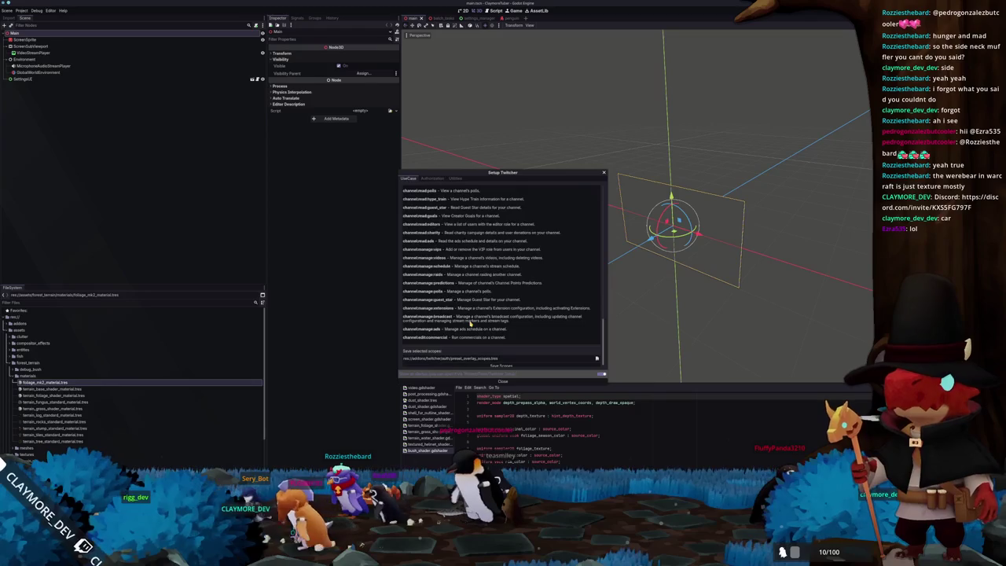
scroll(470, 324, down, 3)
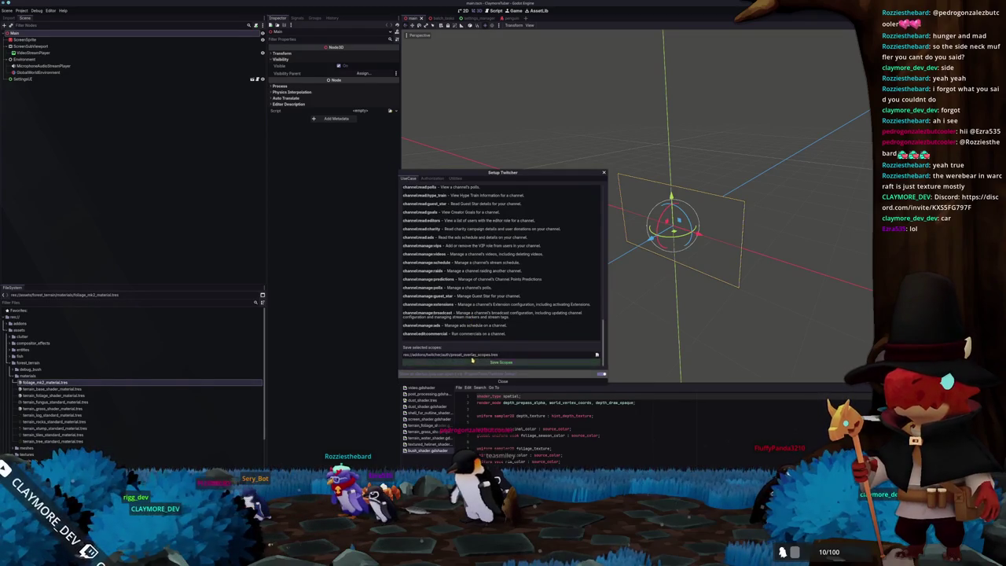
scroll(472, 358, up, 3)
scroll(487, 361, up, 3)
scroll(535, 369, up, 3)
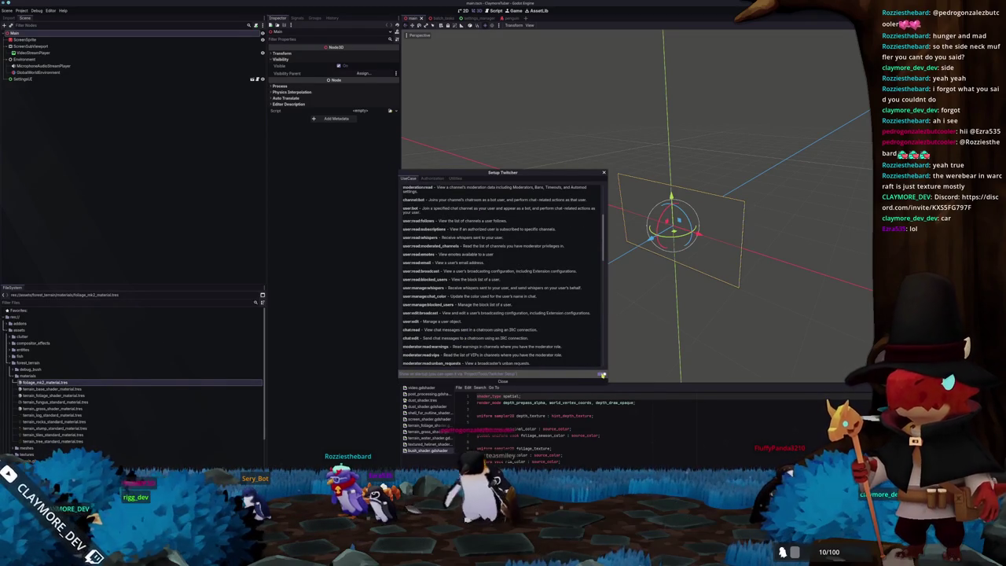
click(496, 383)
scroll(555, 304, up, 2)
scroll(513, 332, up, 3)
scroll(502, 337, up, 3)
click(502, 337)
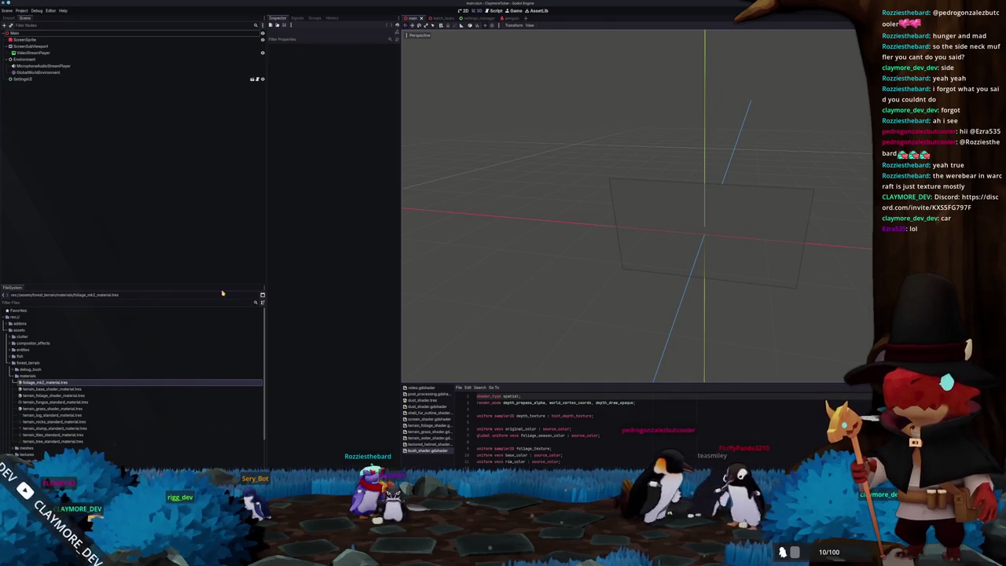
- Select the Main node, collapse the forest_terrain folder, and switch back to Blender
key(Up)
key(Up)
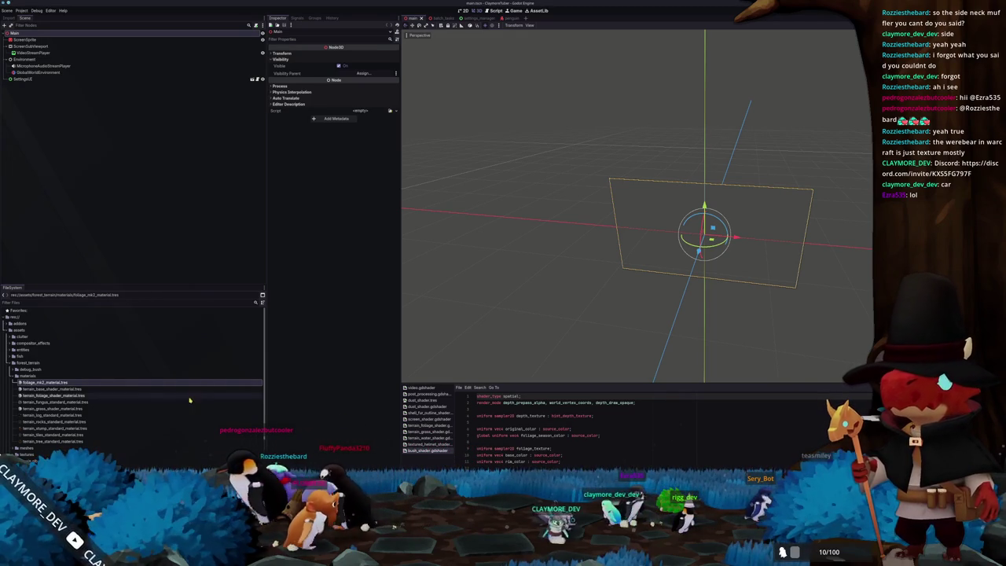
double_click(26, 363)
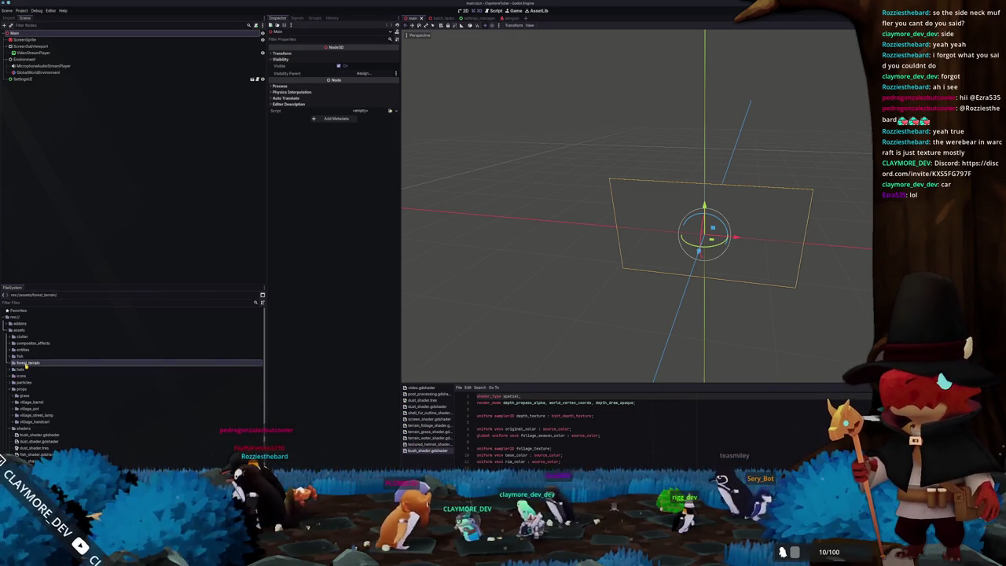
key(alt+Tab)
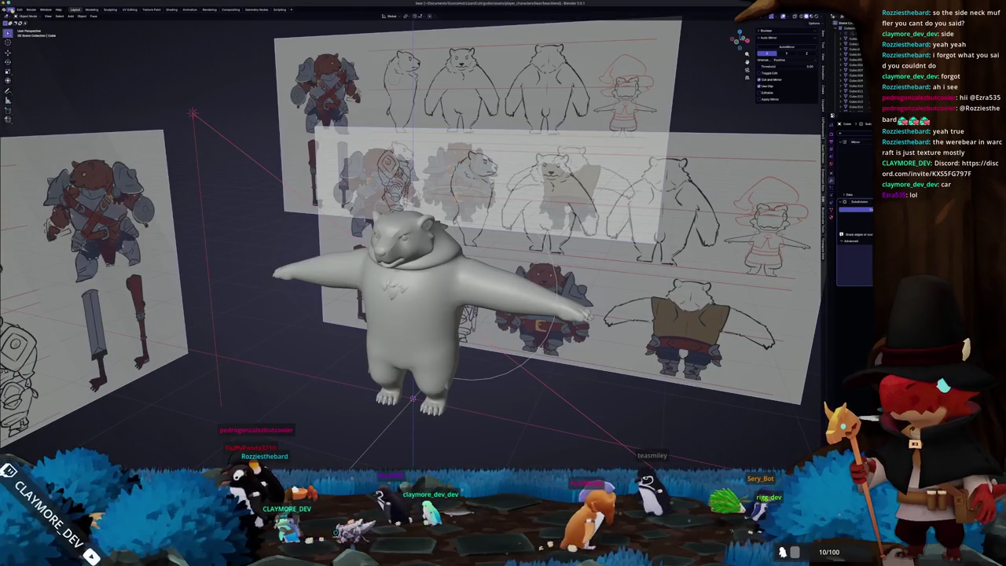
- Load terrain.blend from Open Recent and select the GrassCurves object
click(10, 10)
mouse_move(25, 35)
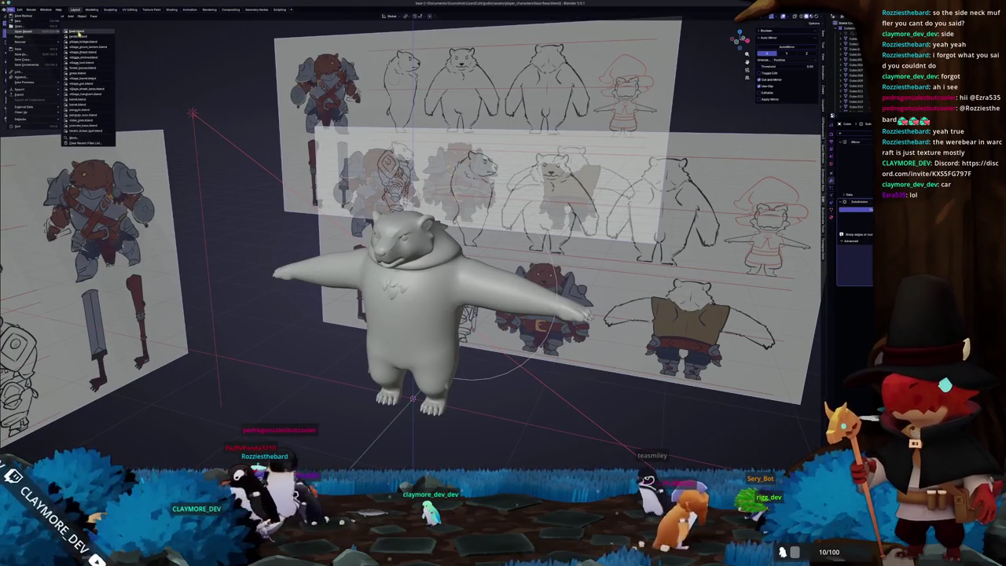
click(79, 36)
scroll(556, 218, up, 5)
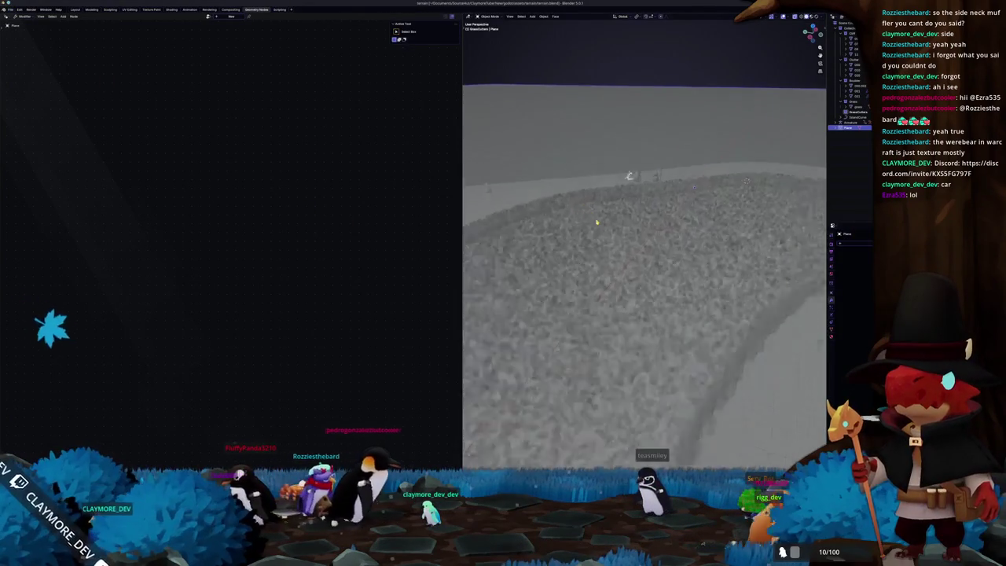
scroll(672, 119, down, 3)
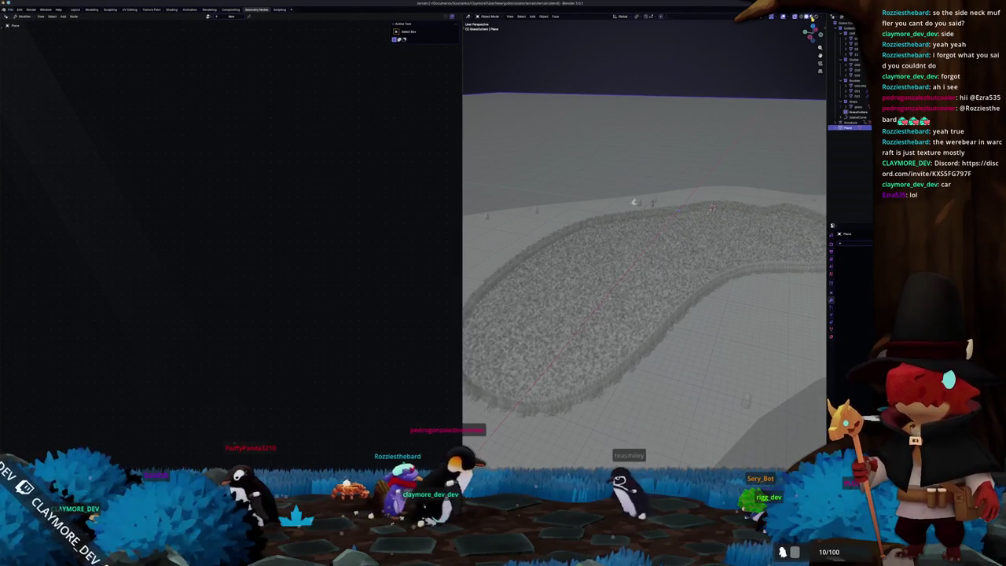
click(811, 17)
middle_drag(644, 236, 644, 283)
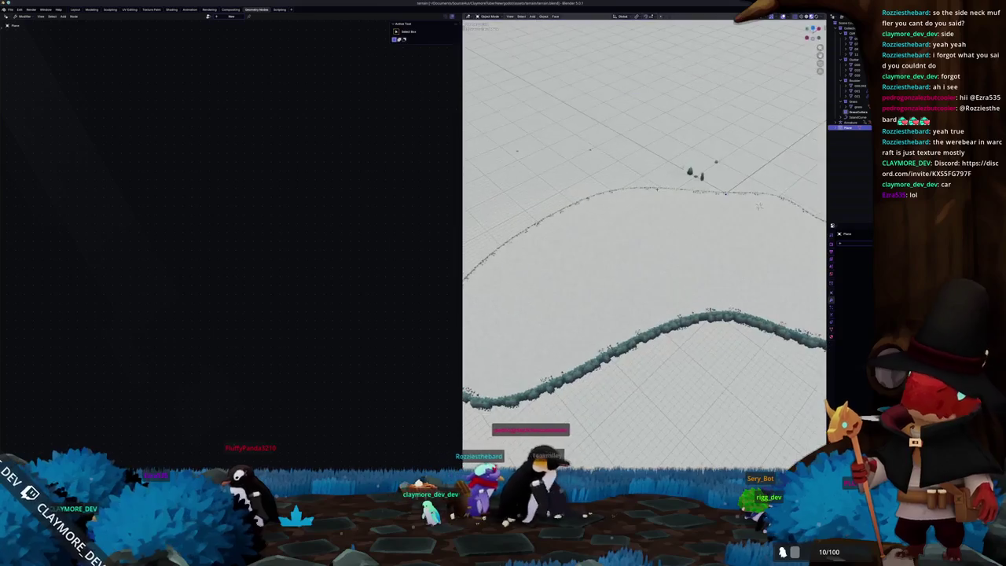
click(853, 117)
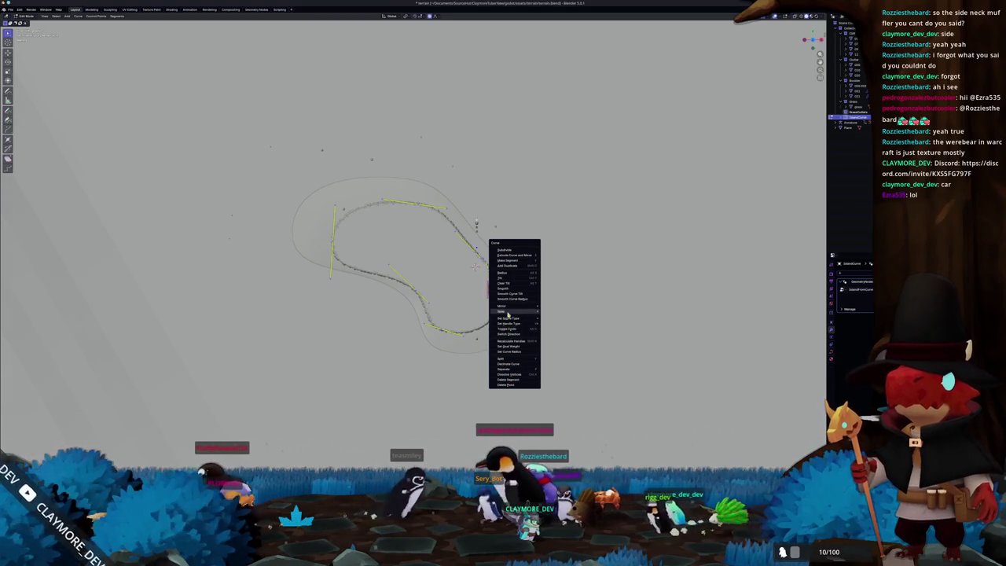
- Apply Smooth to the GrassCurves curve from its context menu and return to Object Mode
right_click(554, 378)
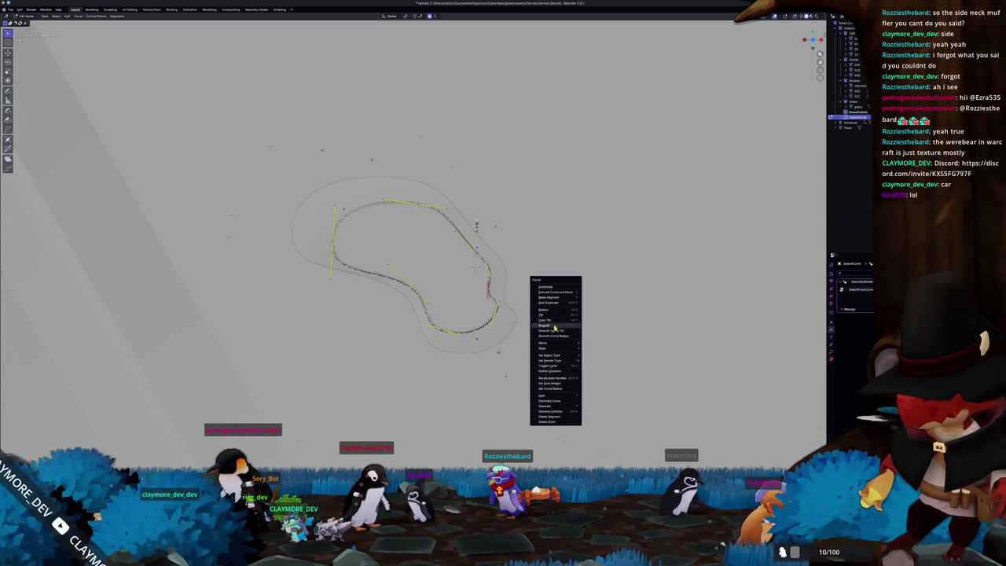
scroll(555, 329, down, 1)
right_click(554, 330)
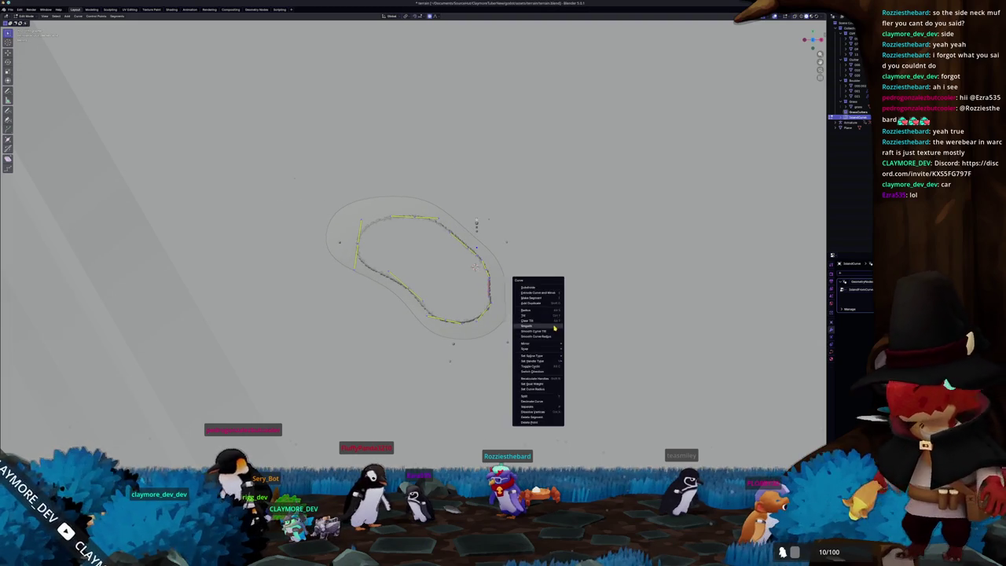
scroll(555, 328, down, 1)
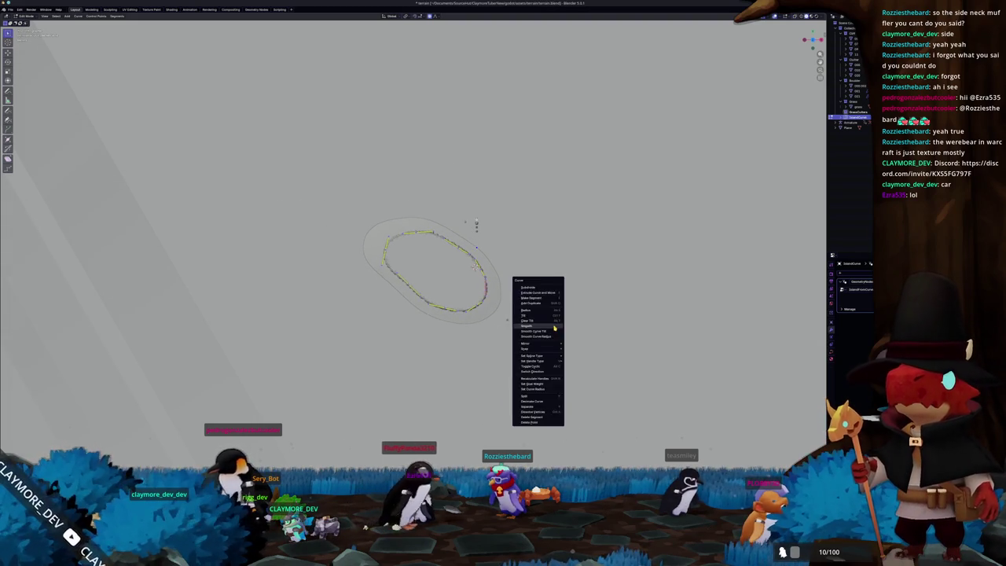
click(554, 328)
key(Tab)
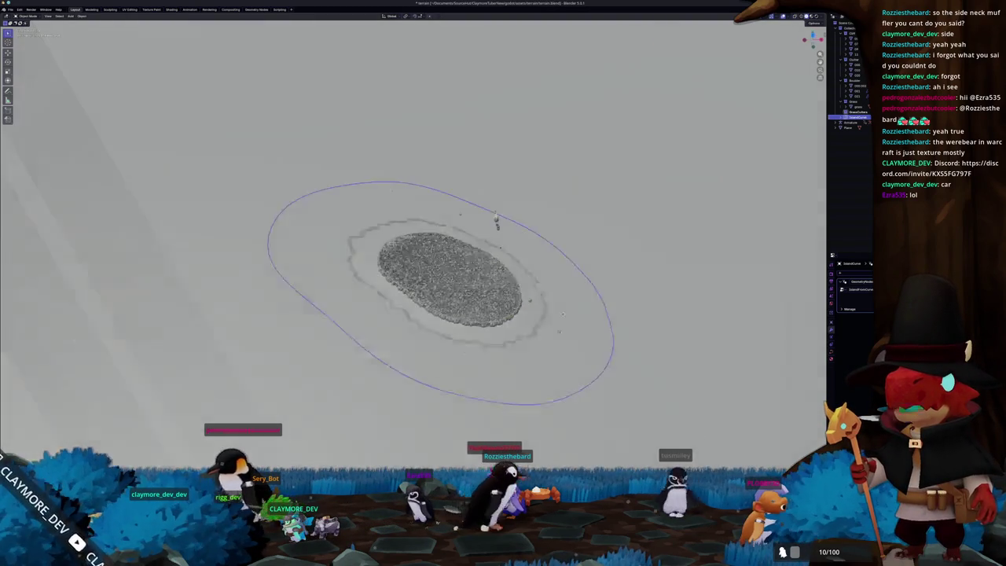
- Delete the old terrain objects and add a circle curve scaled up by 5
click(550, 302)
key(shift+a)
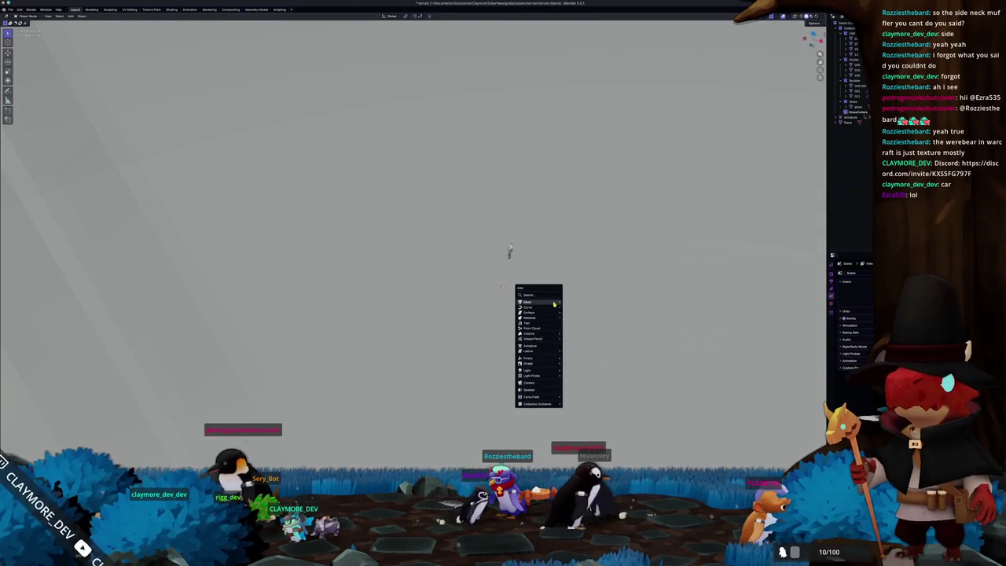
click(570, 308)
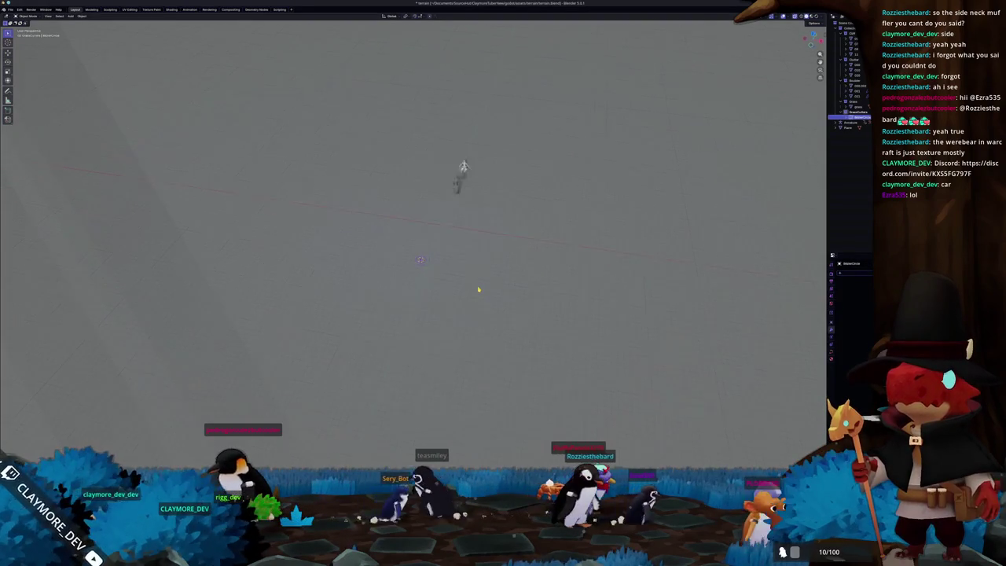
middle_drag(497, 289, 512, 253)
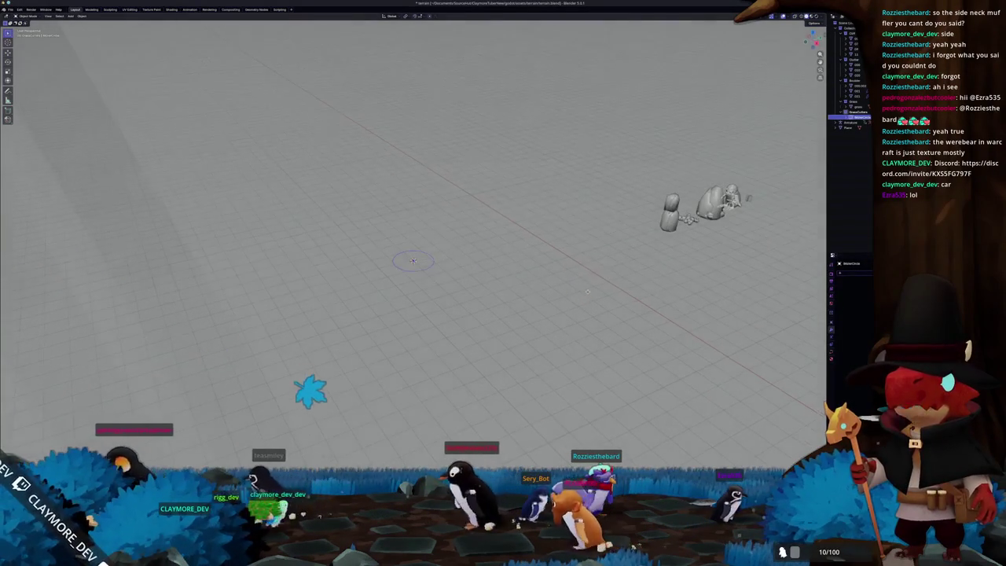
key(s)
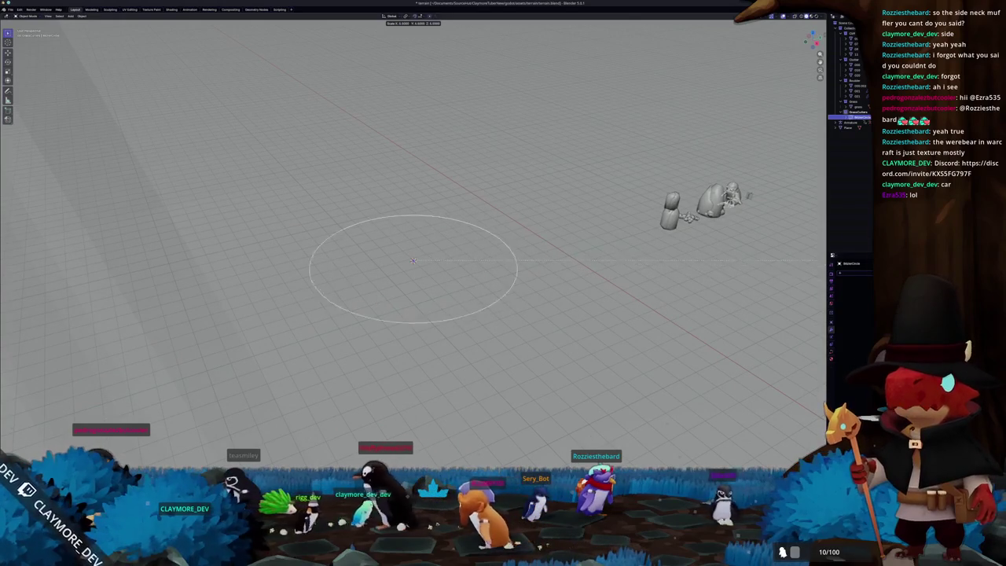
text(5)
key(Return)
- Apply the circle's scale and assign it the rock plateau geometry nodes modifier
right_click(542, 248)
key(Escape)
middle_drag(542, 248, 530, 227)
scroll(530, 227, down, 2)
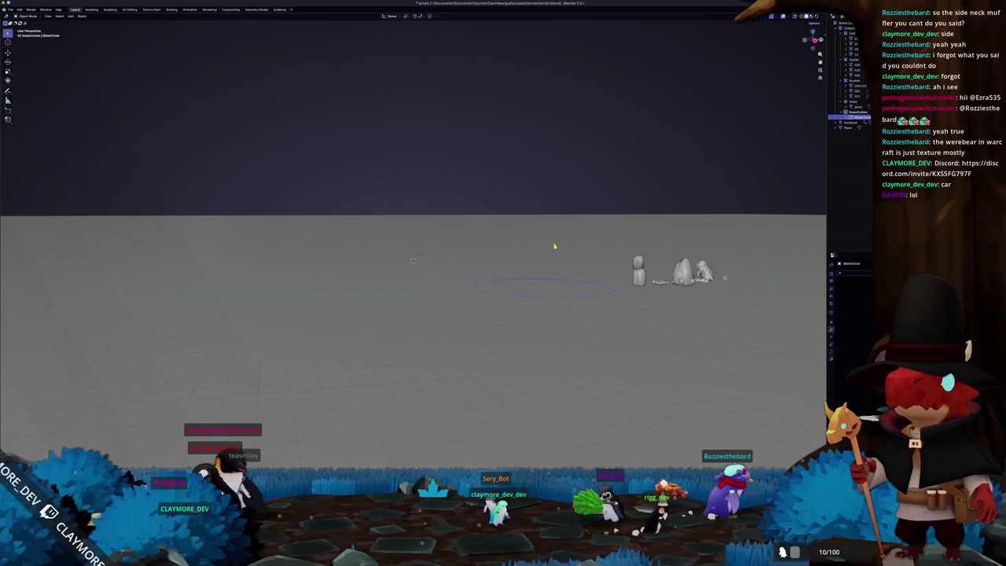
middle_drag(554, 247, 445, 231)
key(ctrl+a)
click(445, 230)
scroll(597, 265, up, 4)
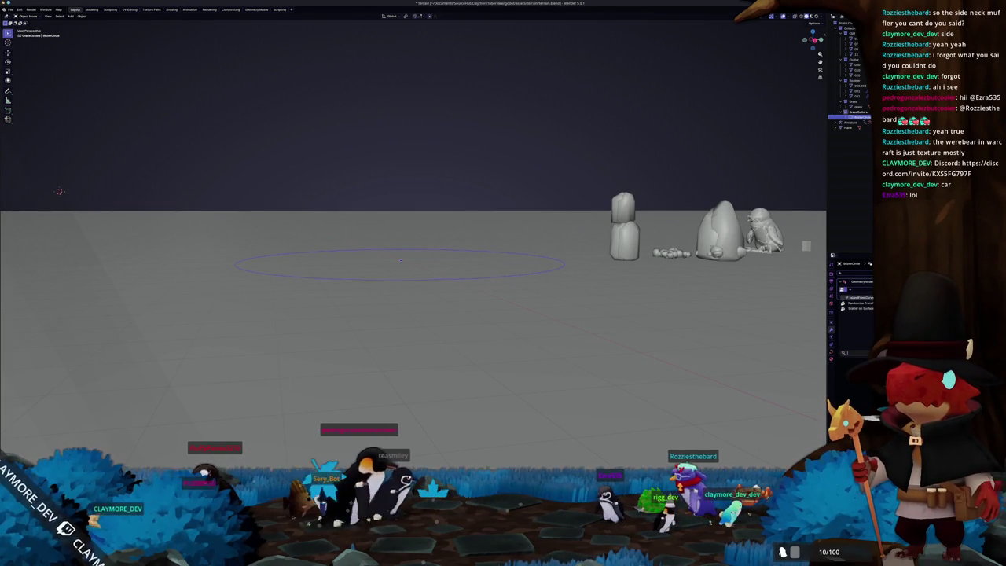
click(859, 299)
middle_drag(703, 283, 649, 312)
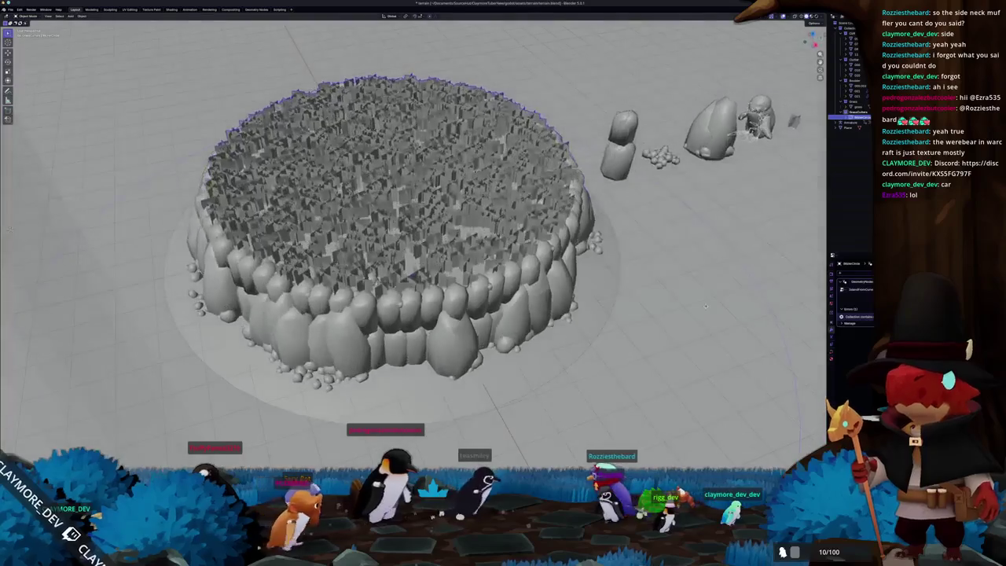
- Move the small figure model with G onto the top of the rock plateau
scroll(628, 322, down, 2)
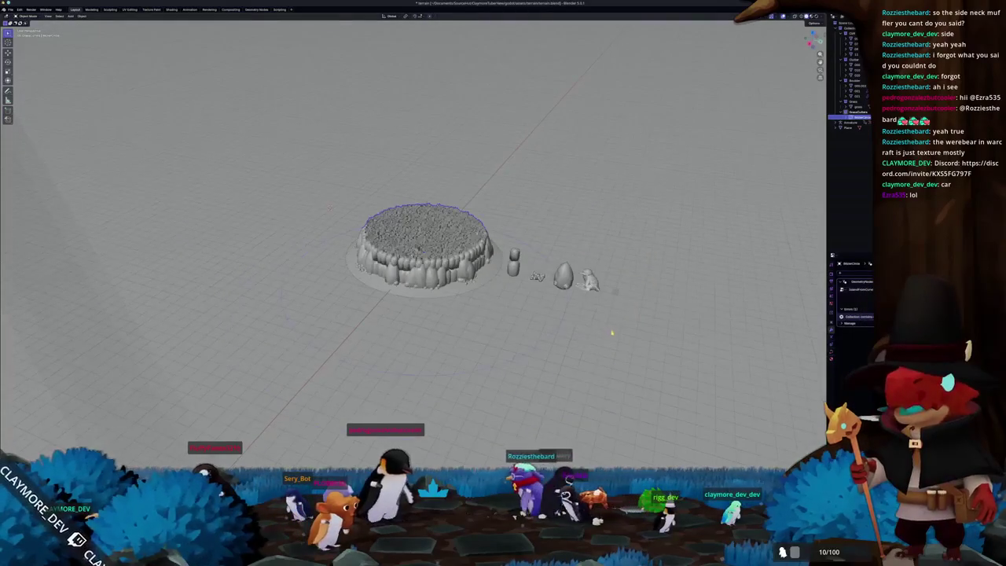
scroll(625, 314, up, 3)
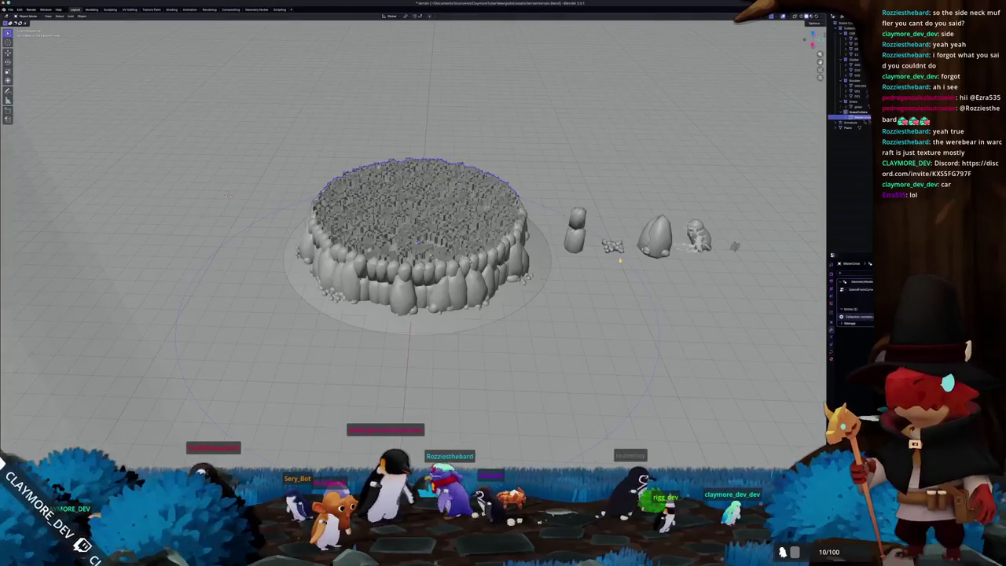
click(611, 246)
middle_drag(621, 314, 550, 314)
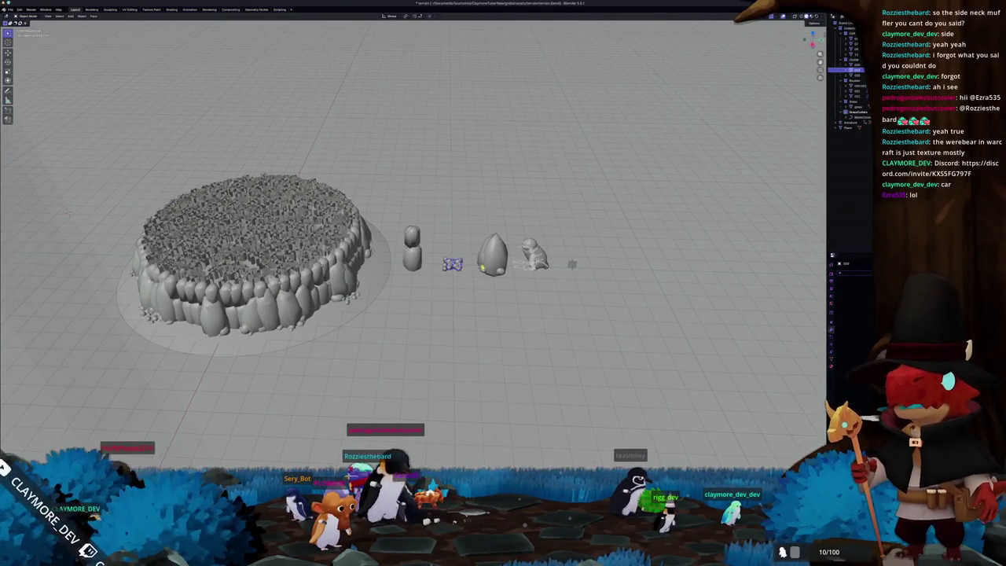
click(525, 262)
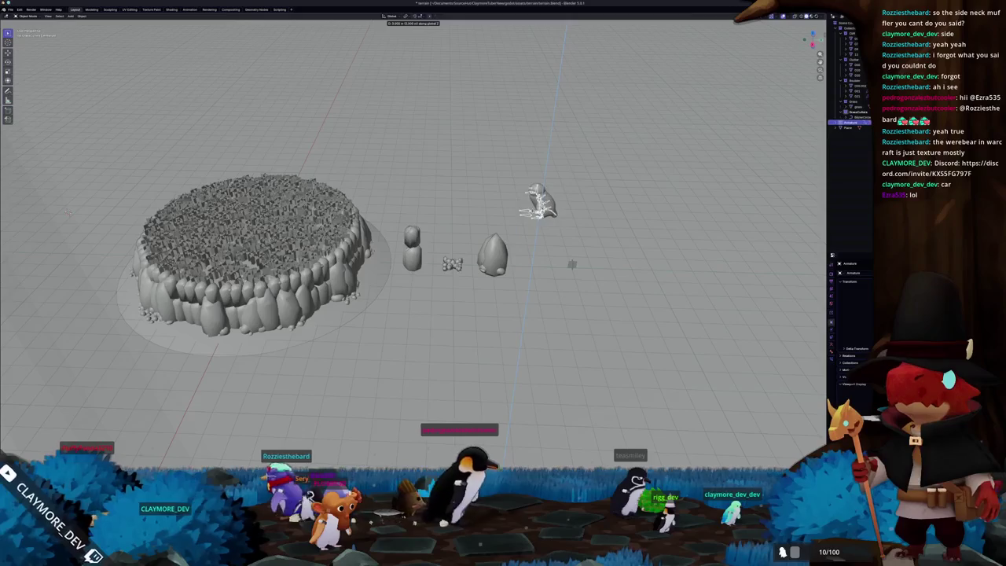
key(g)
click(306, 197)
- Centre the plateau in view and switch to Material Preview shading
scroll(305, 197, up, 2)
shift+middle_drag(537, 234, 615, 195)
key(z)
click(662, 96)
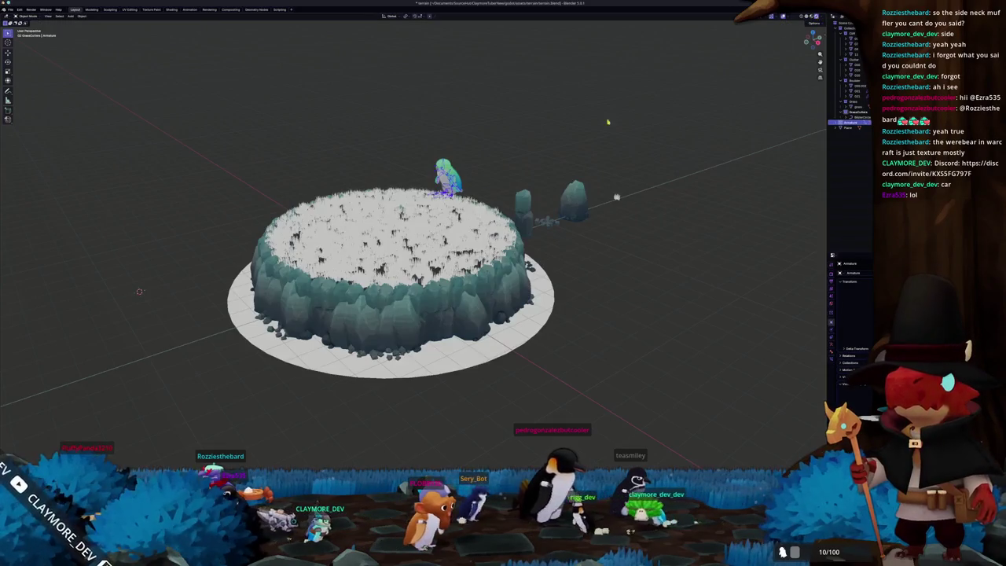
- Raise the character vertically above the rock ring with two Z-axis moves
scroll(723, 162, up, 3)
mouse_move(722, 162)
middle_down()
mouse_move(785, 117)
mouse_move(755, 139)
mouse_move(753, 162)
mouse_move(789, 252)
middle_up()
scroll(753, 162, down, 2)
key(g)
key(z)
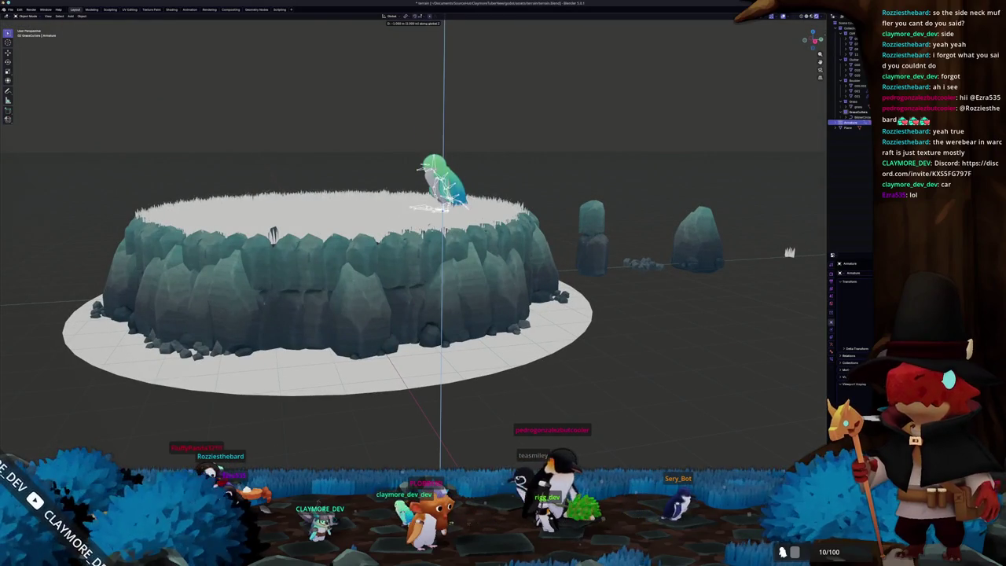
click(789, 252)
middle_drag(789, 252, 691, 197)
scroll(692, 196, up, 4)
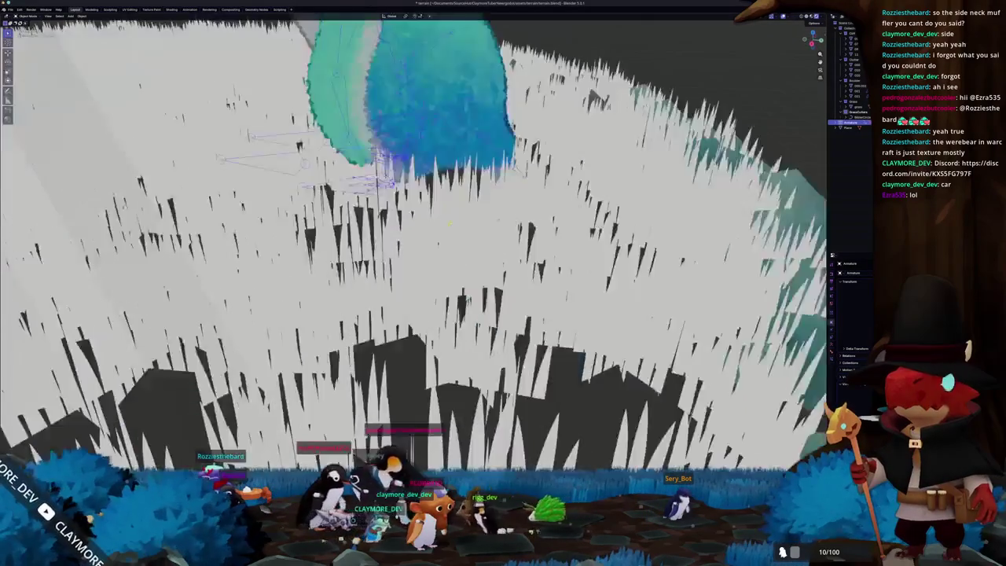
scroll(691, 197, up, 2)
scroll(691, 197, up, 2)
key(g)
key(z)
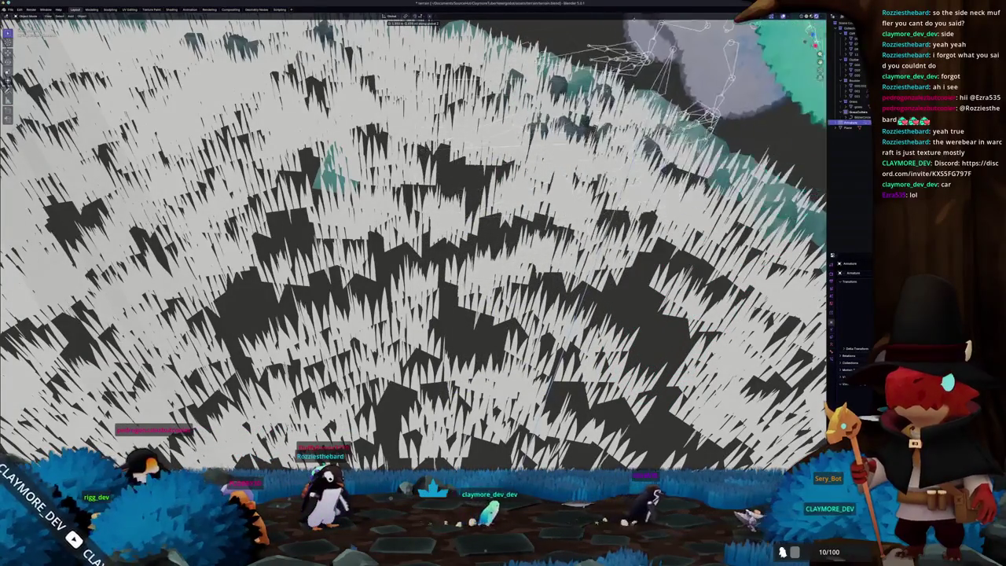
click(466, 130)
- In a side orthographic view, lift the character higher above the plateau wall
middle_drag(641, 293, 629, 196)
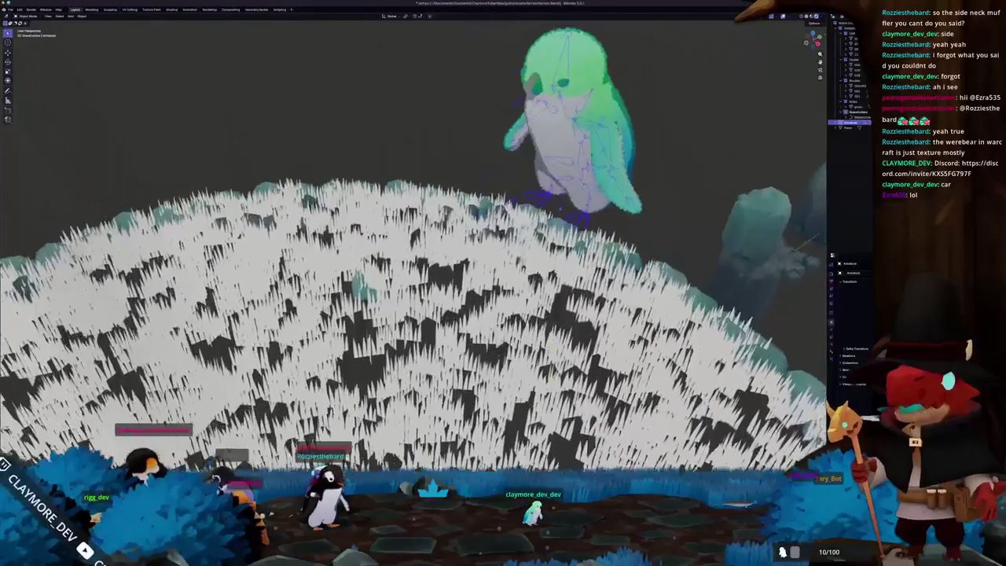
middle_drag(629, 294, 621, 197)
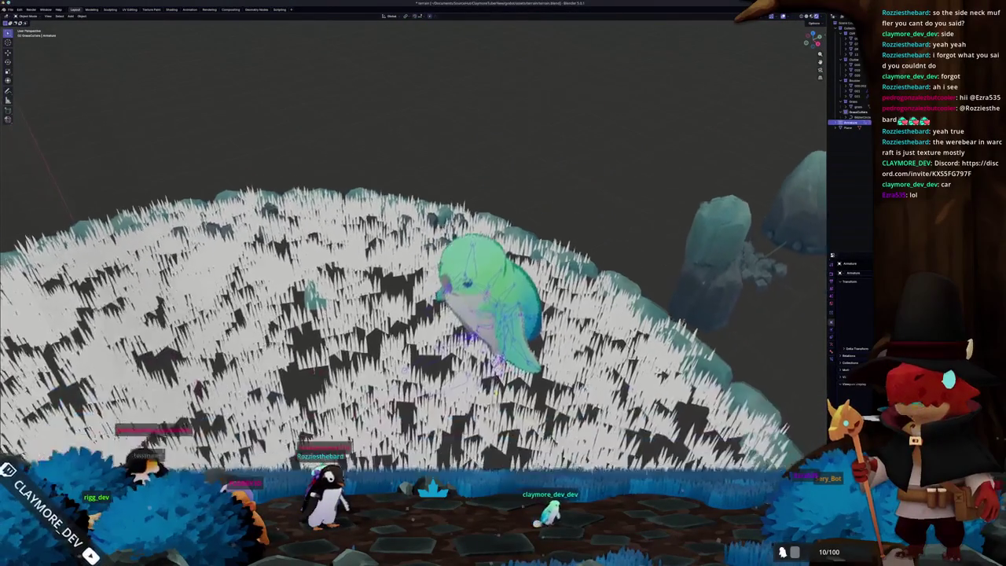
scroll(167, 179, up, 6)
key(KP_5)
scroll(488, 376, up, 2)
scroll(489, 375, up, 2)
scroll(488, 376, up, 2)
key(g)
key(z)
scroll(456, 298, down, 4)
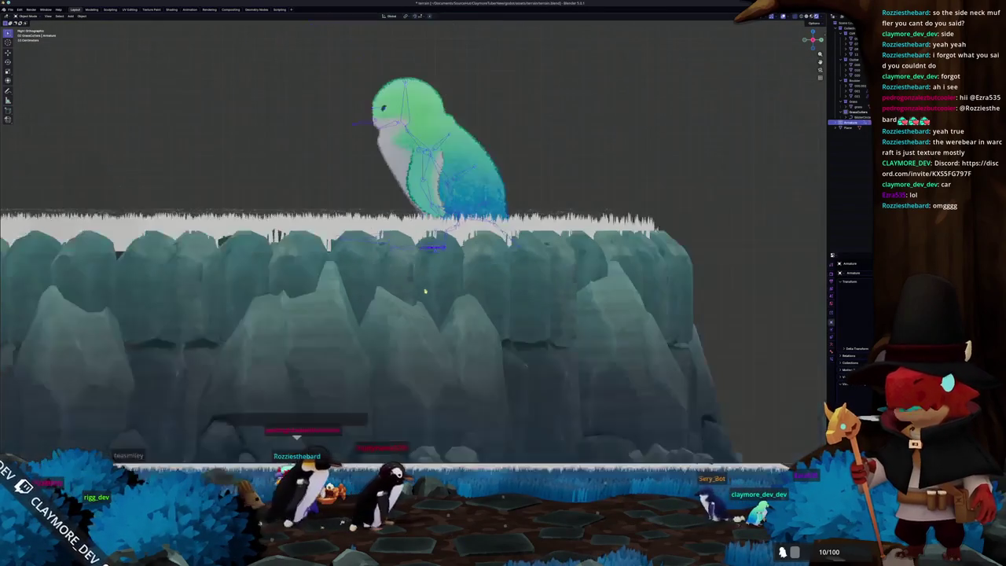
click(473, 303)
key(alt+g)
key(g)
key(z)
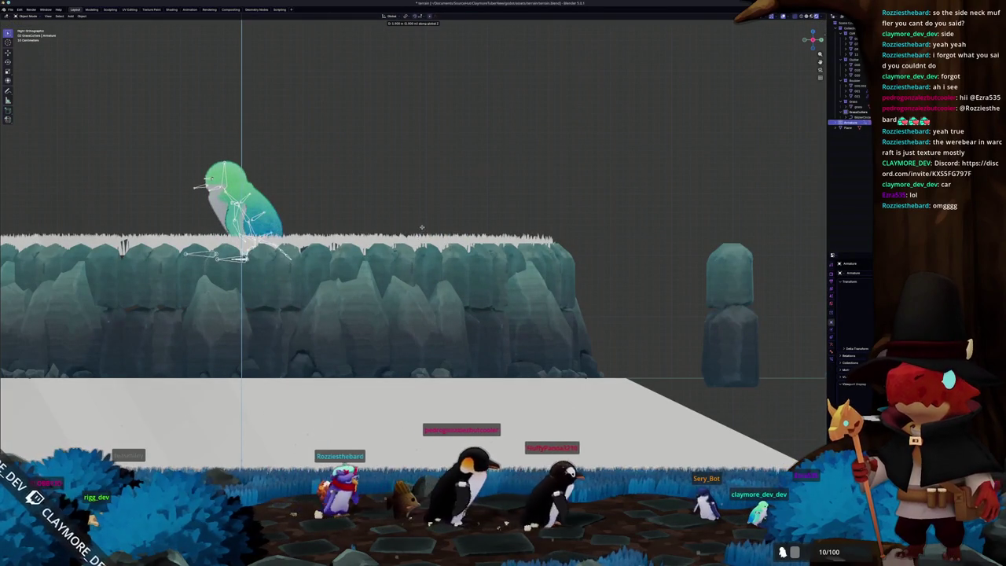
key(Return)
- Select the character's armature on the plateau and delete it
mouse_move(608, 244)
middle_down()
mouse_move(470, 334)
mouse_move(550, 393)
mouse_move(614, 371)
mouse_move(579, 334)
middle_up()
scroll(470, 334, down, 3)
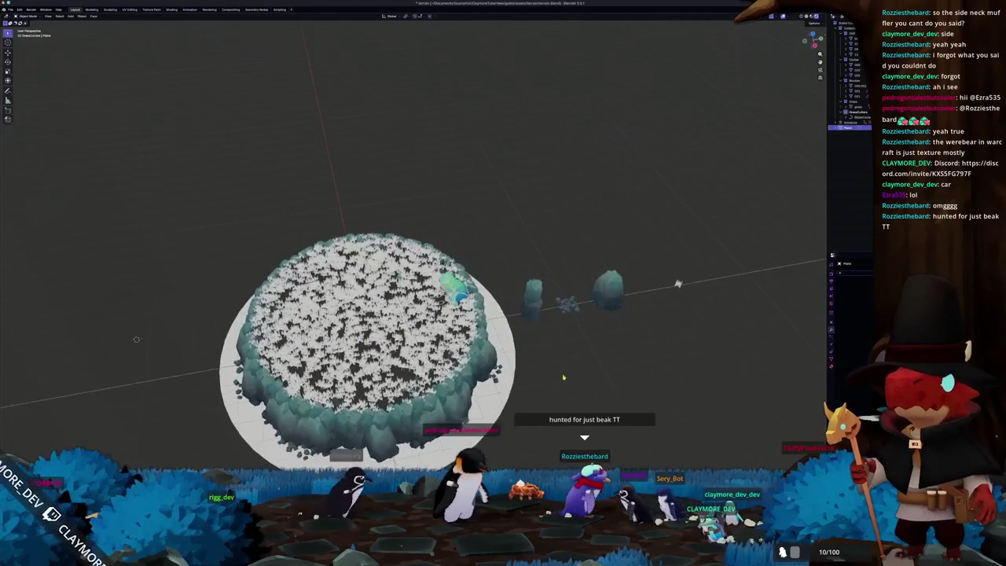
scroll(579, 333, up, 2)
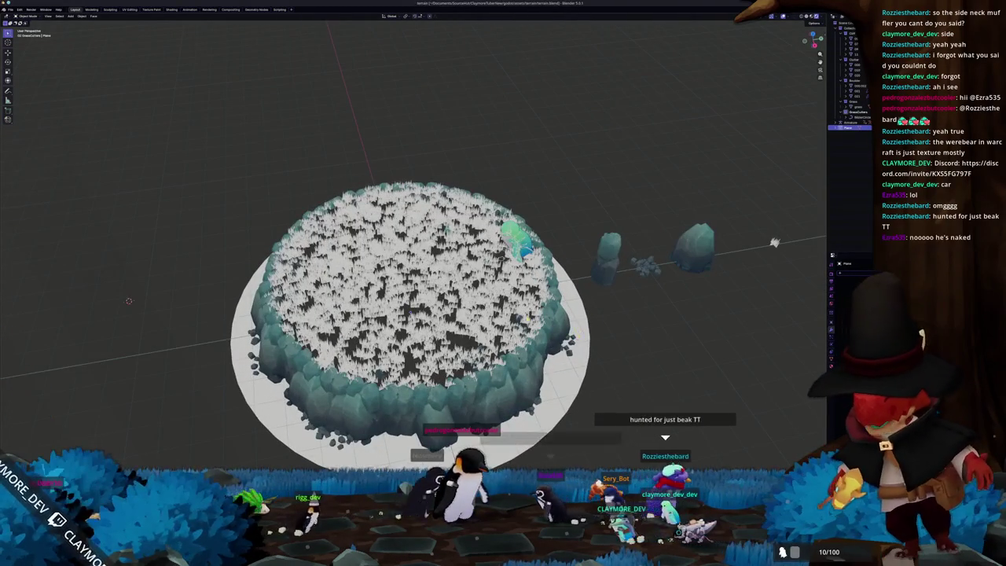
middle_drag(710, 238, 707, 205)
scroll(707, 204, up, 2)
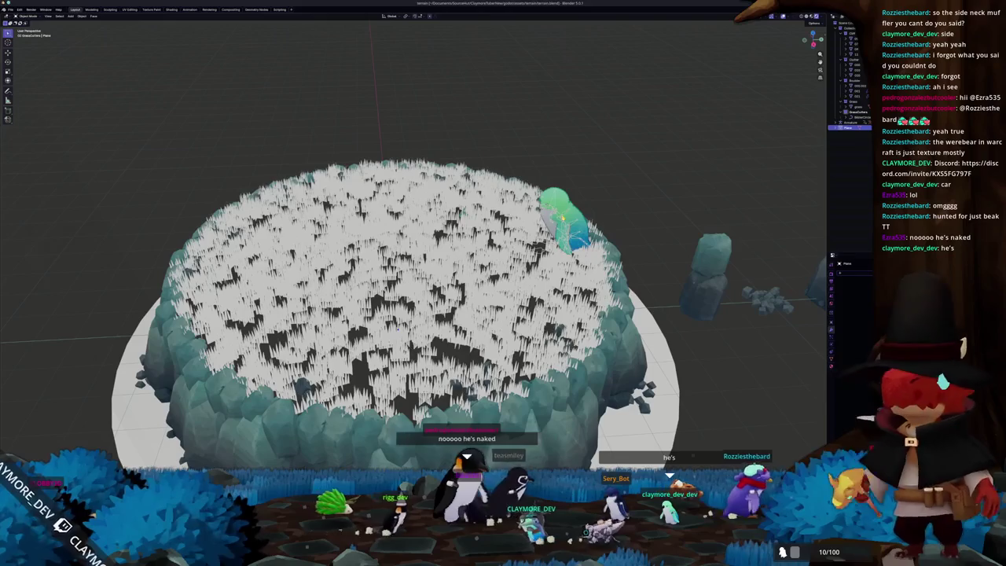
click(550, 236)
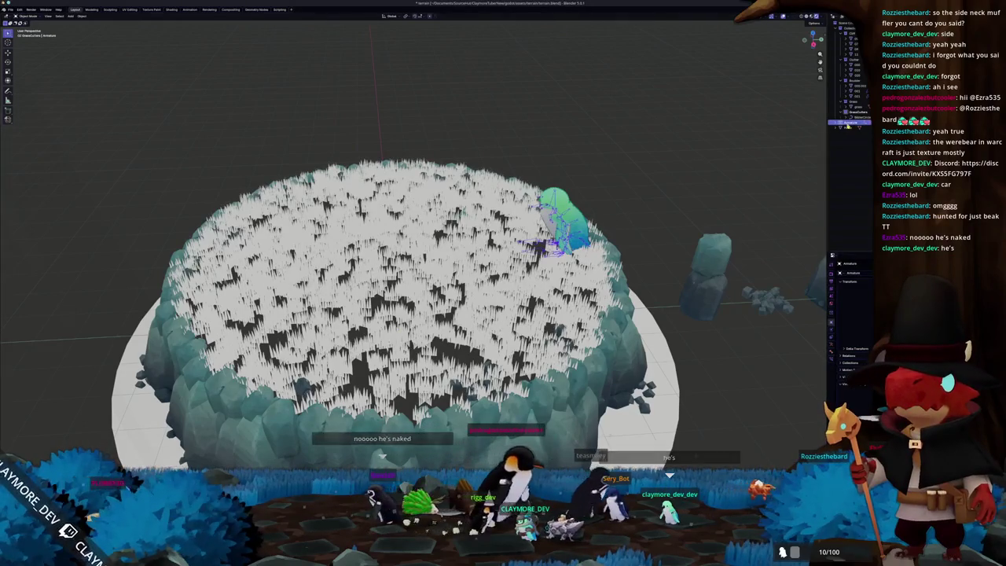
click(689, 176)
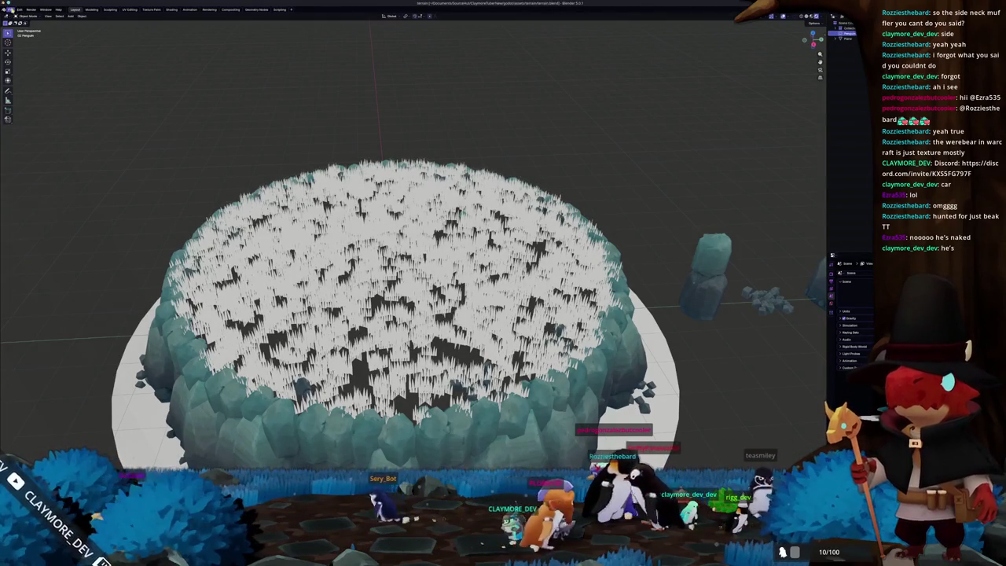
- Import penguin.glb as glTF 2.0 from the godot assets penguin folder
click(10, 9)
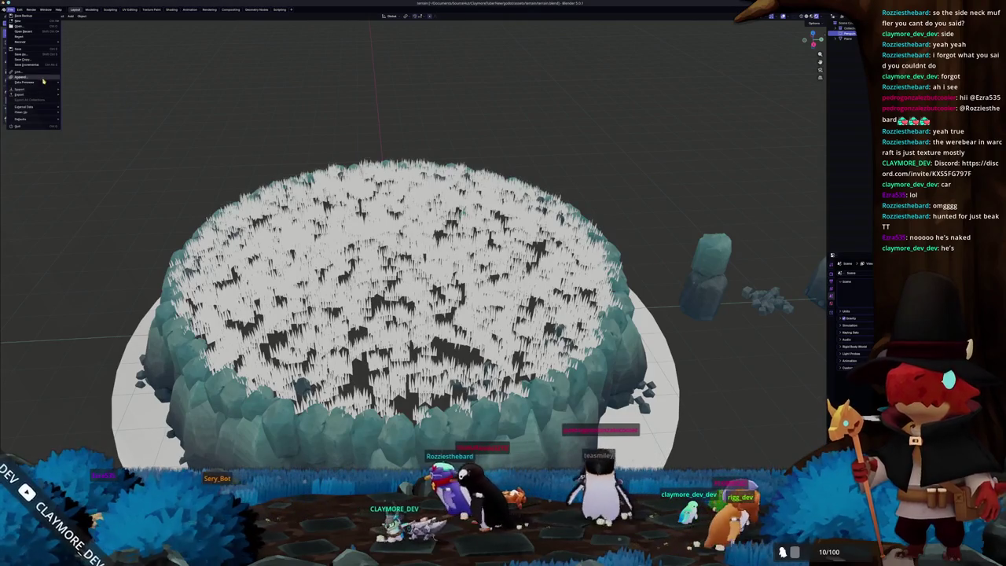
mouse_move(23, 94)
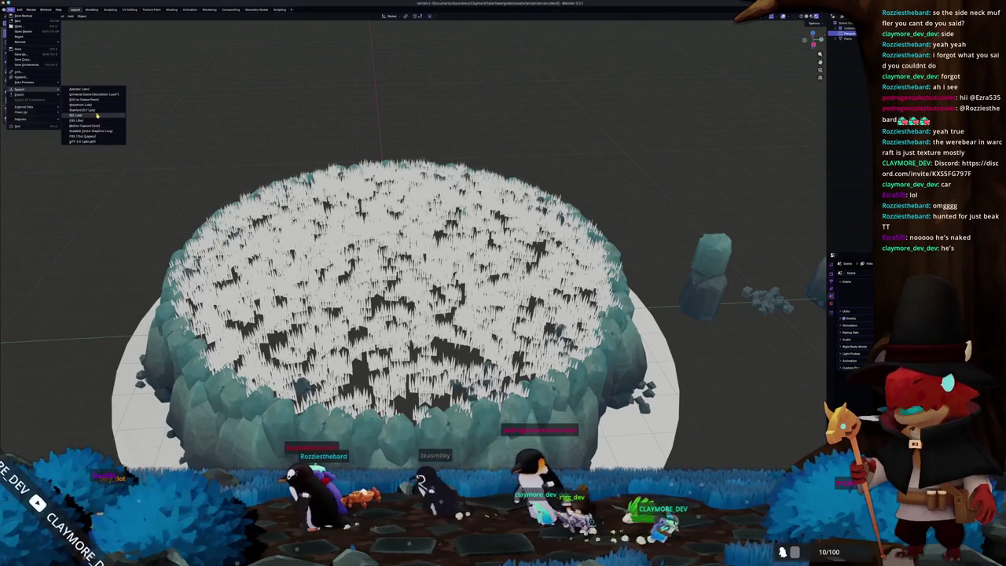
click(90, 141)
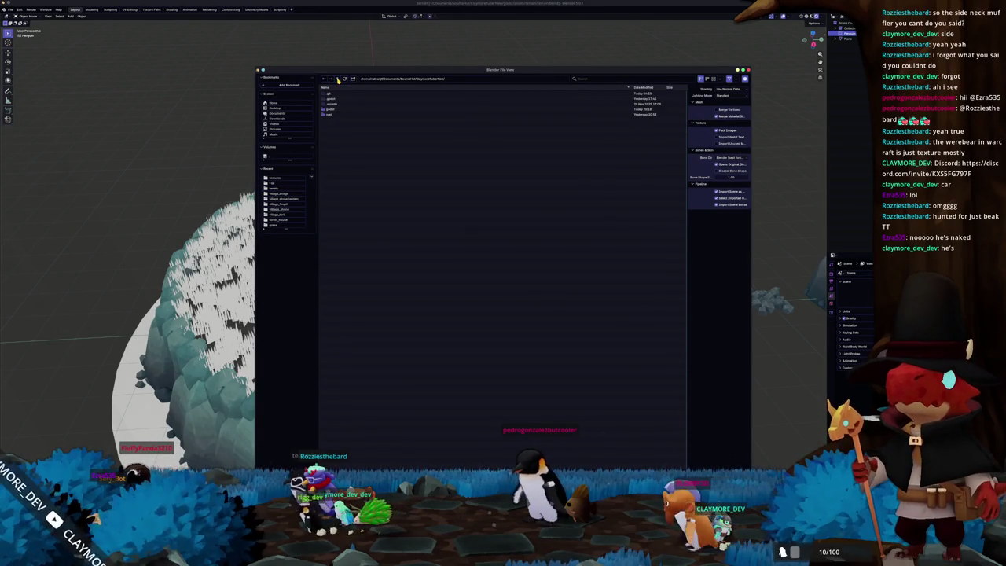
double_click(338, 119)
double_click(339, 115)
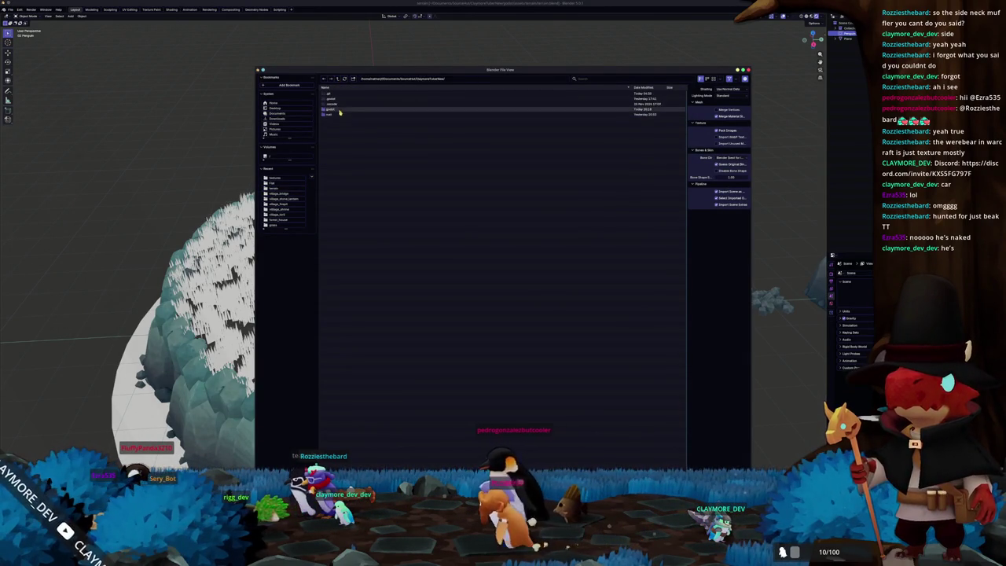
double_click(338, 110)
double_click(342, 108)
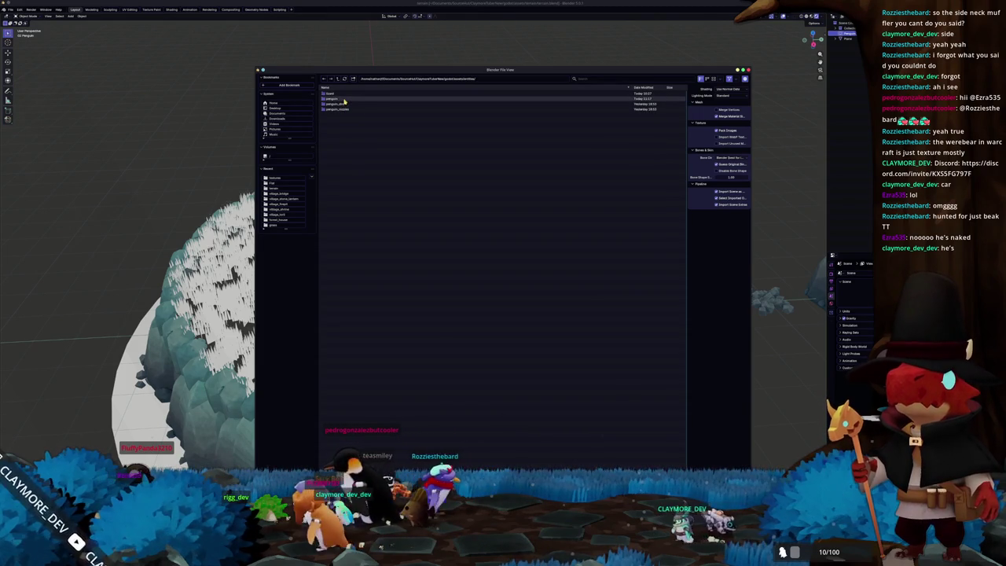
double_click(343, 99)
double_click(350, 110)
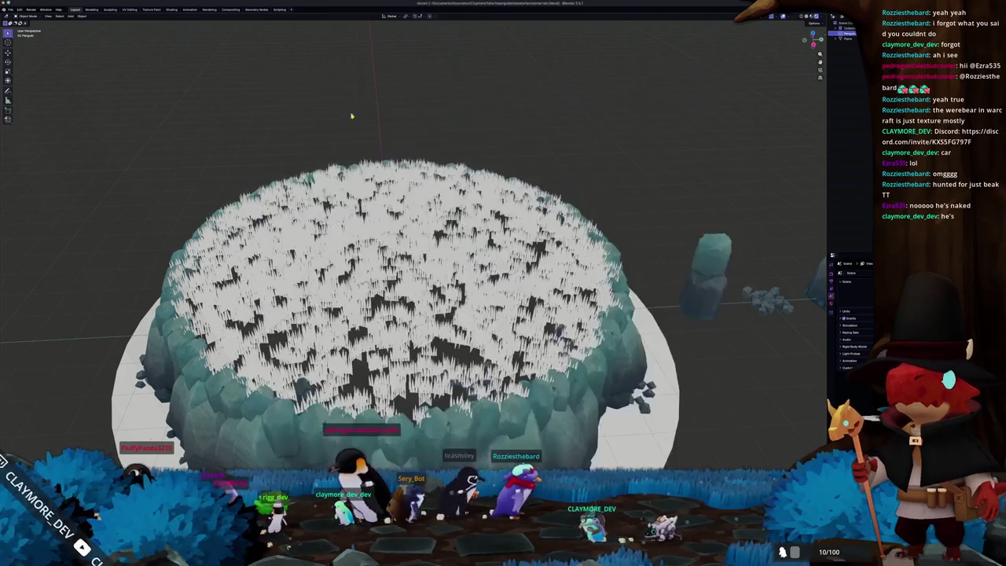
- Slide the penguin along X between the two standing rocks and frame it
scroll(397, 174, down, 2)
scroll(397, 174, up, 1)
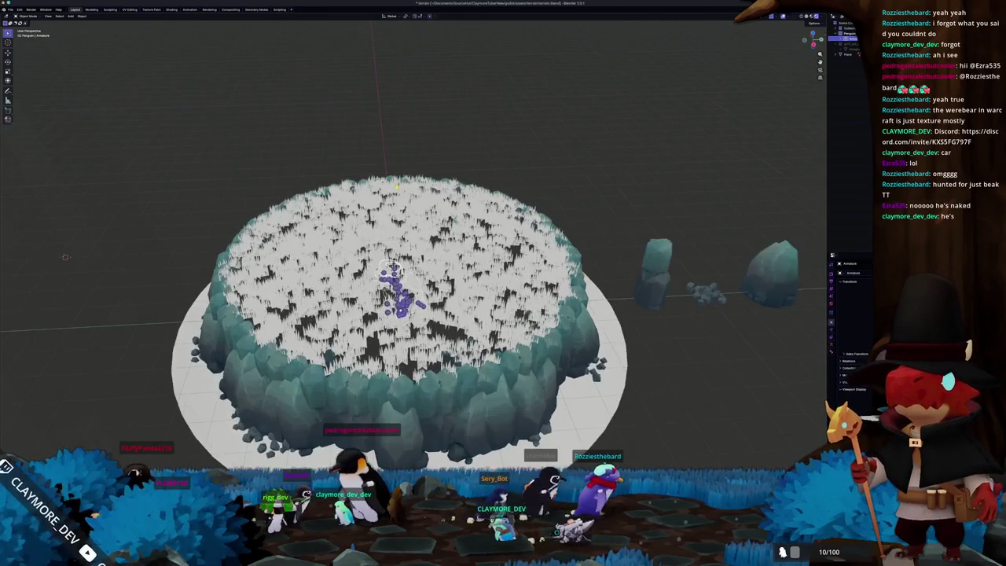
key(g)
key(x)
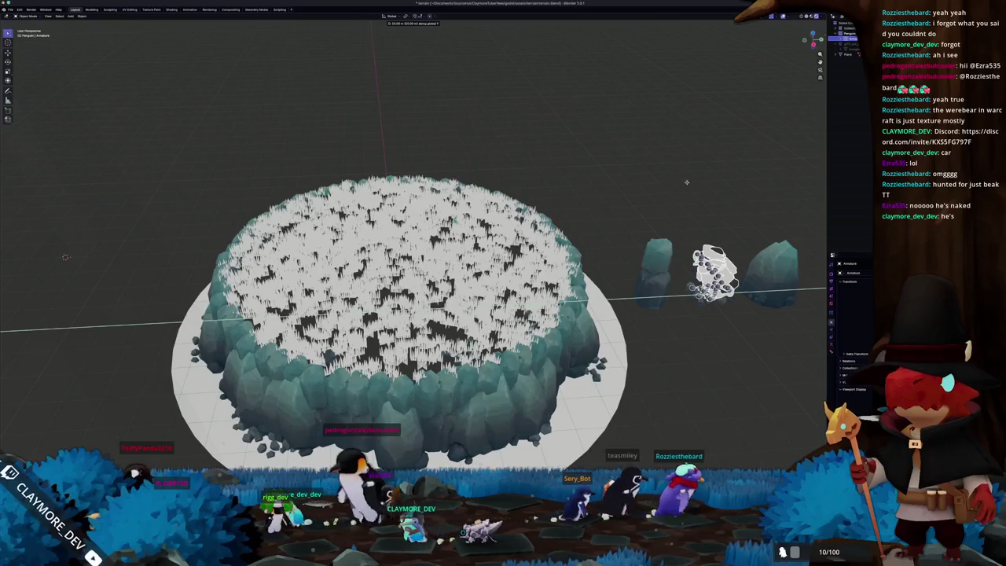
key(Return)
key(KP_Decimal)
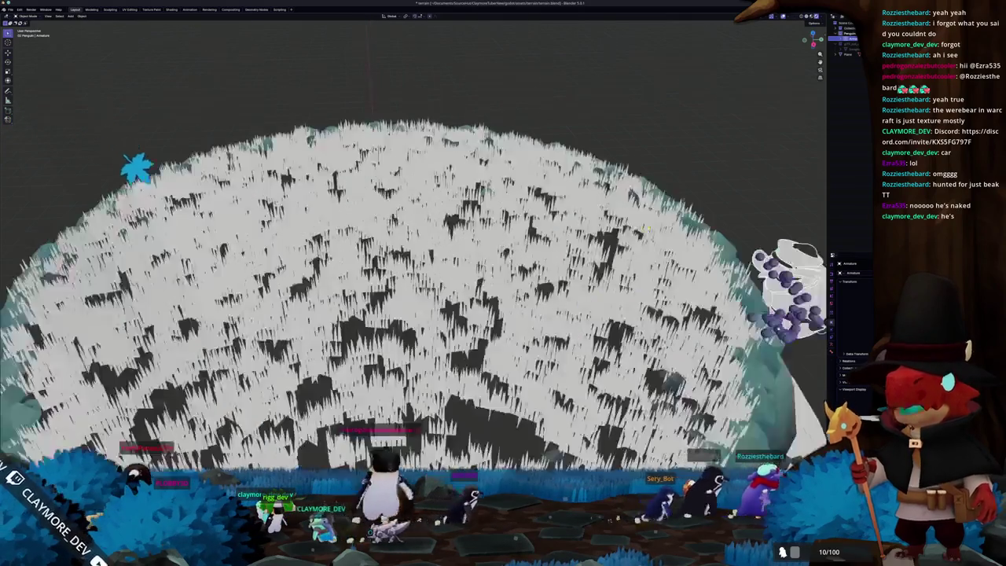
- Expand the penguin armature in the Outliner and remove its hat mesh
mouse_move(487, 252)
middle_down()
mouse_move(534, 236)
mouse_move(440, 267)
middle_up()
scroll(487, 251, up, 4)
scroll(488, 252, down, 4)
scroll(487, 251, up, 1)
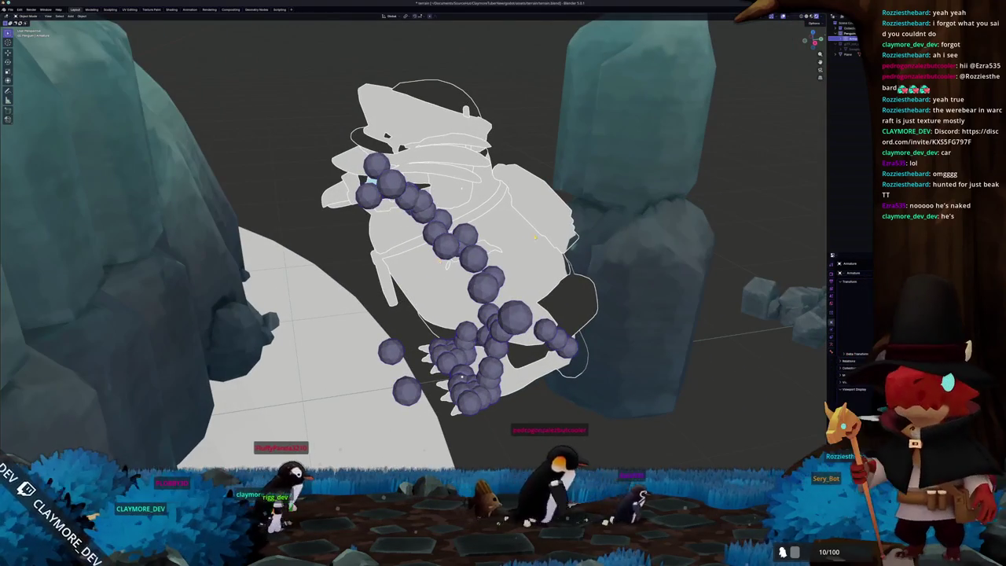
shift+click(838, 37)
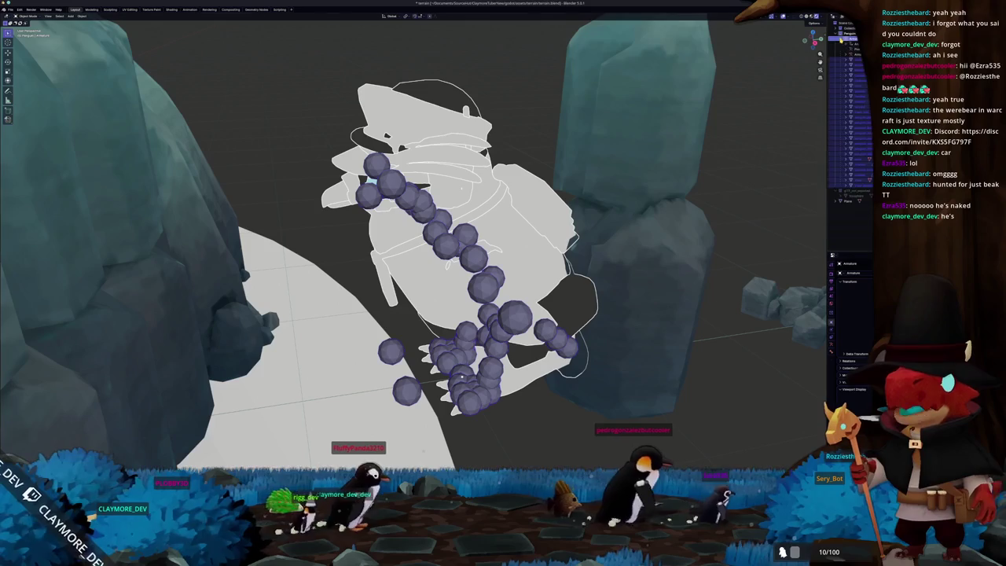
click(854, 74)
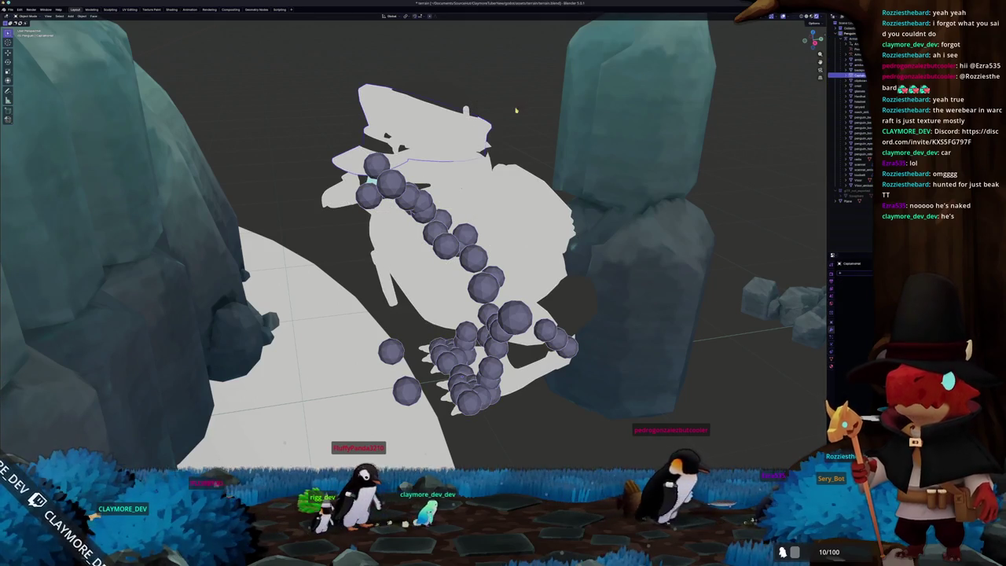
middle_drag(516, 110, 519, 110)
click(515, 110)
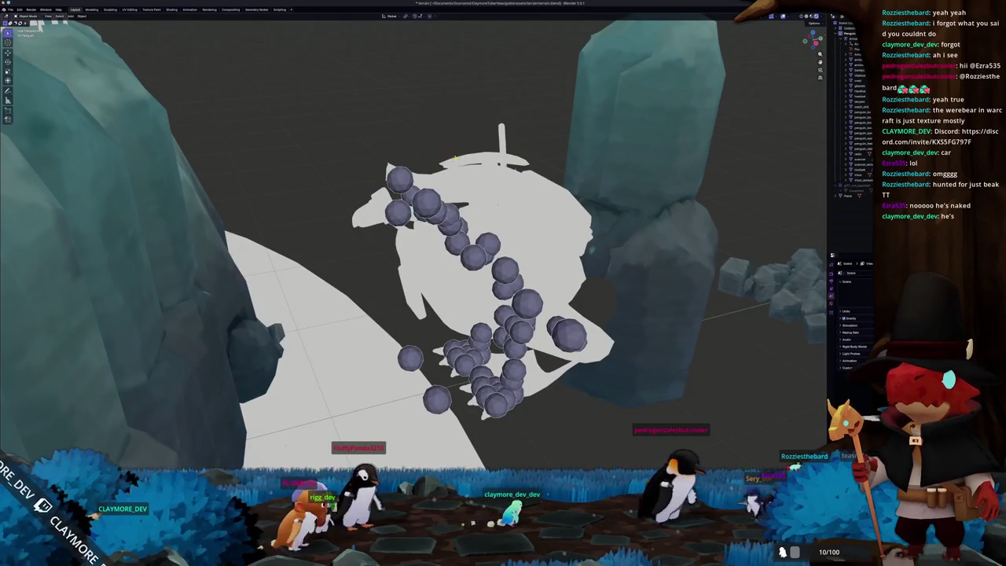
key(ctrl+z)
key(Delete)
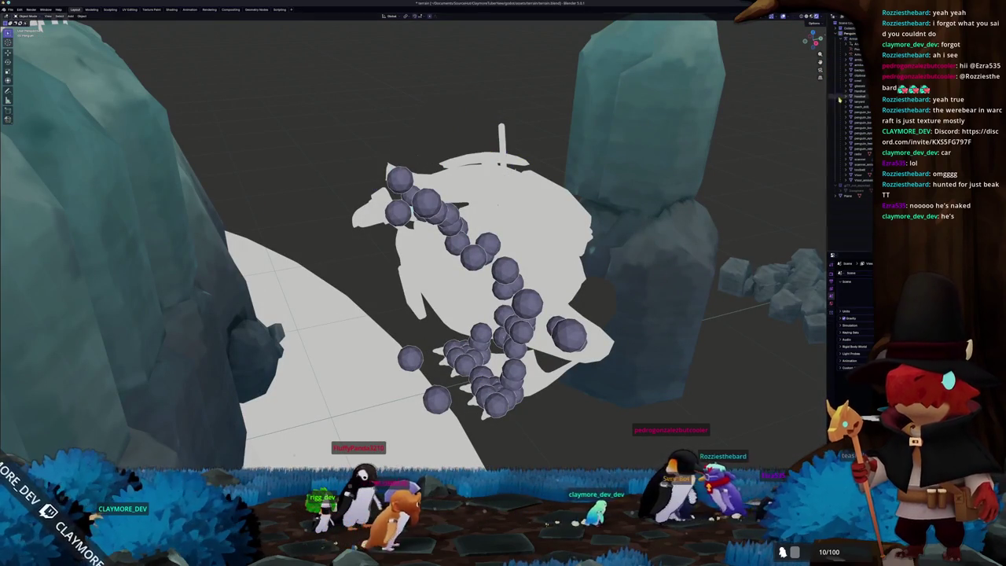
- Inspect the penguin's armature, penguin_beak and neighbouring parts in the Outliner
click(849, 56)
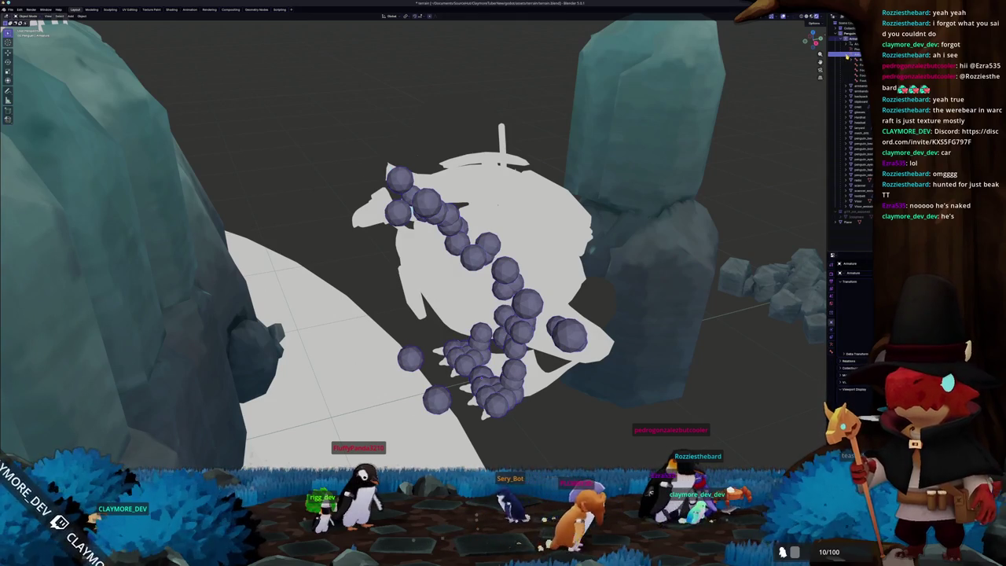
click(846, 70)
click(858, 113)
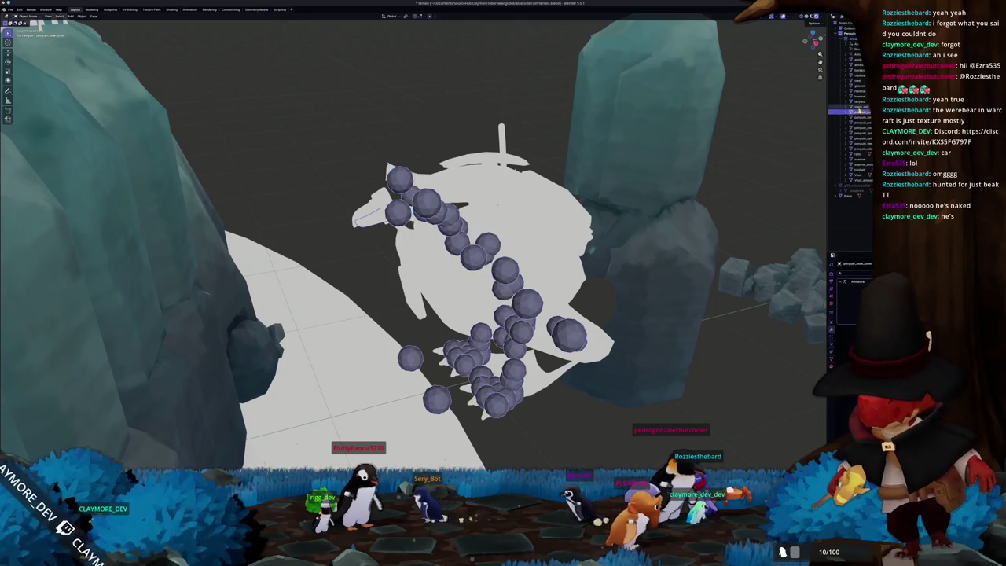
click(860, 103)
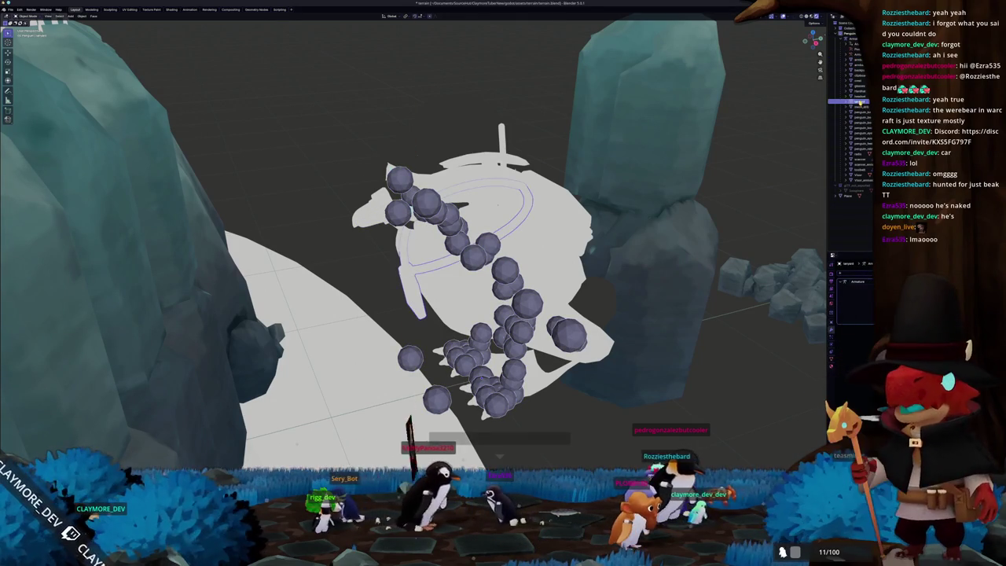
click(861, 94)
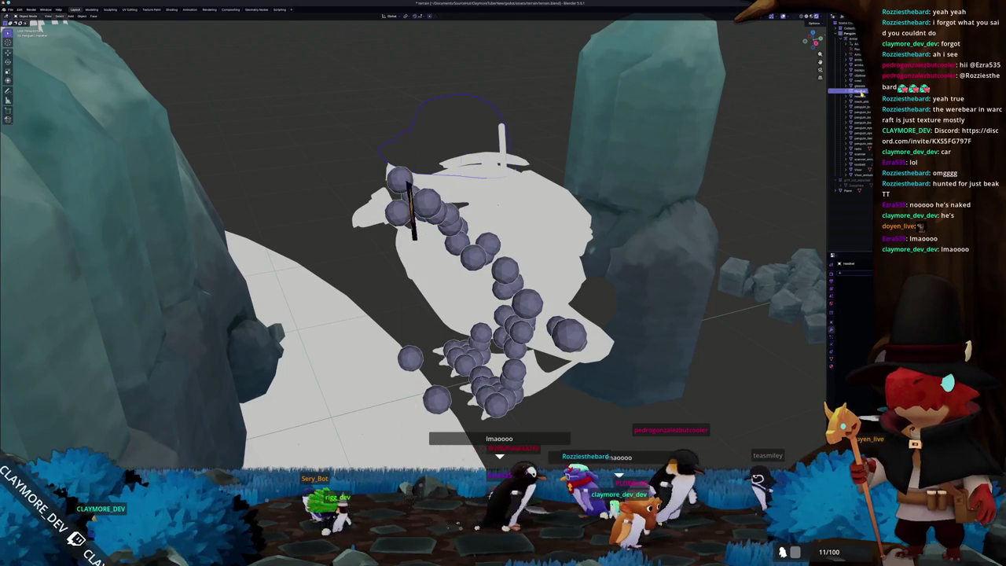
click(861, 93)
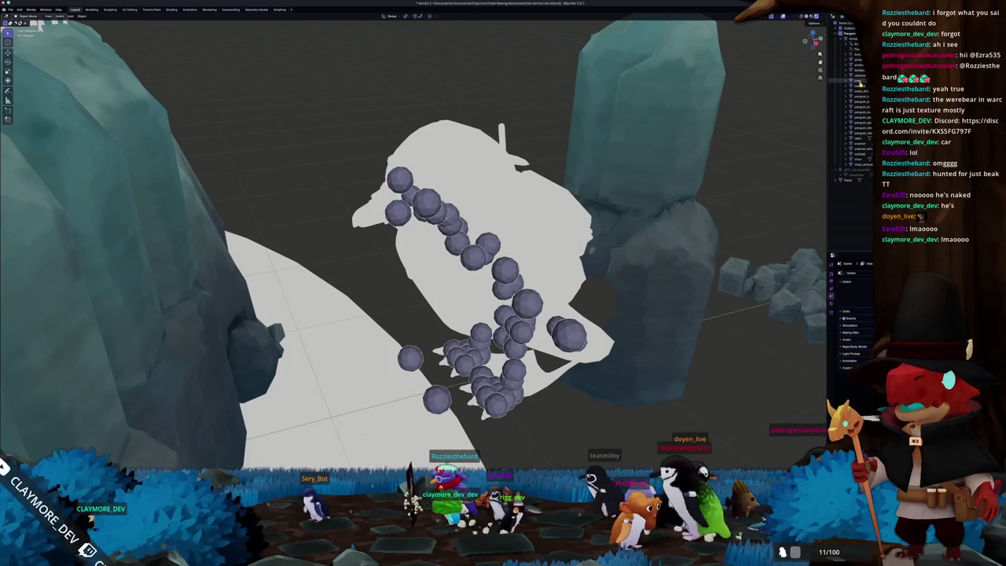
scroll(860, 80, down, 1)
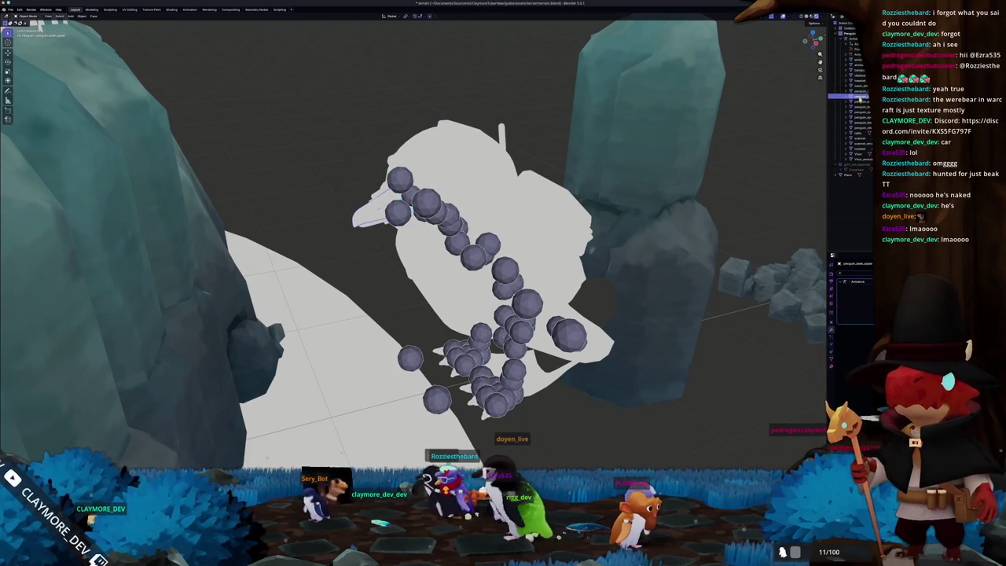
- Check the lower penguin meshes, then move the penguin slightly beside the rocks
click(860, 107)
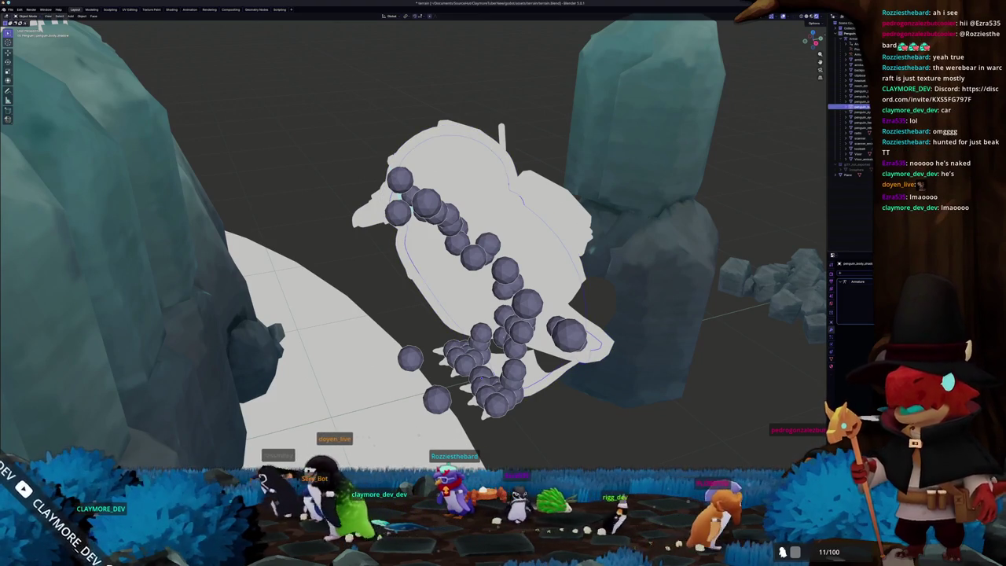
key(alt+a)
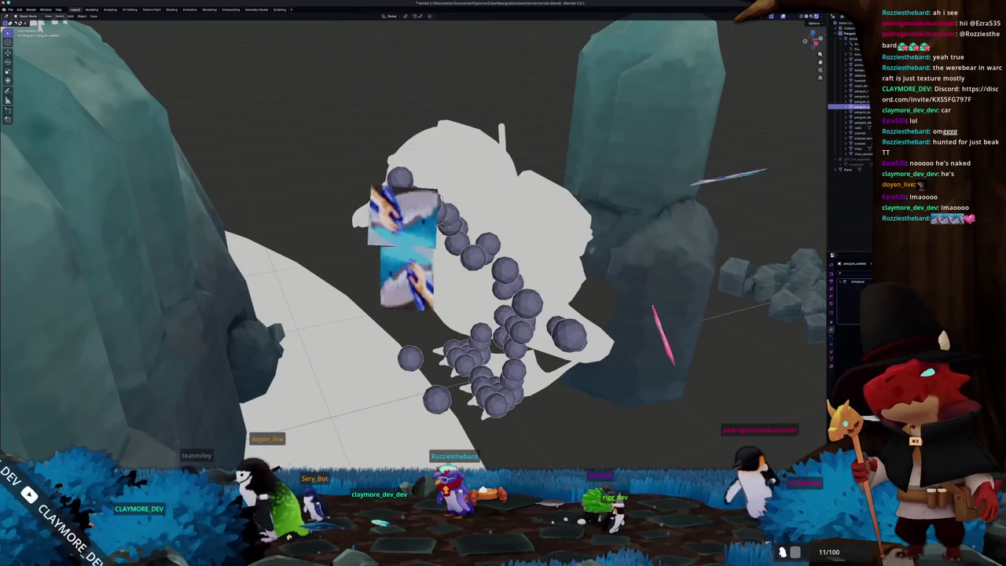
key(Down)
key(Down)
key(Down)
click(860, 138)
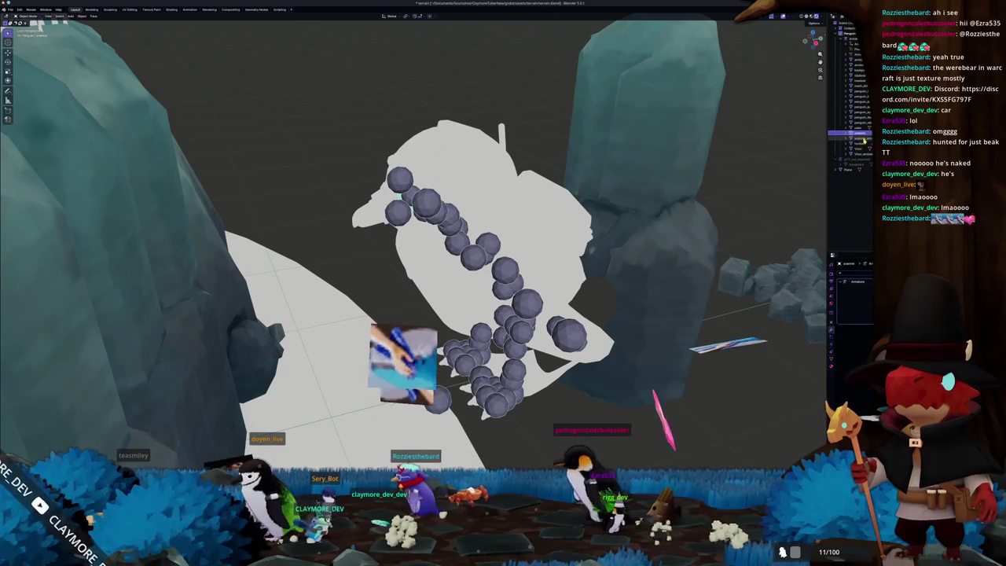
click(861, 148)
middle_drag(550, 189, 600, 182)
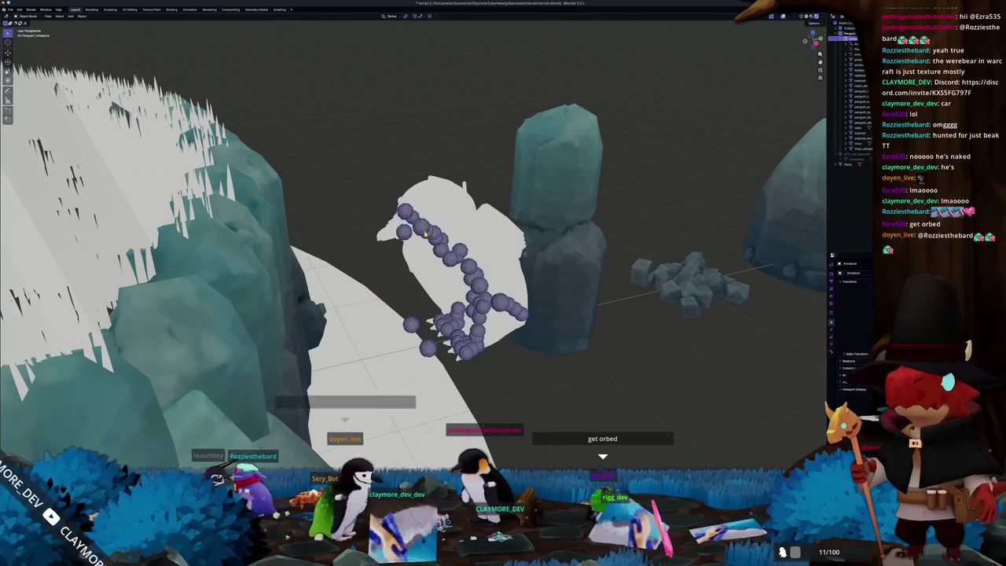
key(g)
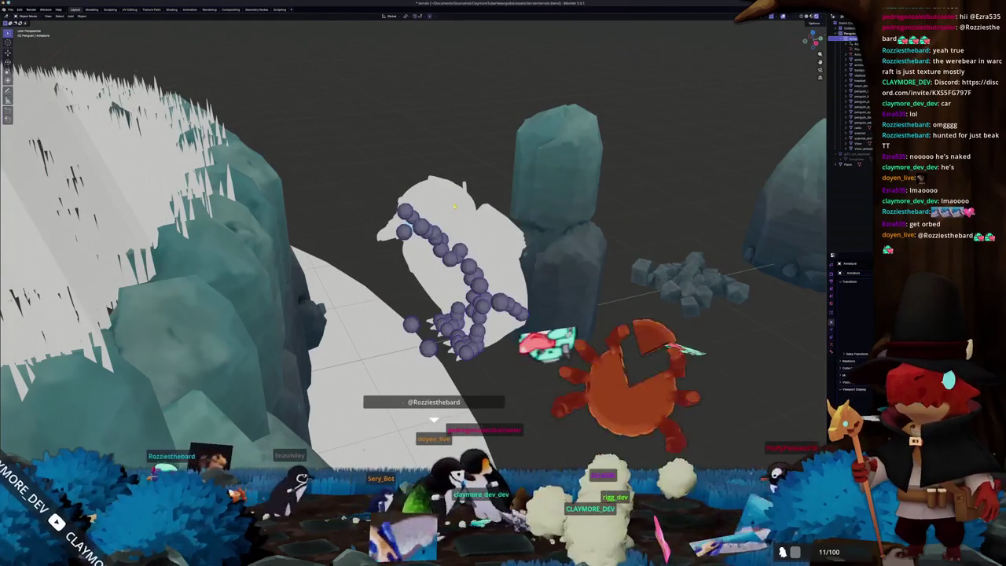
click(448, 176)
middle_drag(448, 176, 471, 236)
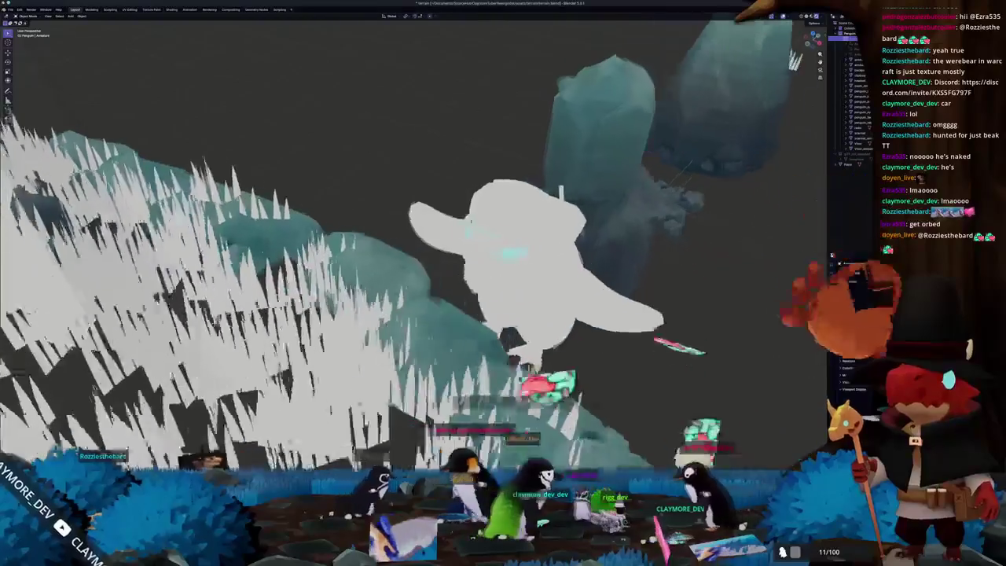
- Check the goggles, headset, belly patch and scarf, then delete the whole penguin
click(444, 224)
click(428, 228)
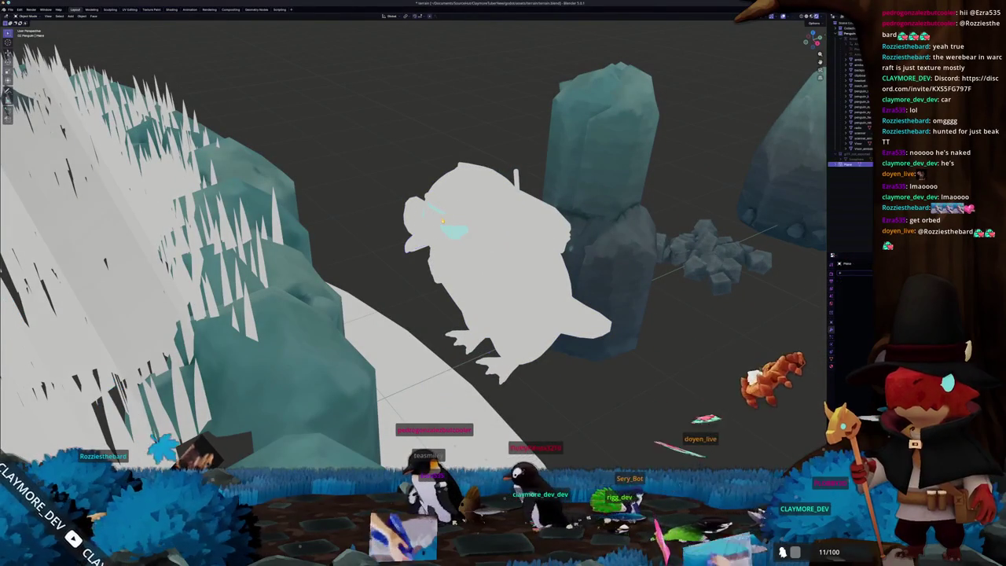
click(444, 221)
scroll(472, 235, up, 3)
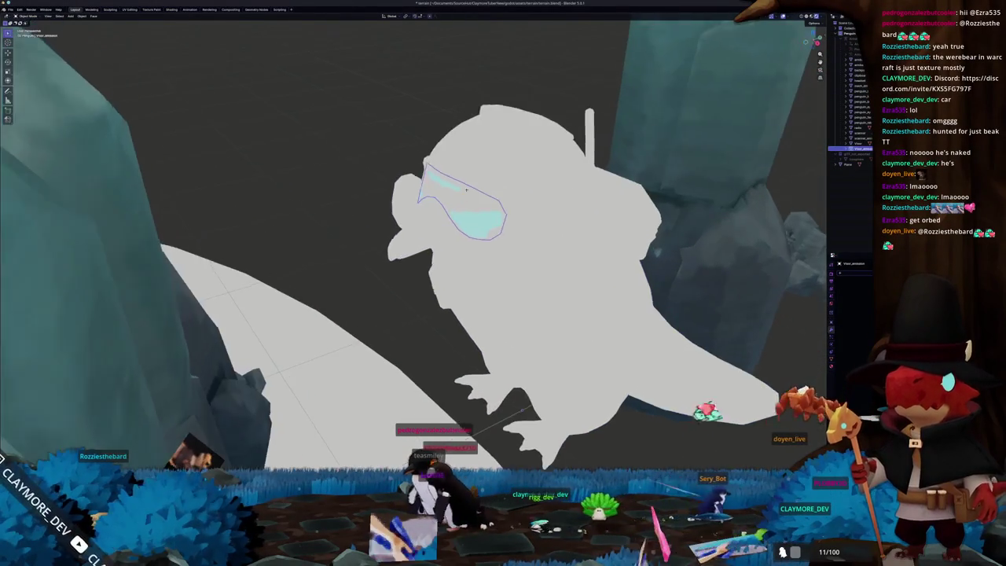
middle_drag(471, 236, 487, 228)
click(503, 236)
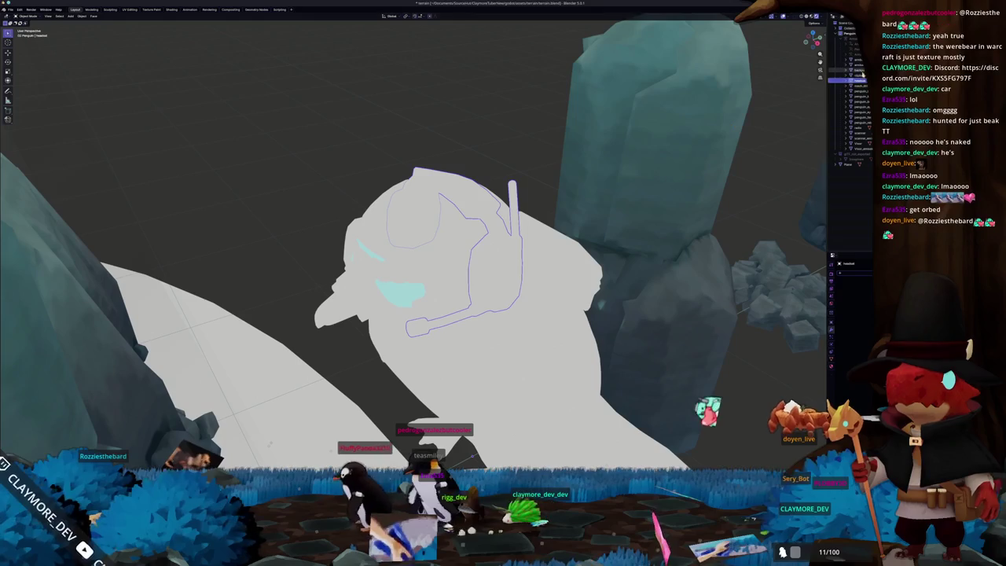
click(524, 365)
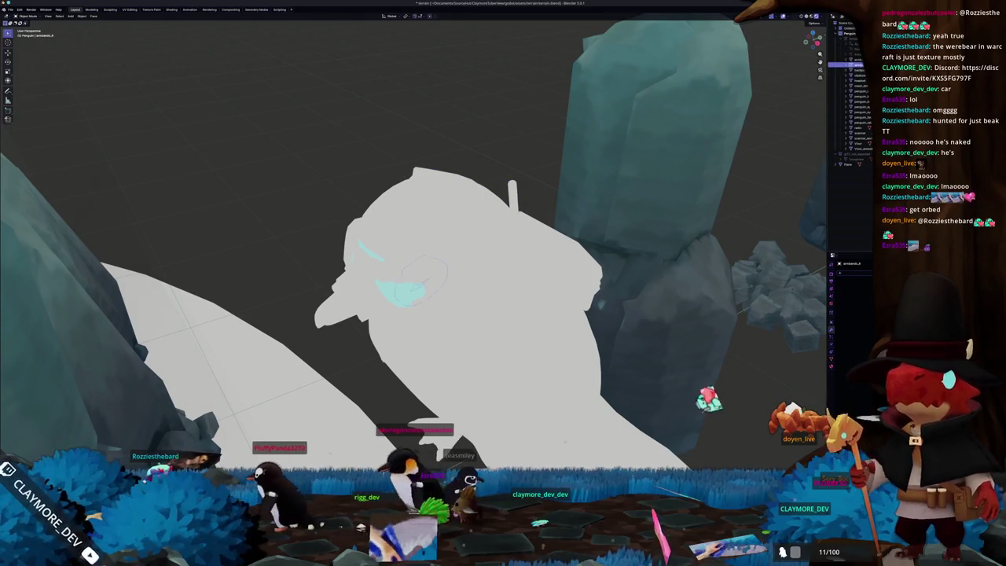
click(855, 133)
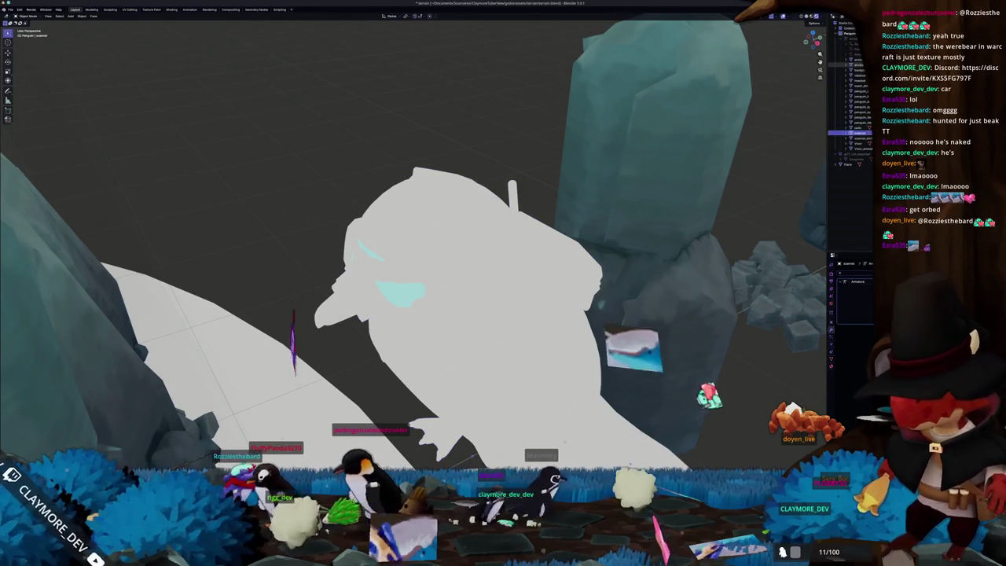
click(850, 59)
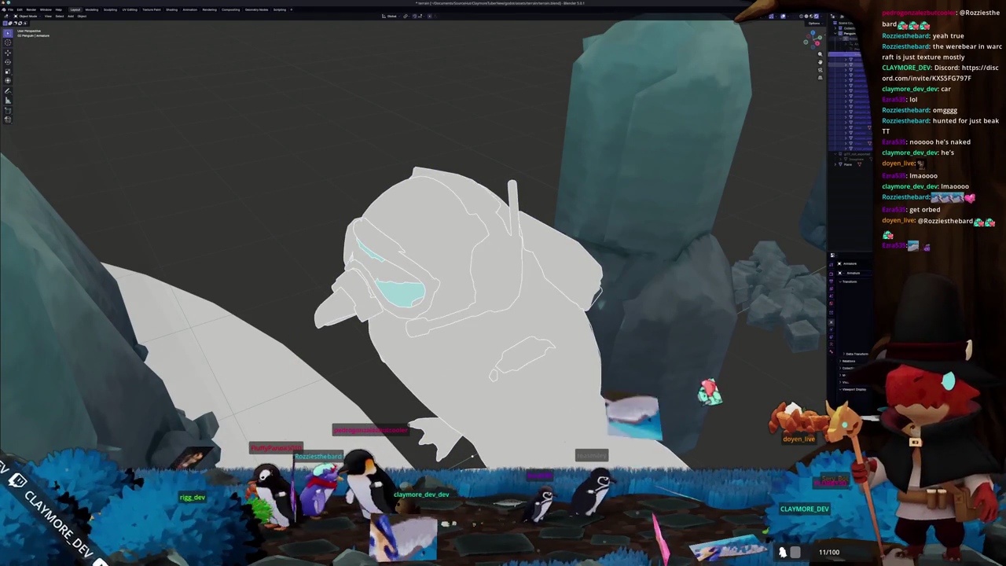
key(Delete)
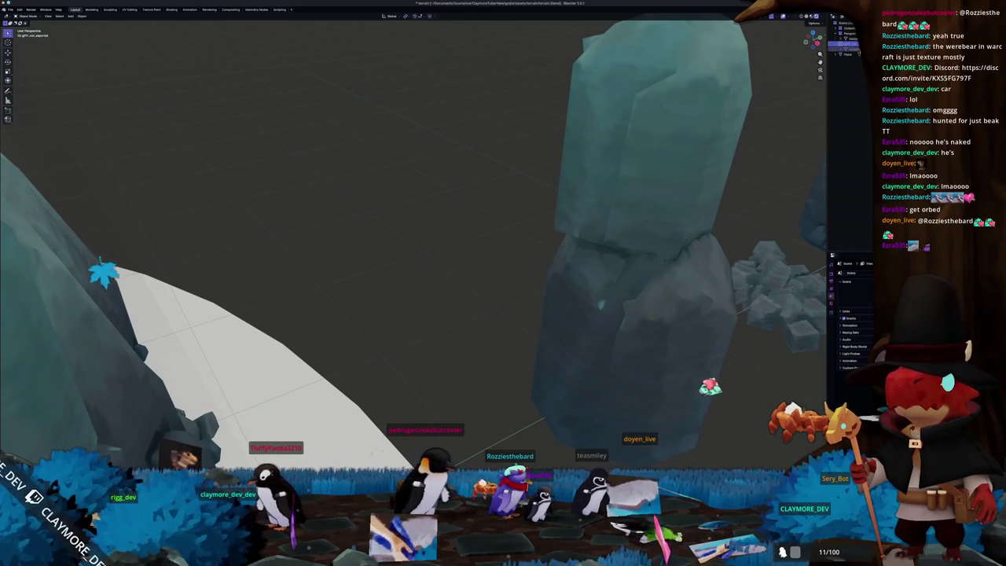
- Append-browse through godot/assets and the penguin folder into penguin.blend's Object data
key(ctrl+z)
scroll(415, 150, down, 3)
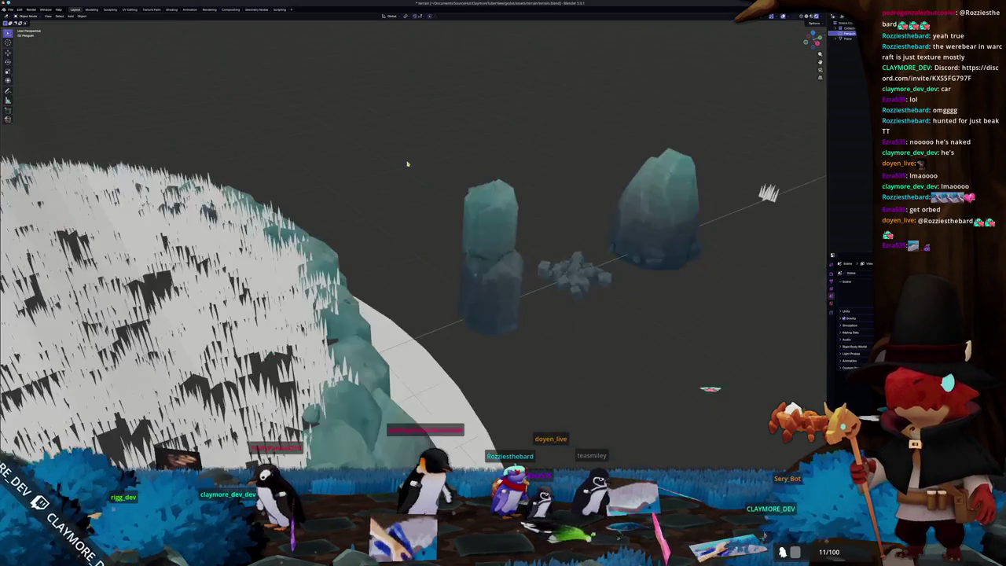
scroll(351, 152, down, 2)
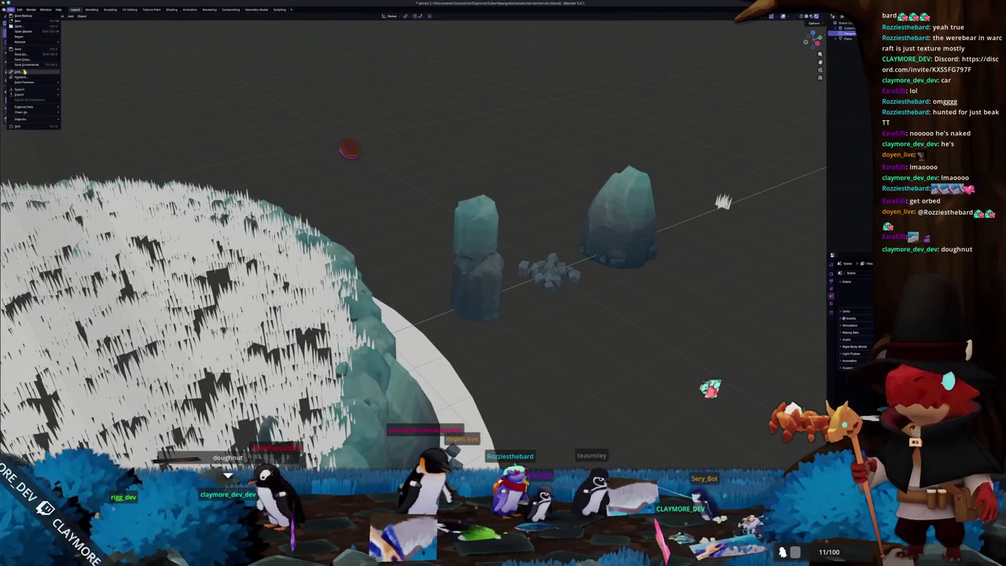
click(23, 72)
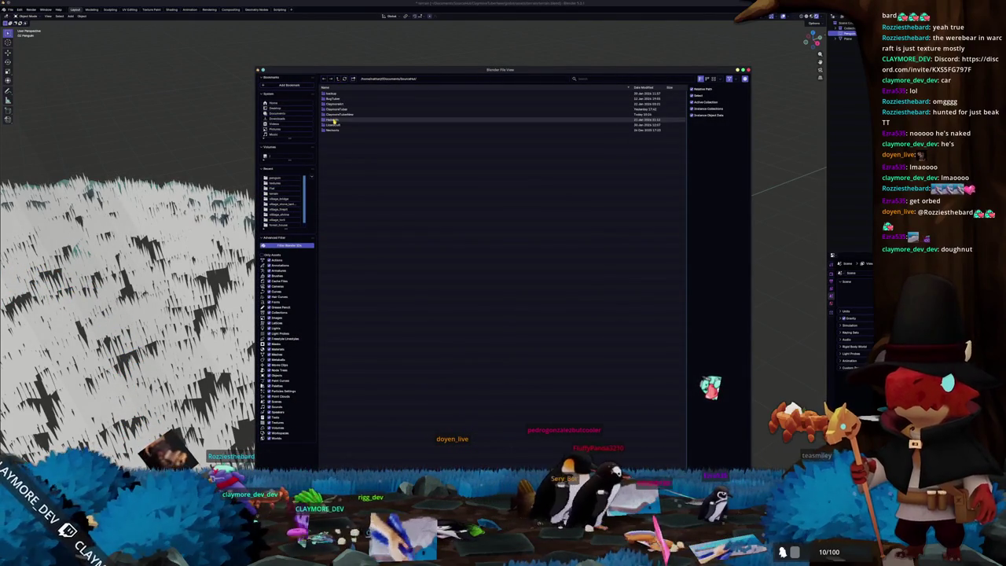
double_click(332, 115)
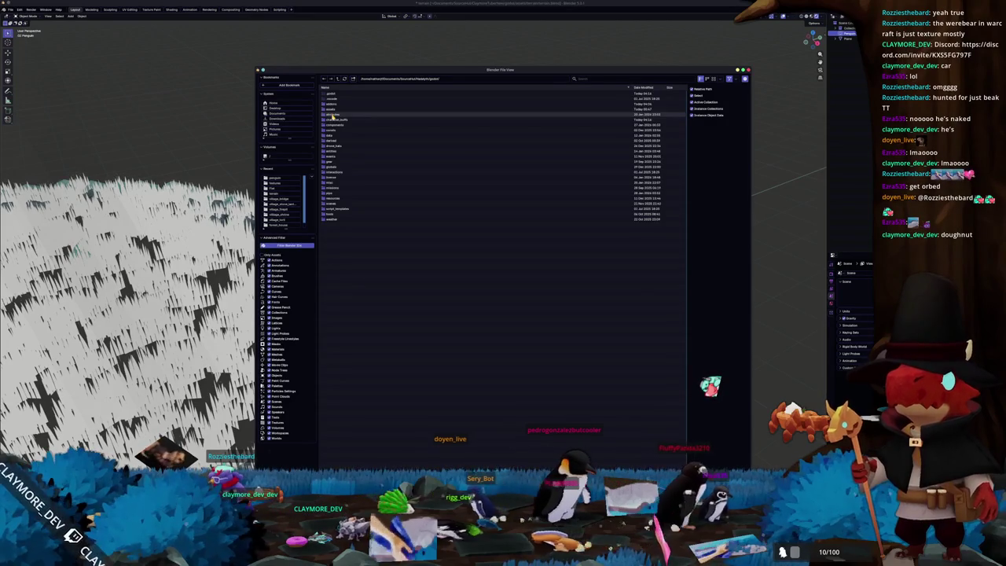
double_click(334, 121)
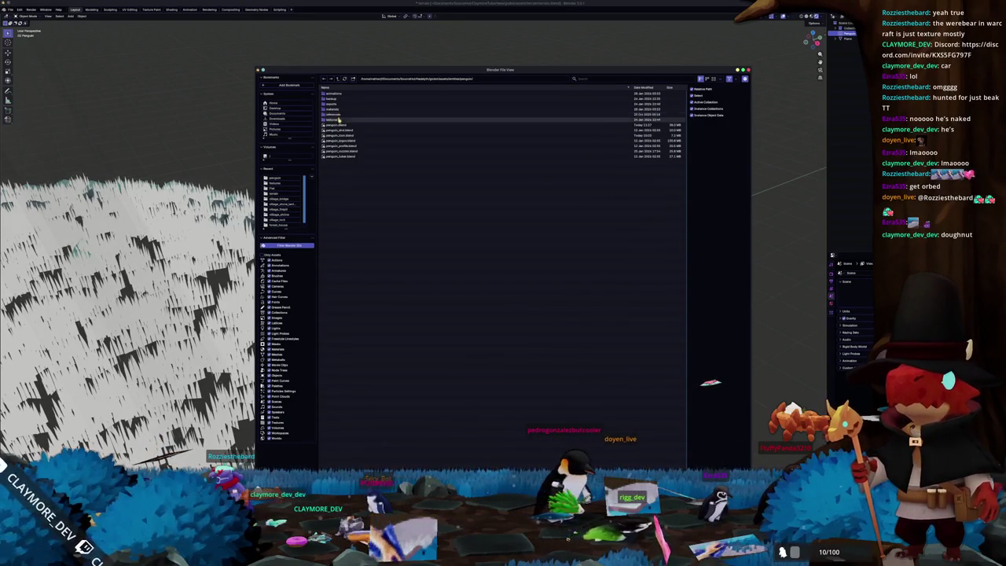
double_click(340, 125)
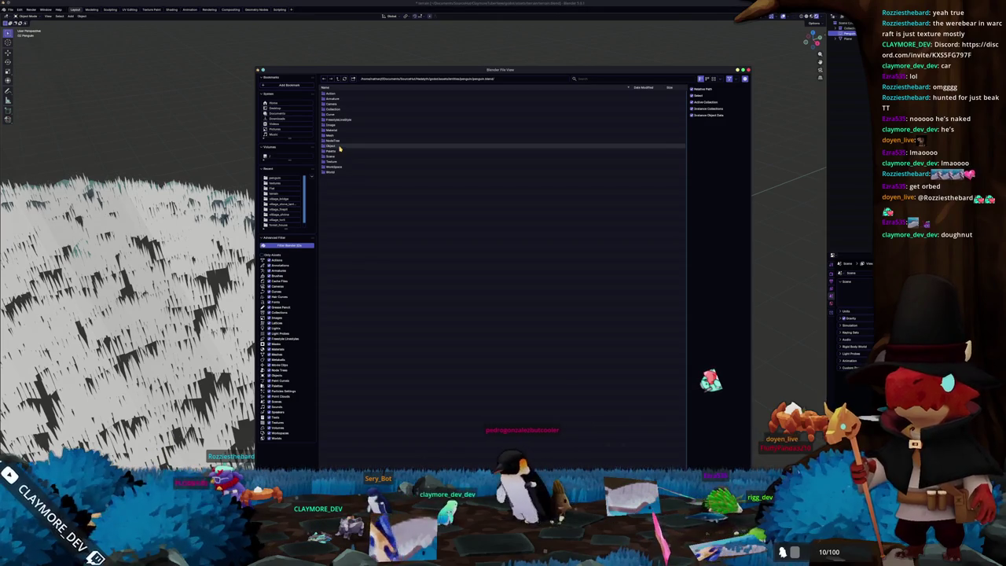
double_click(335, 146)
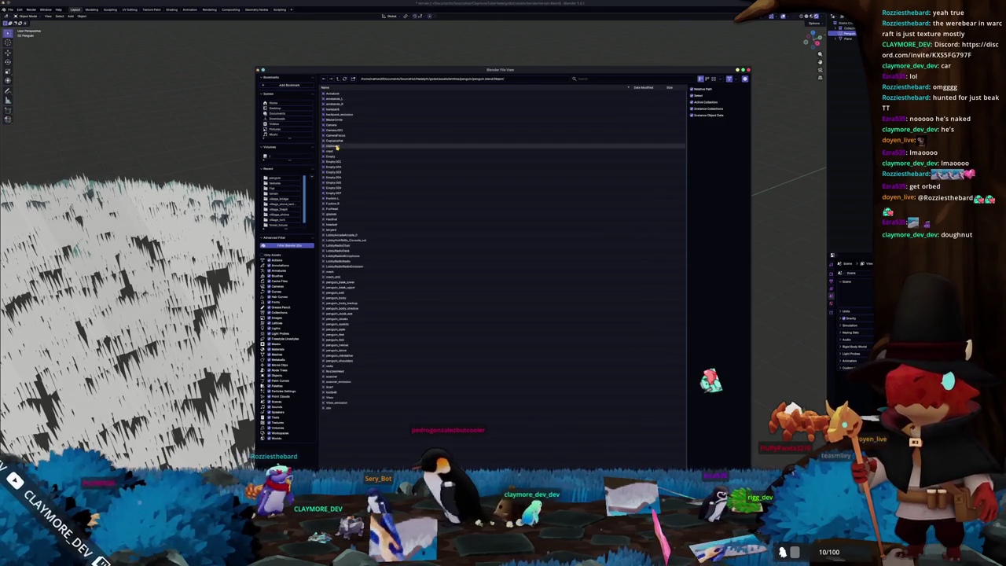
- Append the top objects plus headset, penguin_beak, penguin_beak_upper, penguin_body, penguin_eyes and View objects
click(351, 98)
drag(352, 98, 343, 115)
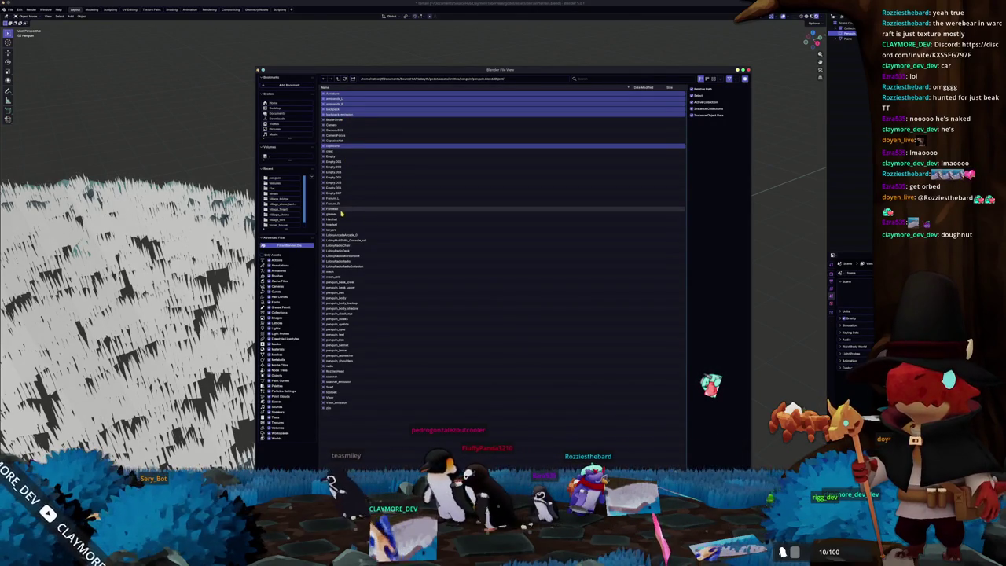
ctrl+click(339, 225)
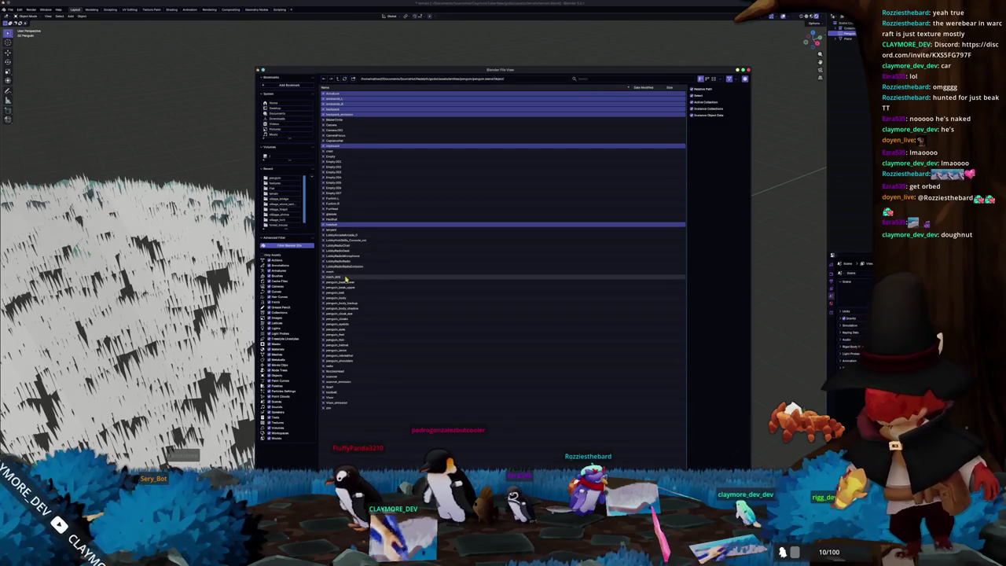
ctrl+click(345, 282)
ctrl+click(348, 288)
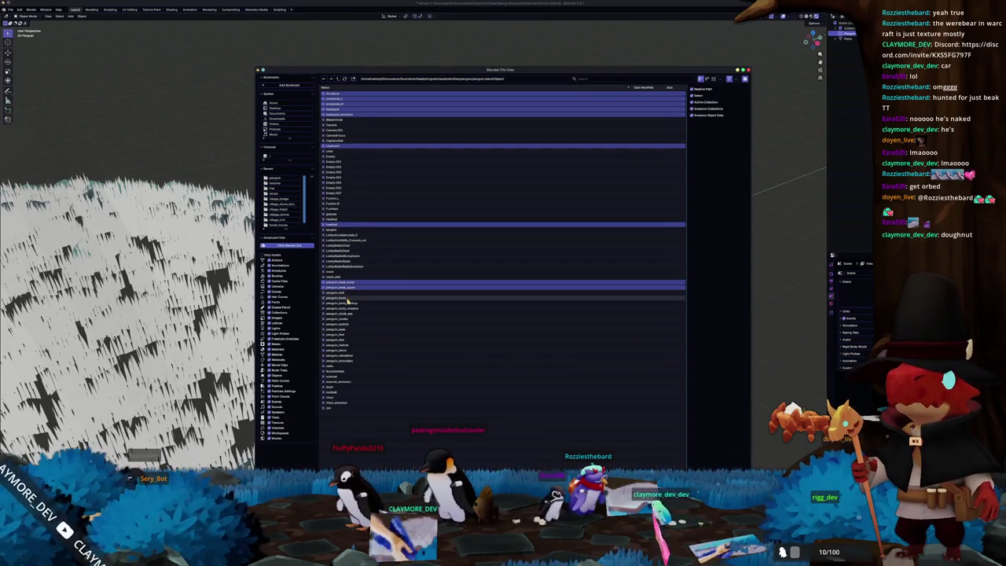
ctrl+click(349, 298)
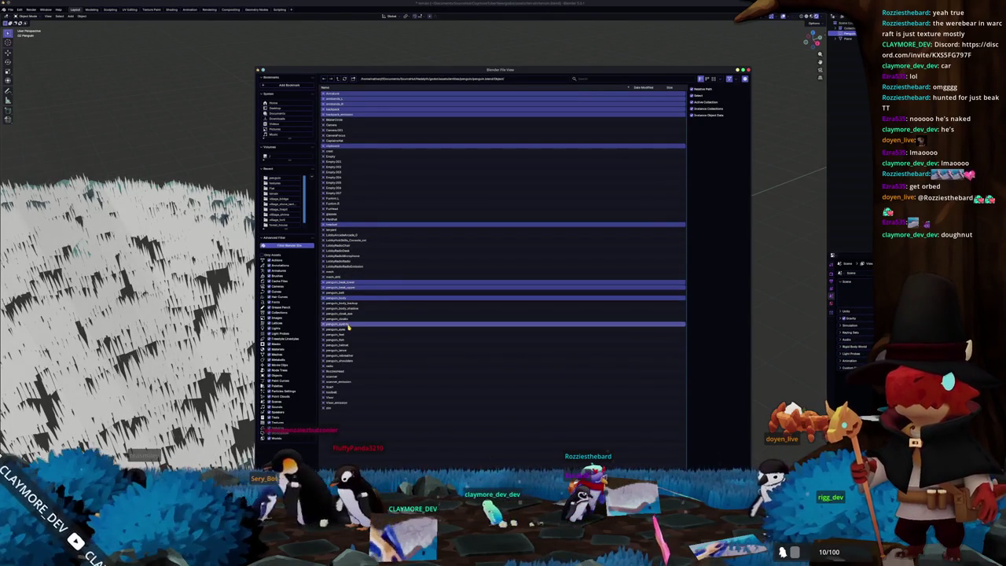
ctrl+click(348, 329)
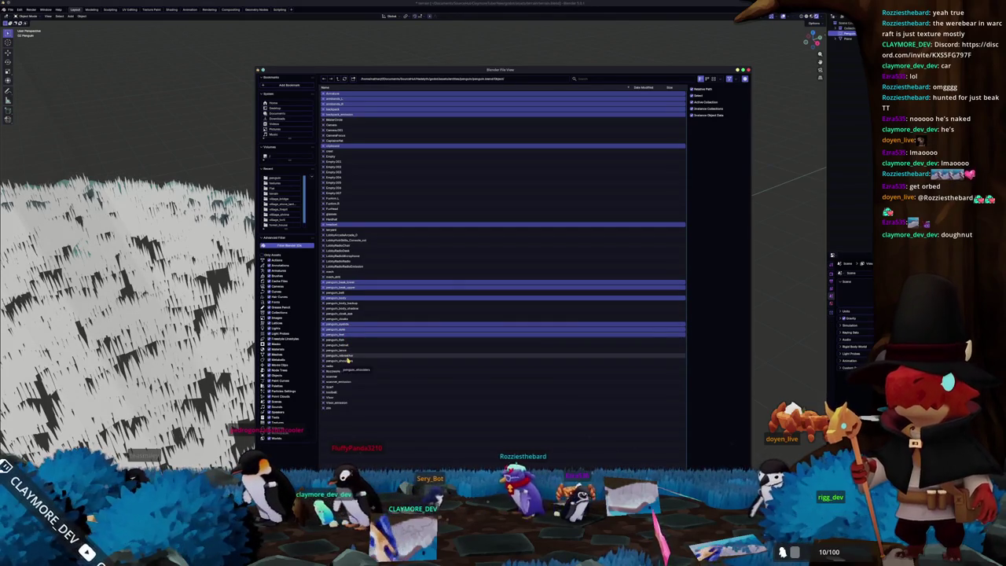
ctrl+click(330, 397)
ctrl+click(330, 402)
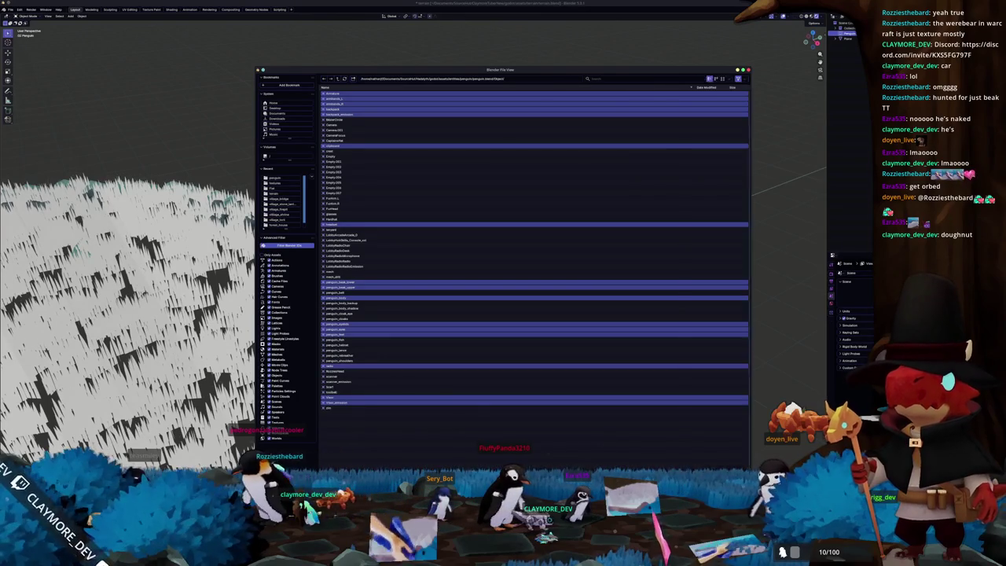
click(665, 448)
middle_drag(593, 419, 528, 393)
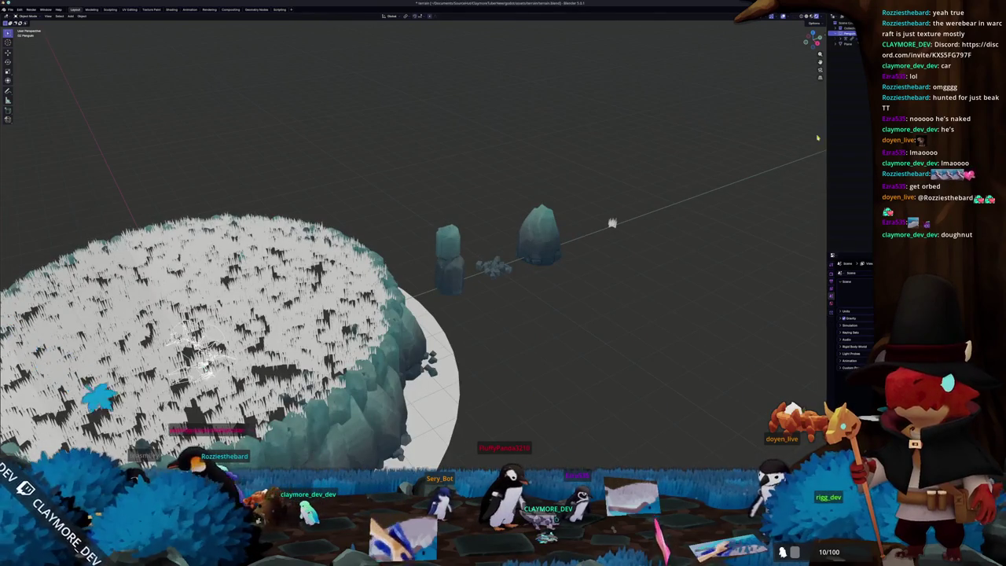
- Raise the appended penguin figure along Z onto the top of the plateau
right_click(836, 37)
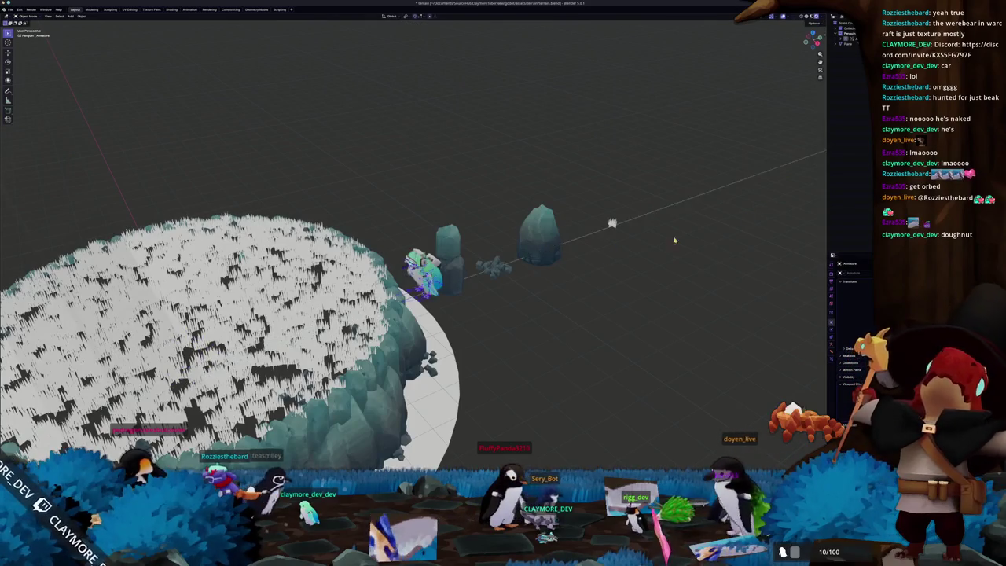
scroll(714, 228, up, 3)
scroll(557, 233, down, 2)
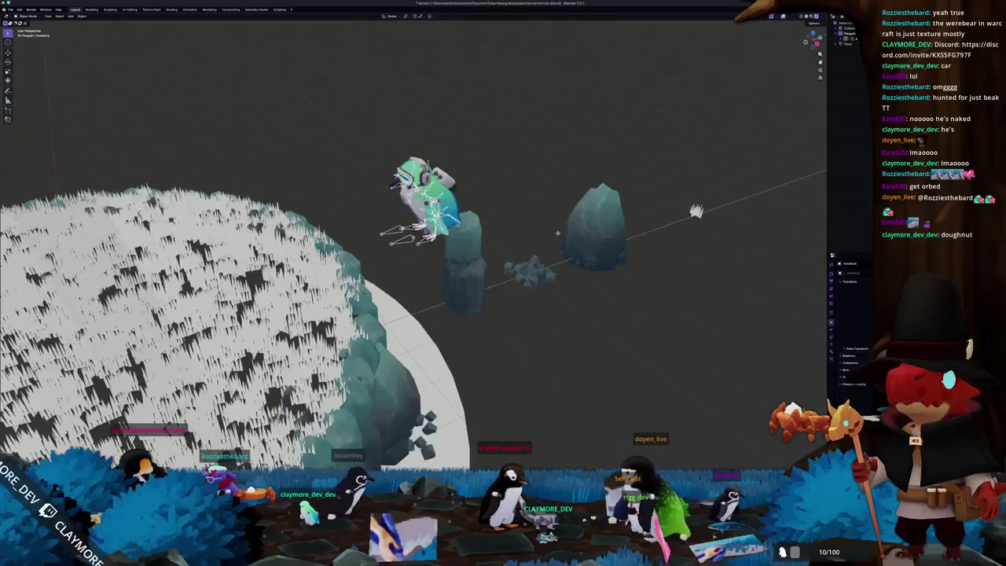
mouse_move(558, 233)
middle_down()
mouse_move(597, 197)
mouse_move(411, 281)
middle_up()
scroll(456, 303, down, 3)
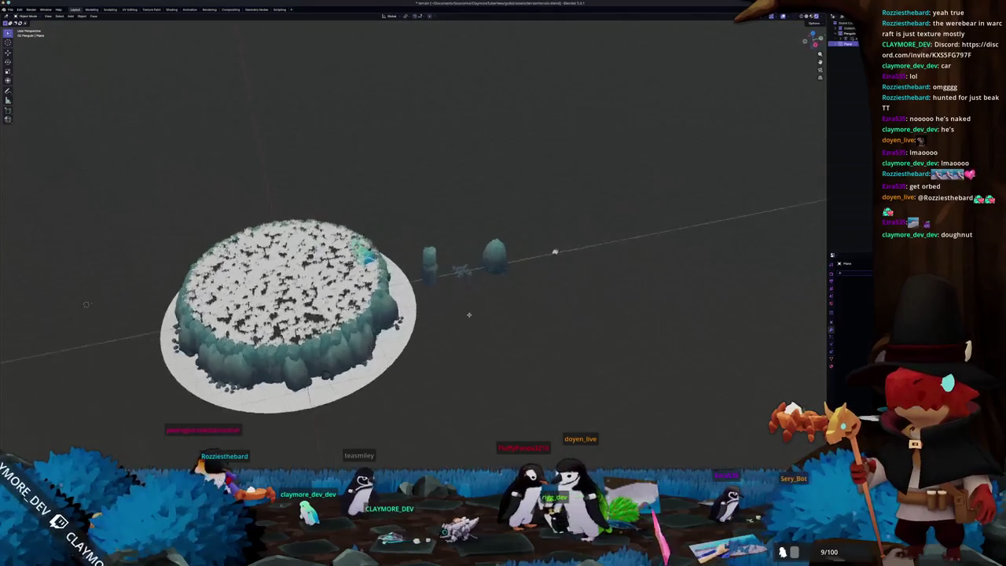
scroll(471, 315, up, 2)
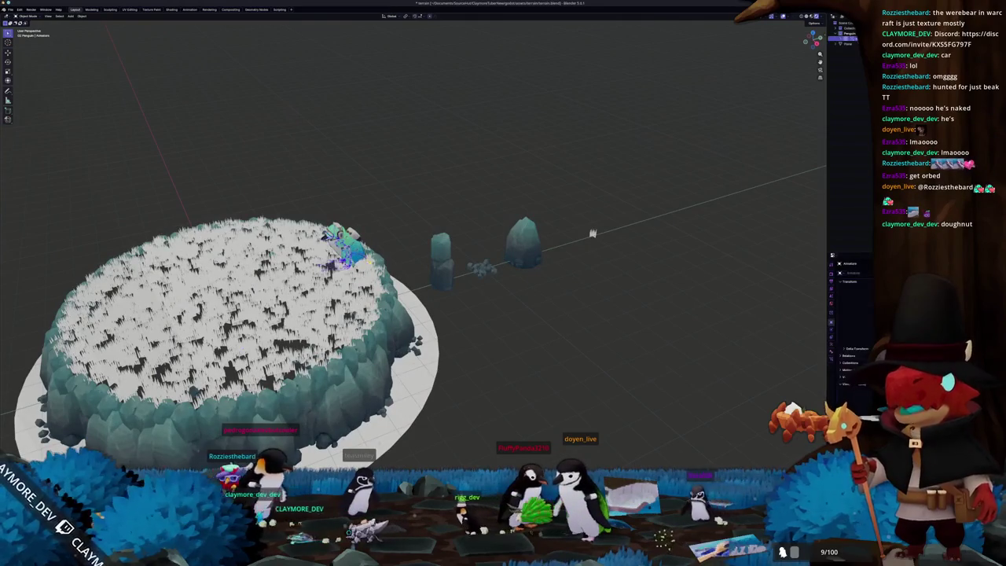
key(g)
key(z)
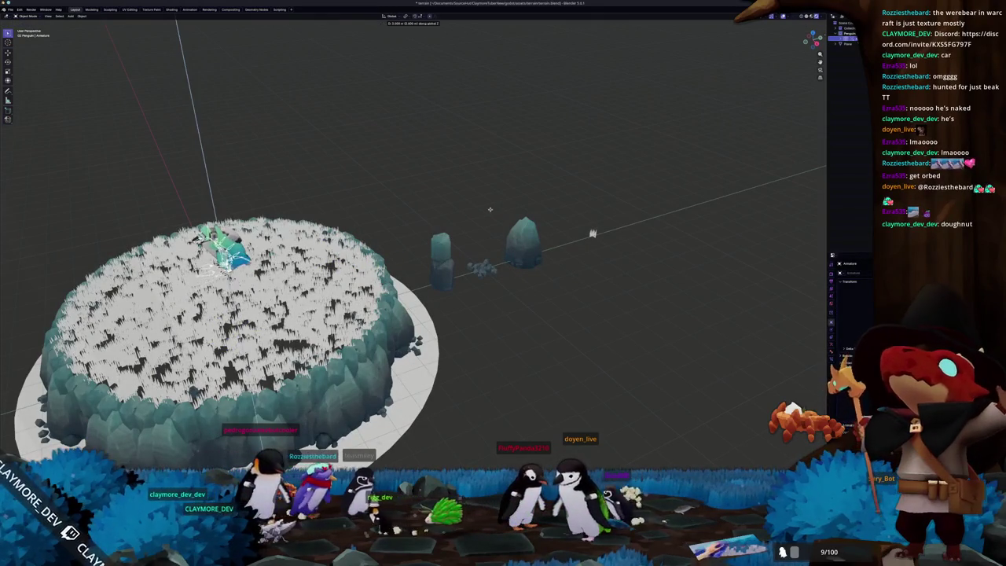
click(488, 211)
mouse_move(488, 212)
middle_down()
mouse_move(395, 194)
mouse_move(460, 206)
mouse_move(281, 143)
middle_up()
scroll(396, 194, down, 2)
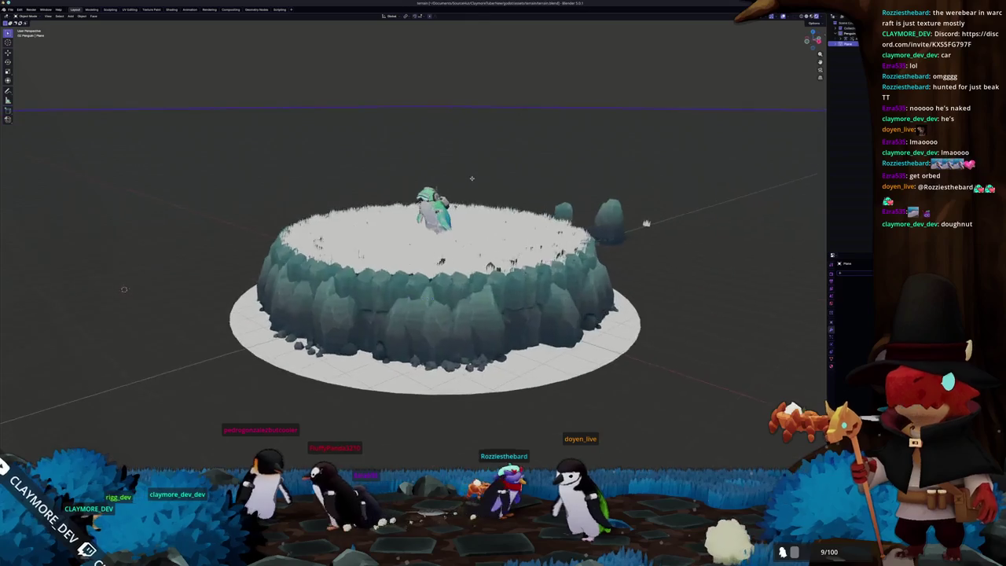
click(10, 10)
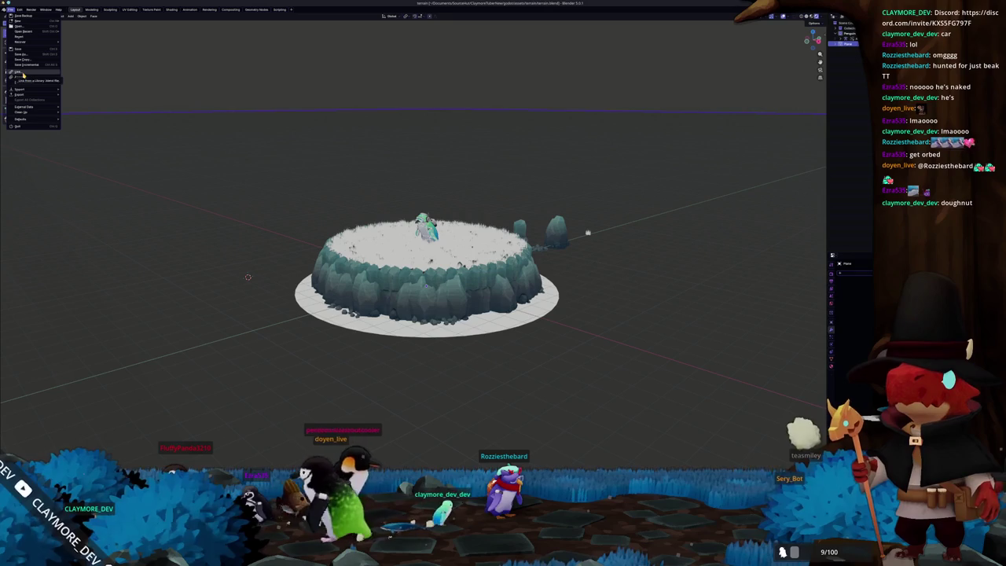
- Append both command objects from the Object category of the assets/debris .blend file
click(23, 74)
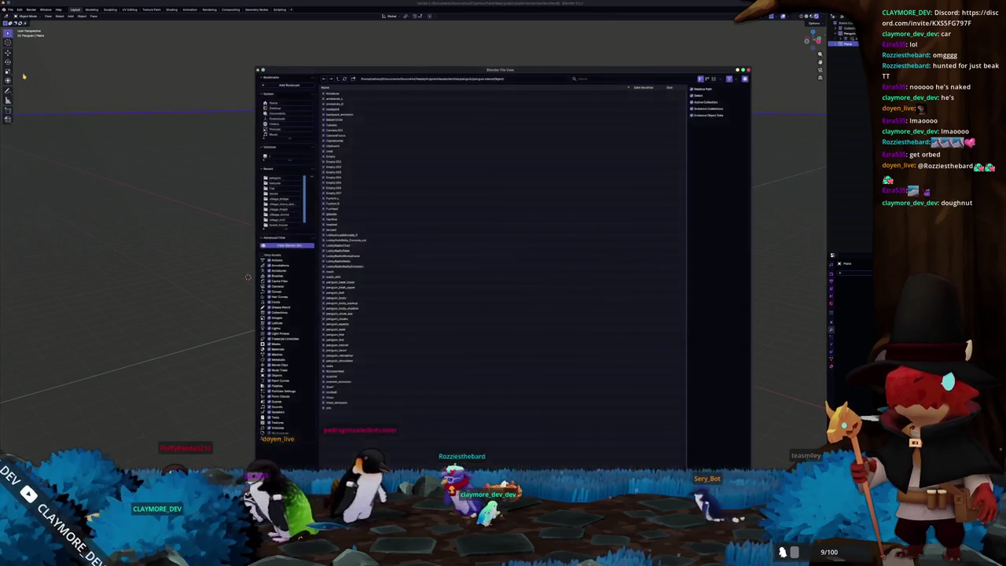
click(340, 80)
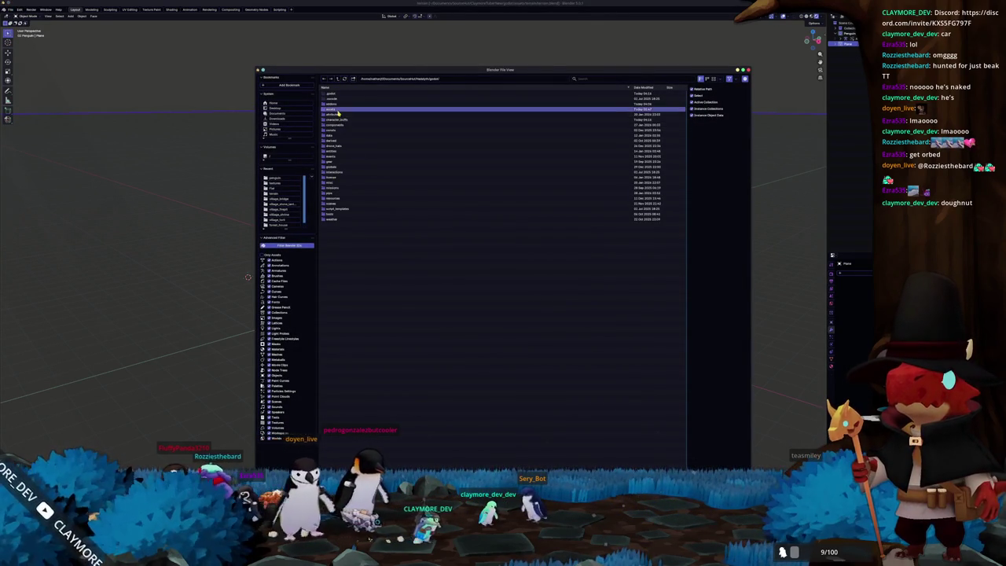
double_click(336, 110)
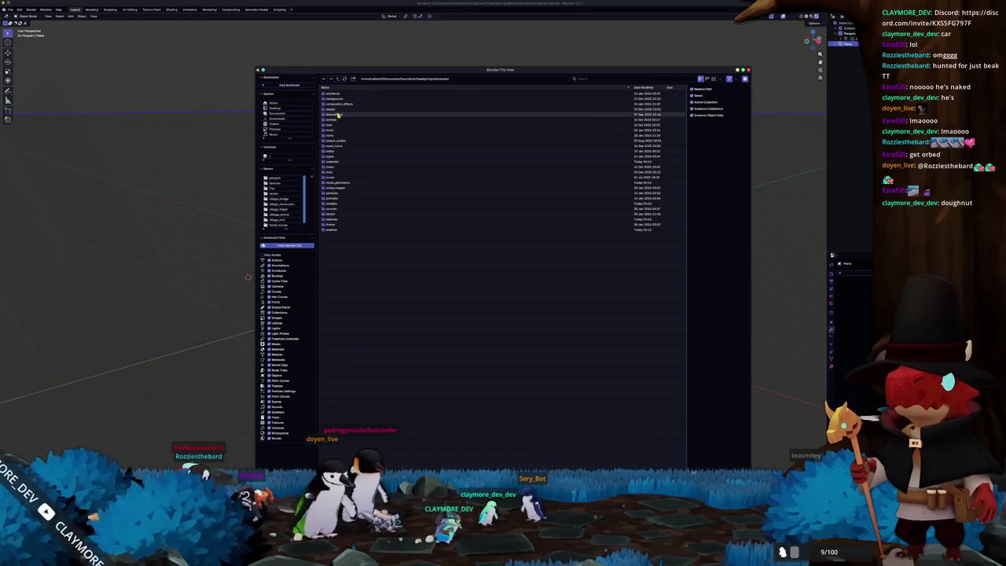
double_click(349, 170)
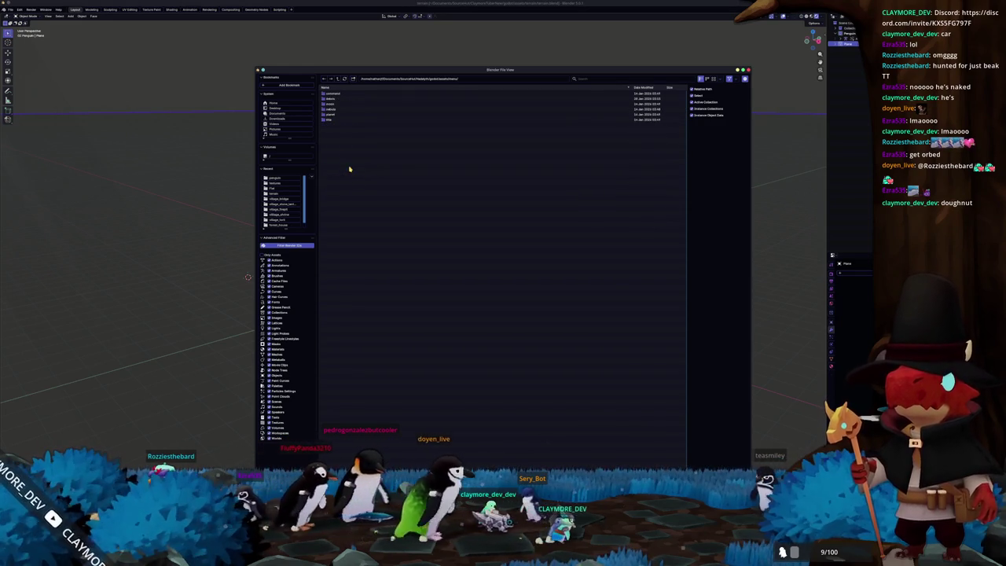
click(350, 99)
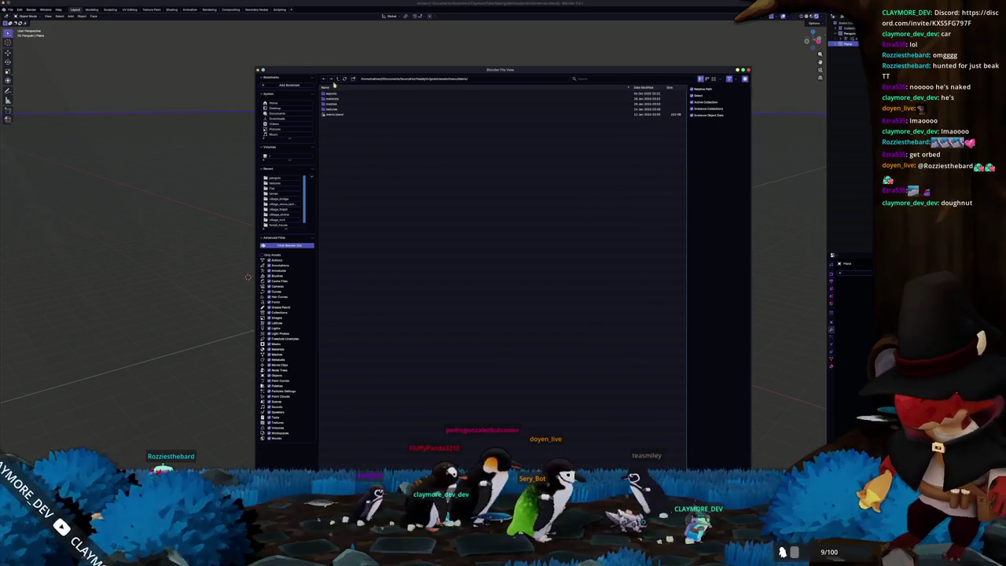
double_click(350, 99)
double_click(336, 114)
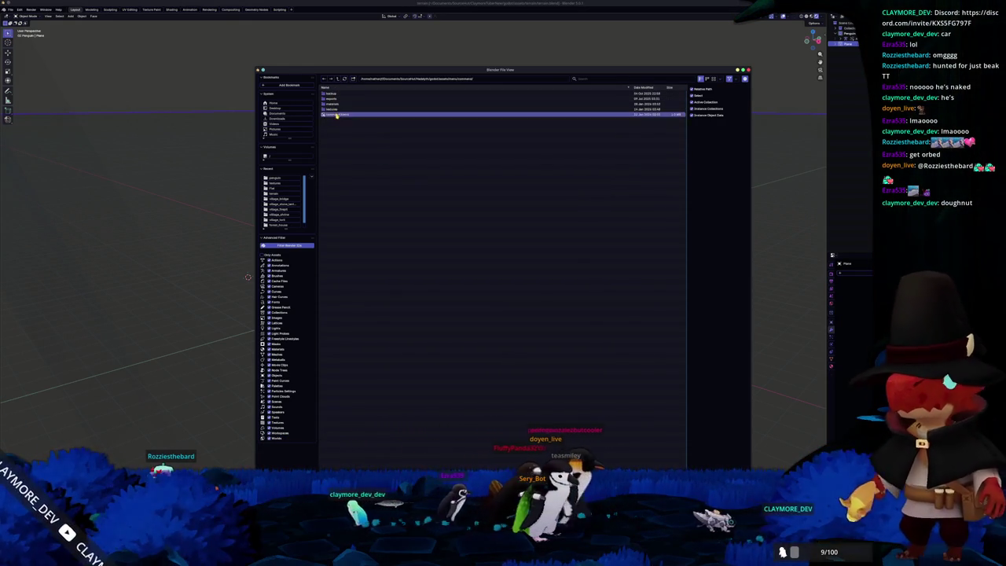
click(334, 125)
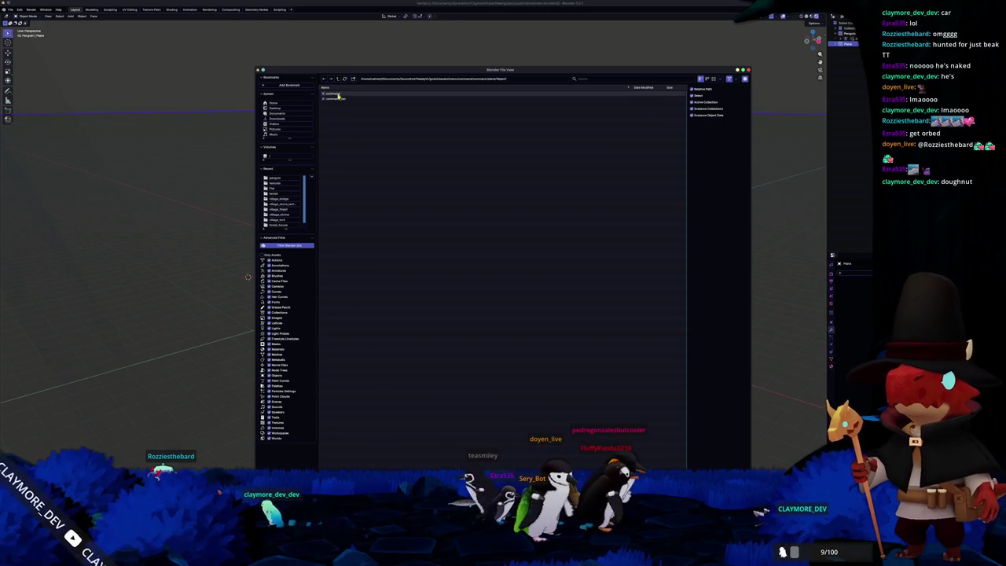
drag(334, 92, 333, 97)
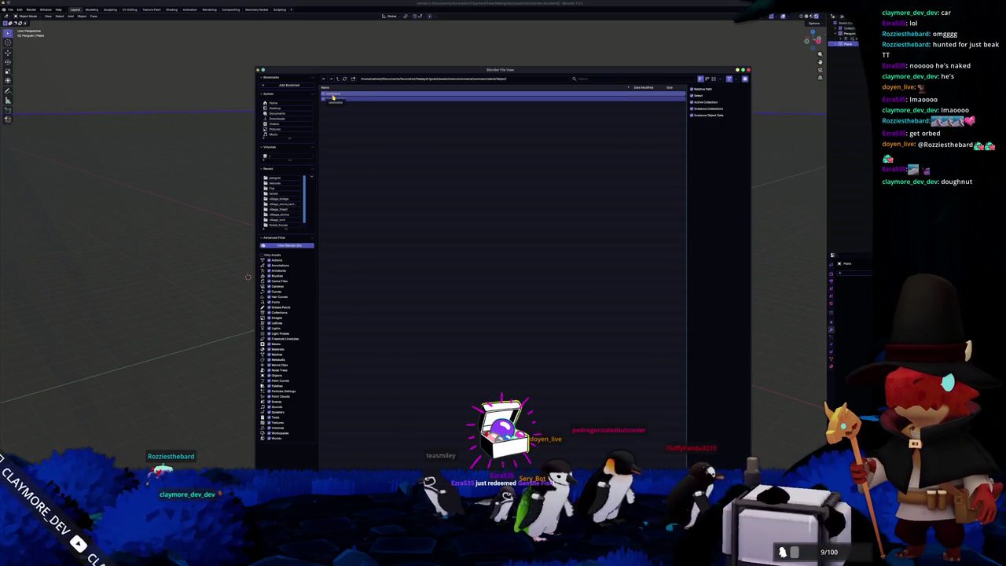
key(Return)
- Lift the appended ship along Z and switch the viewport to Solid shading
key(g)
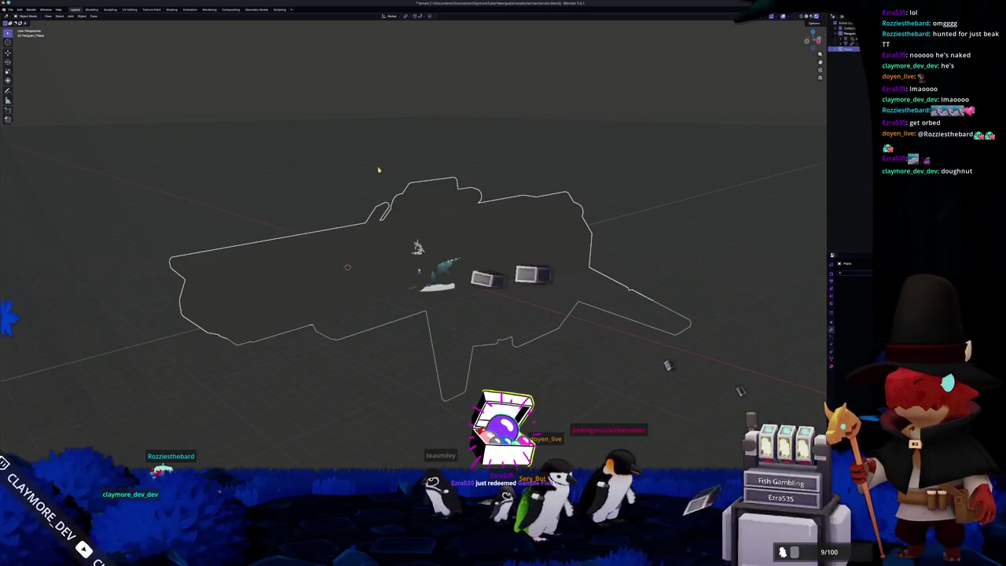
key(z)
click(377, 105)
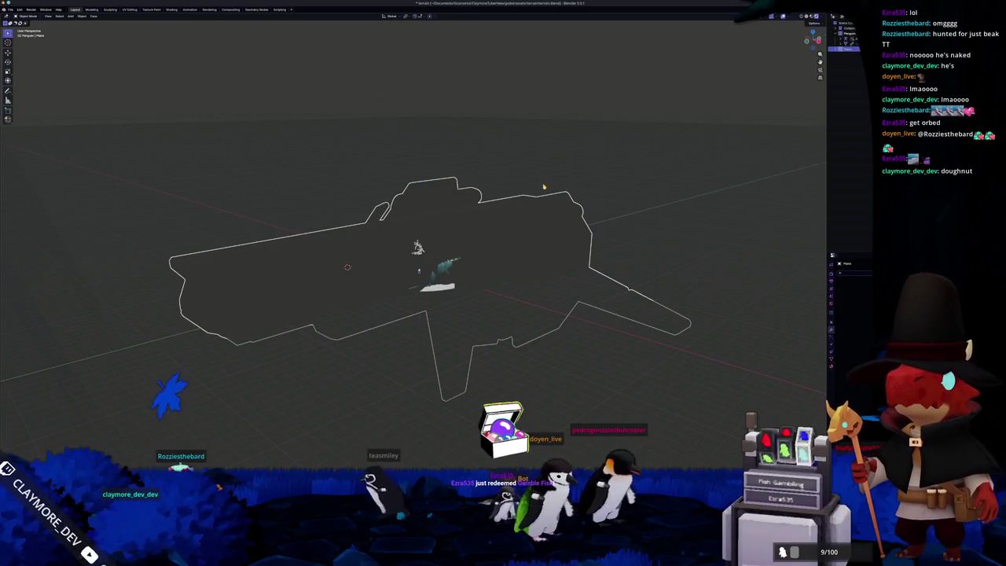
click(808, 19)
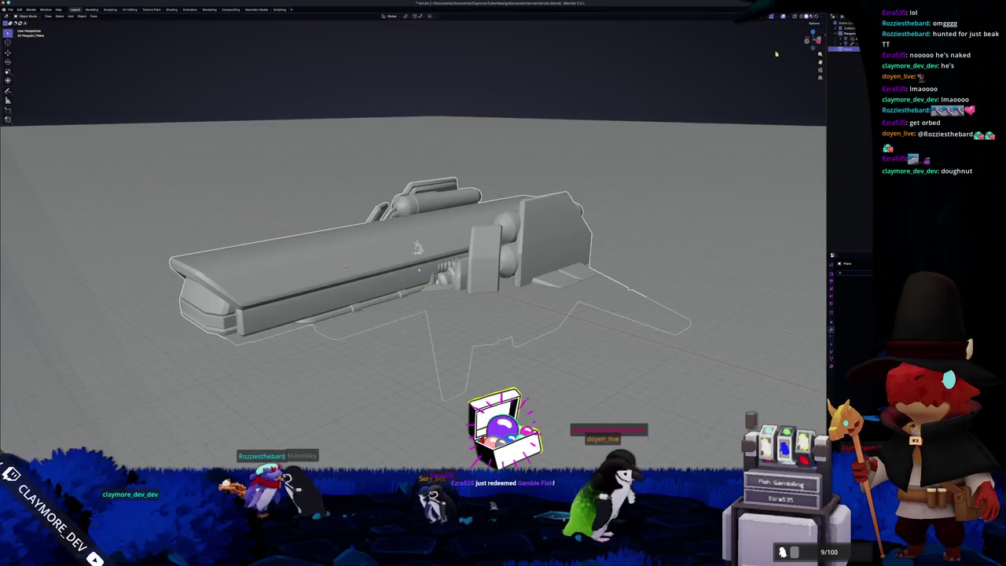
middle_drag(597, 94, 683, 132)
- Select the ship and scale it up noticeably larger
right_click(829, 22)
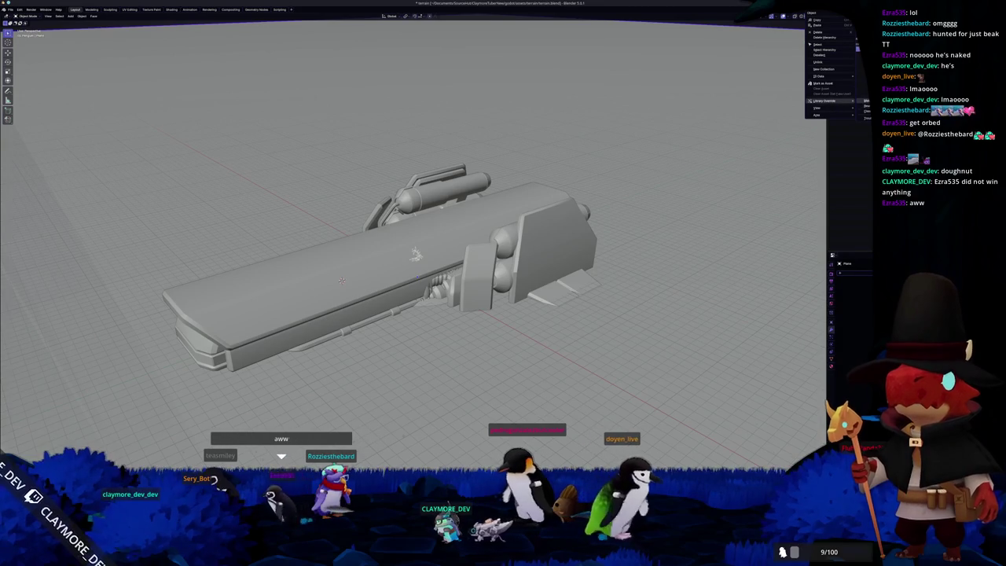
scroll(651, 161, down, 3)
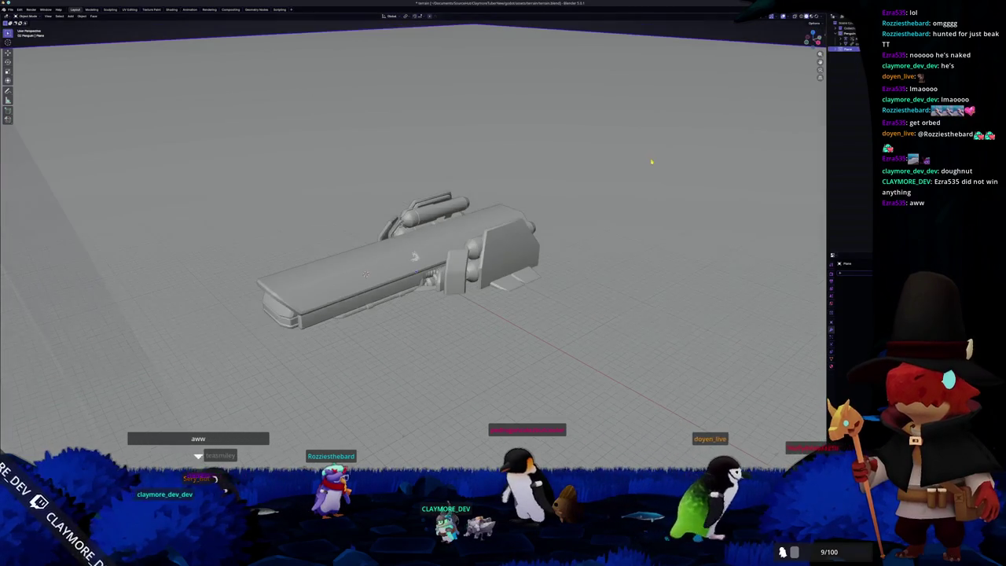
key(a)
key(s)
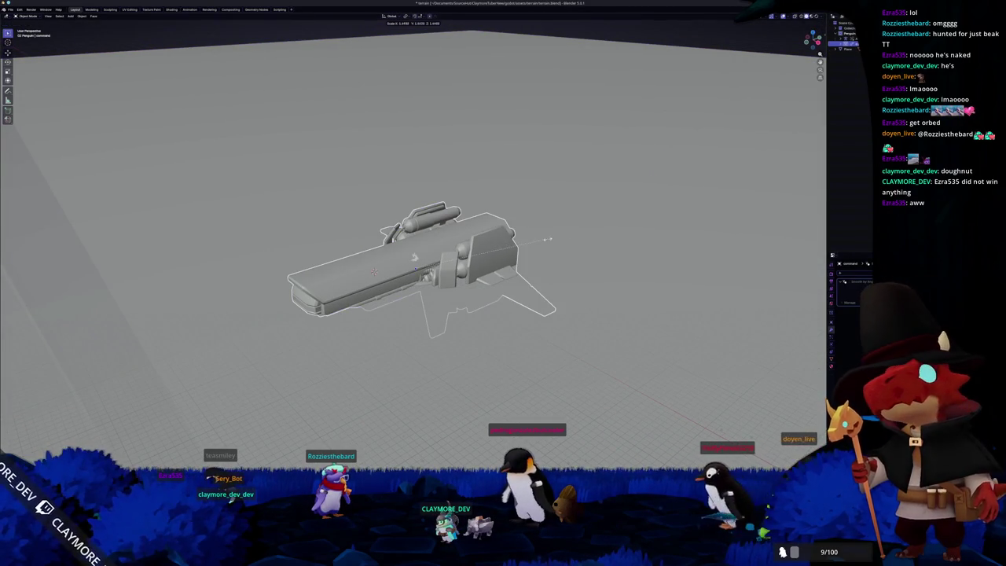
click(617, 227)
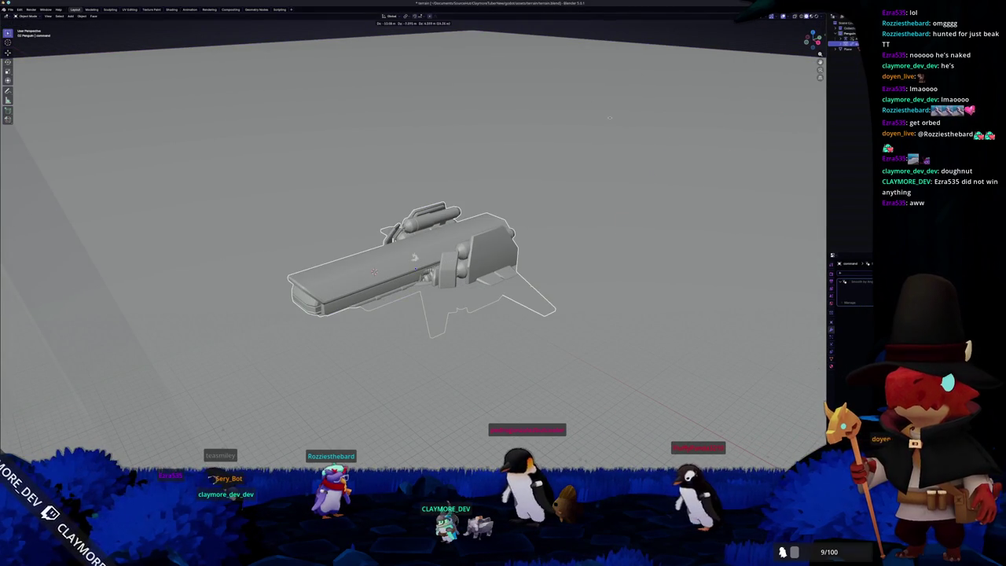
click(598, 113)
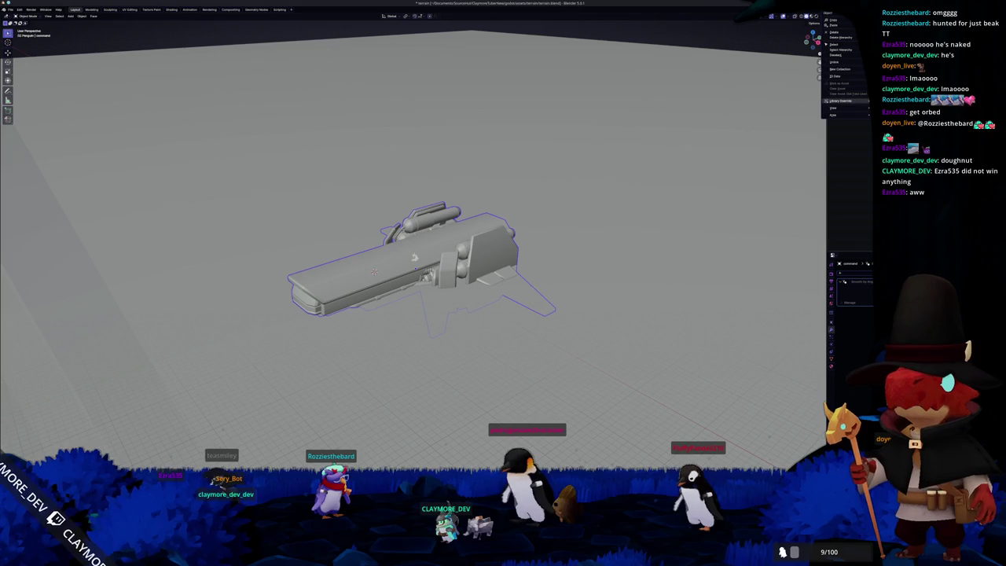
key(s)
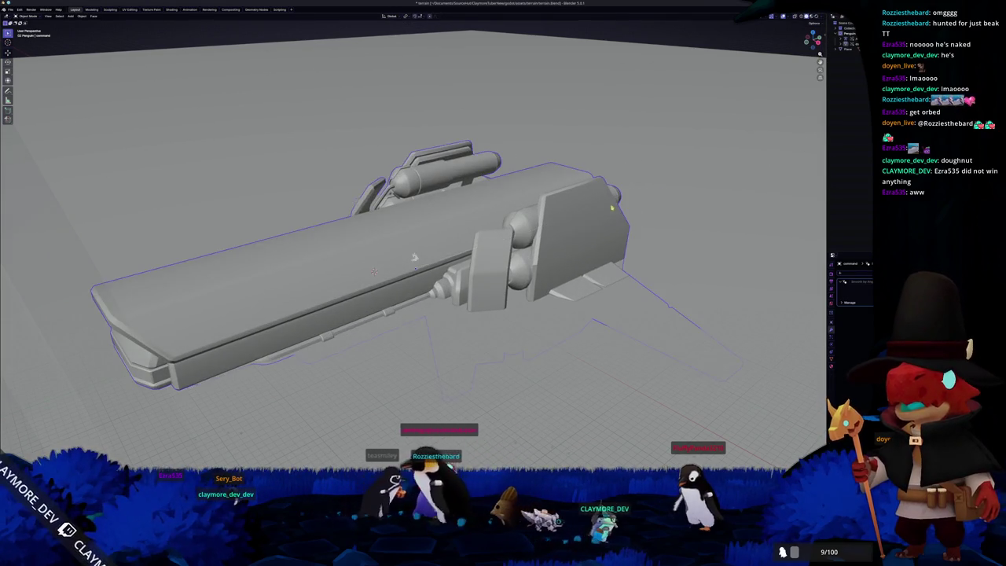
- Confirm the spaceship's enlarged scale and view the plateau floor from a lower angle
middle_drag(802, 141, 611, 191)
scroll(601, 206, down, 3)
scroll(698, 194, up, 2)
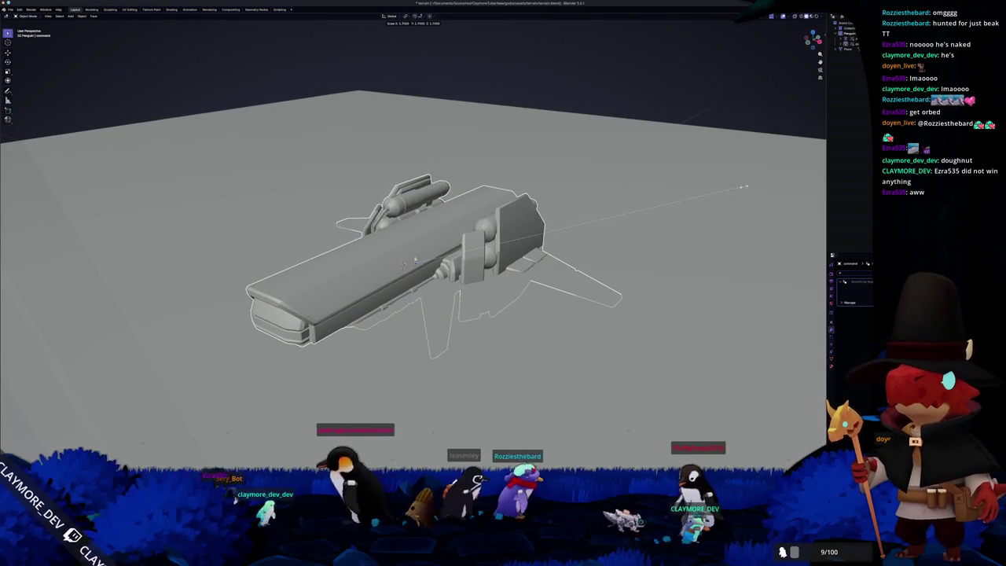
click(675, 203)
scroll(660, 210, up, 2)
mouse_move(660, 210)
middle_down()
mouse_move(754, 200)
mouse_move(612, 131)
mouse_move(579, 168)
middle_up()
scroll(762, 197, up, 2)
scroll(762, 197, up, 2)
scroll(579, 168, down, 3)
scroll(572, 176, up, 2)
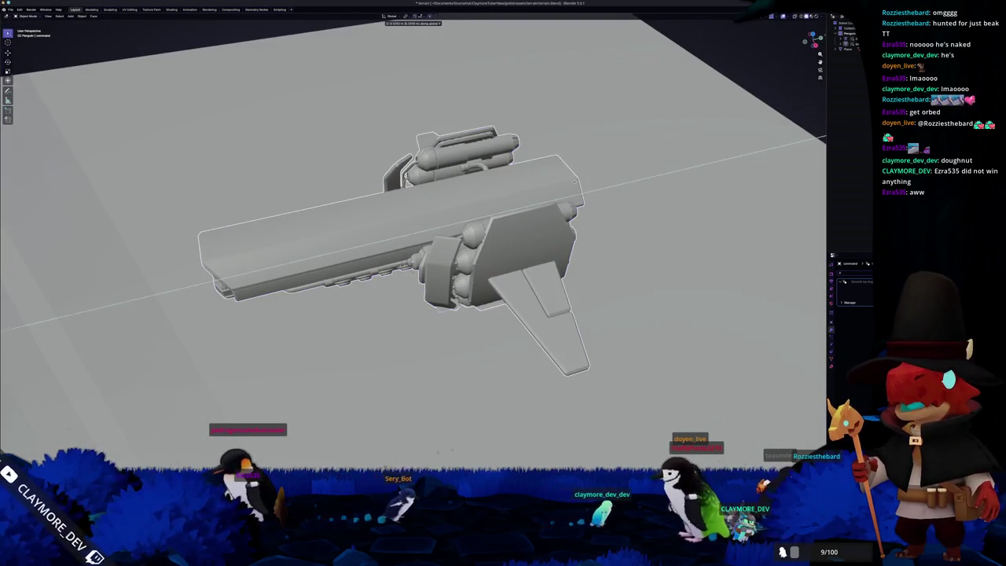
- Slide the ship sideways along X, then move it vertically along Z
key(g)
key(x)
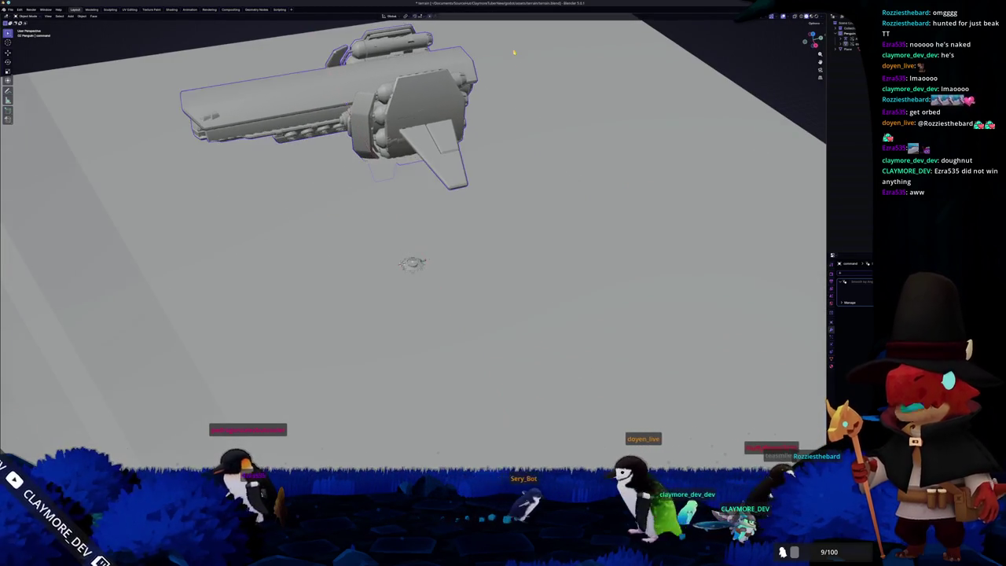
click(518, 66)
middle_drag(518, 65, 495, 197)
scroll(495, 197, up, 2)
key(g)
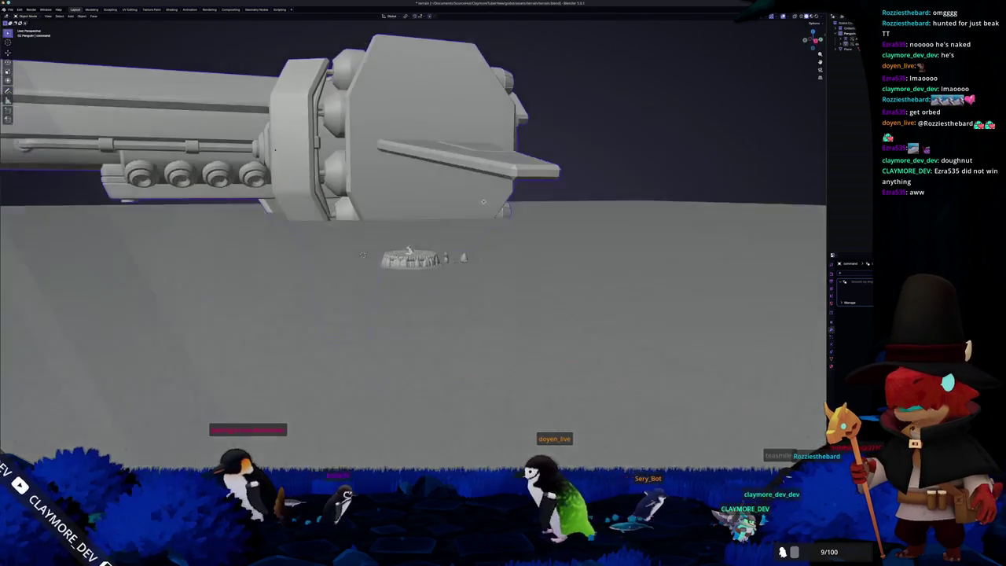
key(z)
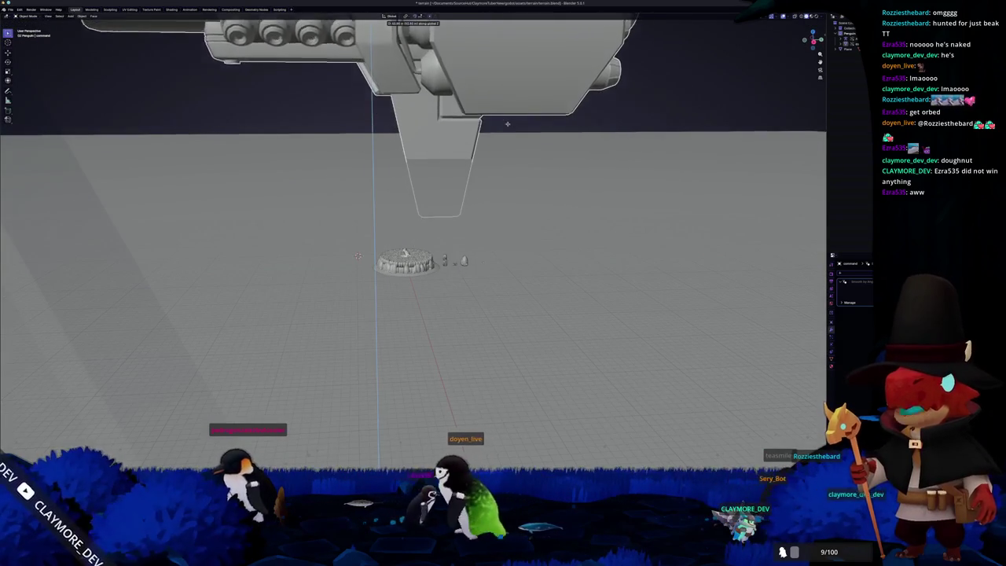
click(485, 182)
middle_drag(485, 181, 495, 173)
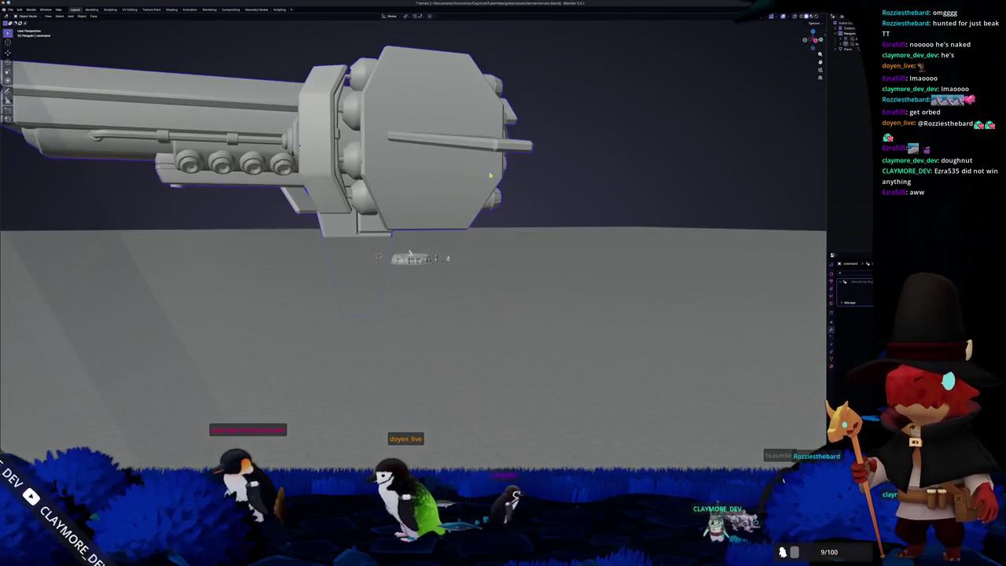
mouse_move(337, 199)
middle_down()
mouse_move(327, 210)
mouse_move(267, 209)
middle_up()
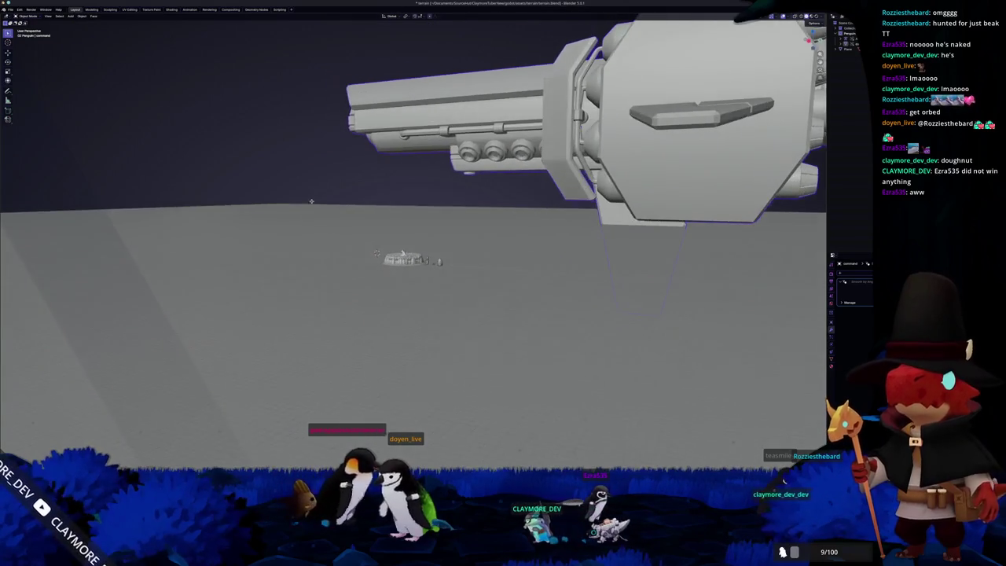
- Raise the ship along Z so it hovers high above the plateau
key(g)
key(z)
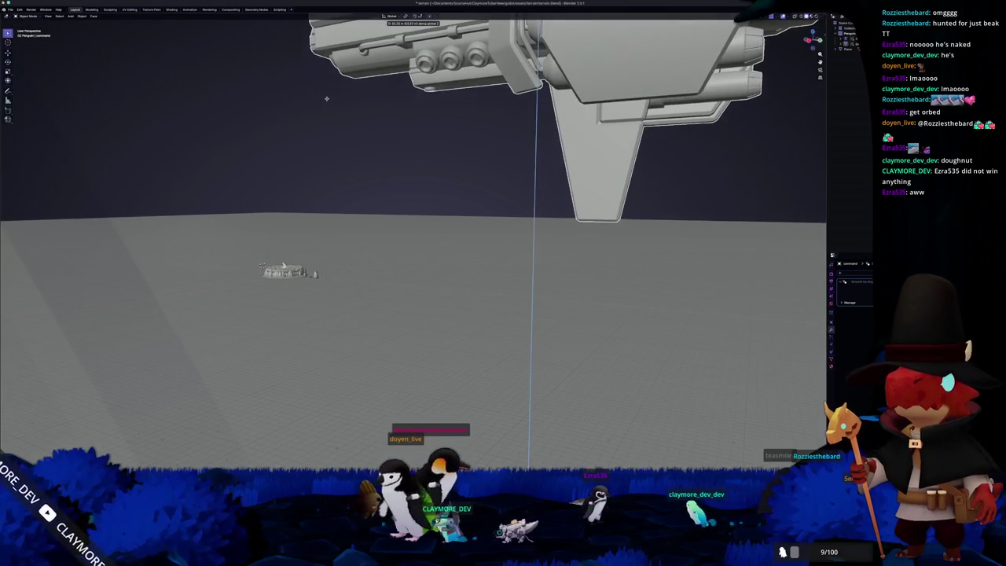
click(325, 117)
mouse_move(325, 116)
middle_down()
mouse_move(325, 160)
mouse_move(455, 202)
middle_up()
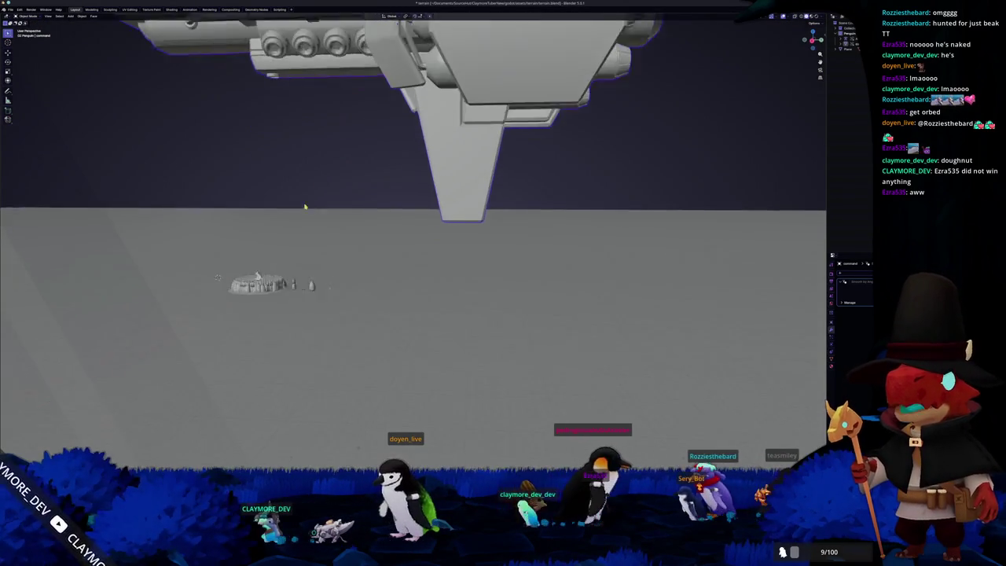
scroll(455, 202, up, 5)
scroll(411, 215, up, 3)
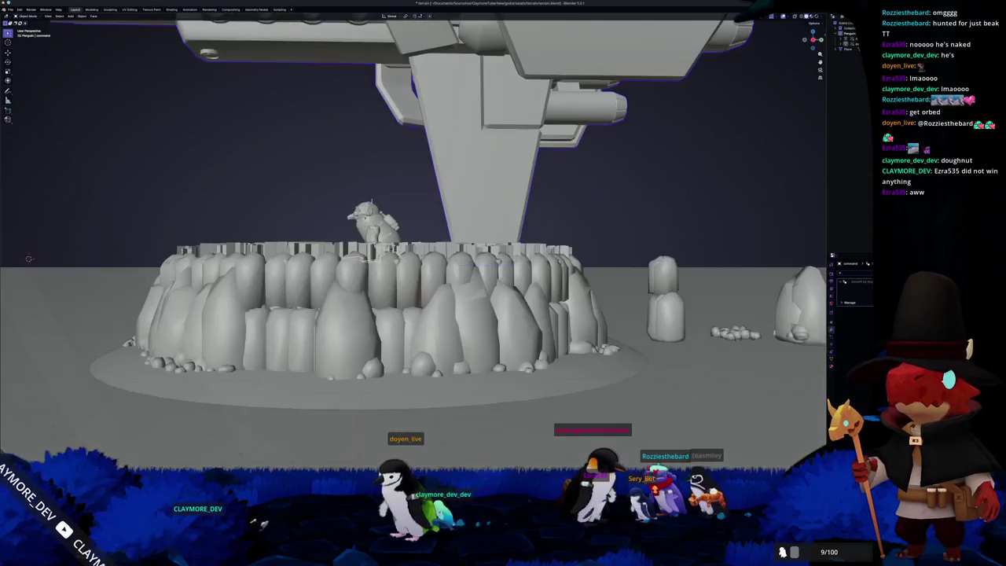
mouse_move(411, 215)
middle_down()
mouse_move(365, 223)
mouse_move(504, 151)
middle_up()
scroll(365, 223, down, 7)
scroll(439, 211, up, 2)
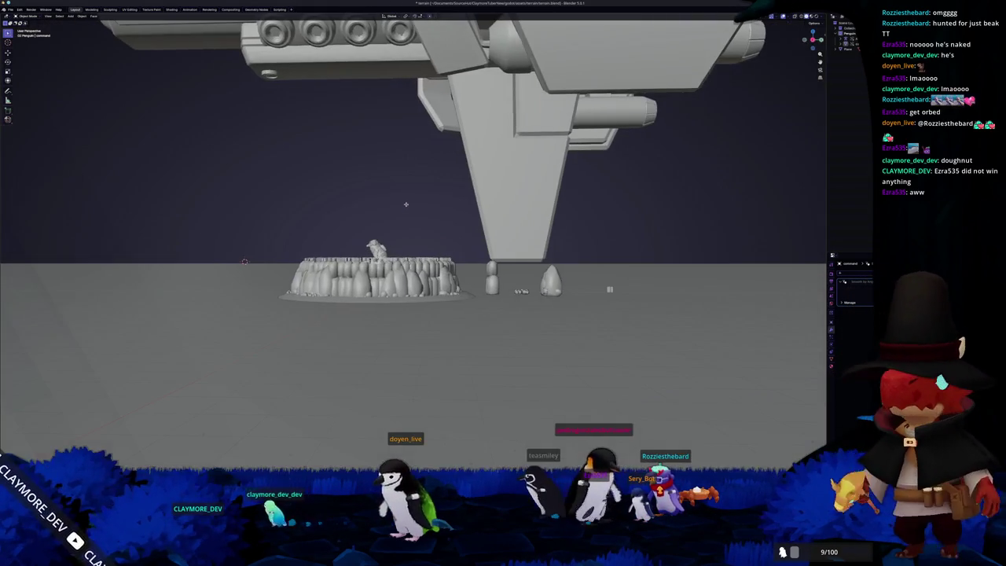
- Rotate the spaceship and shift it along the Y axis to a new position
key(r)
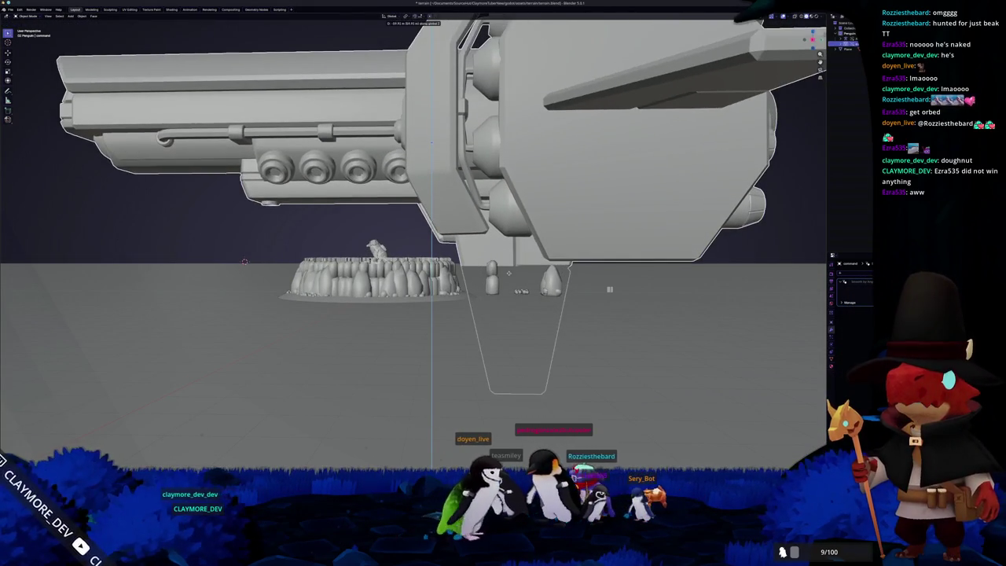
middle_drag(472, 197, 479, 173)
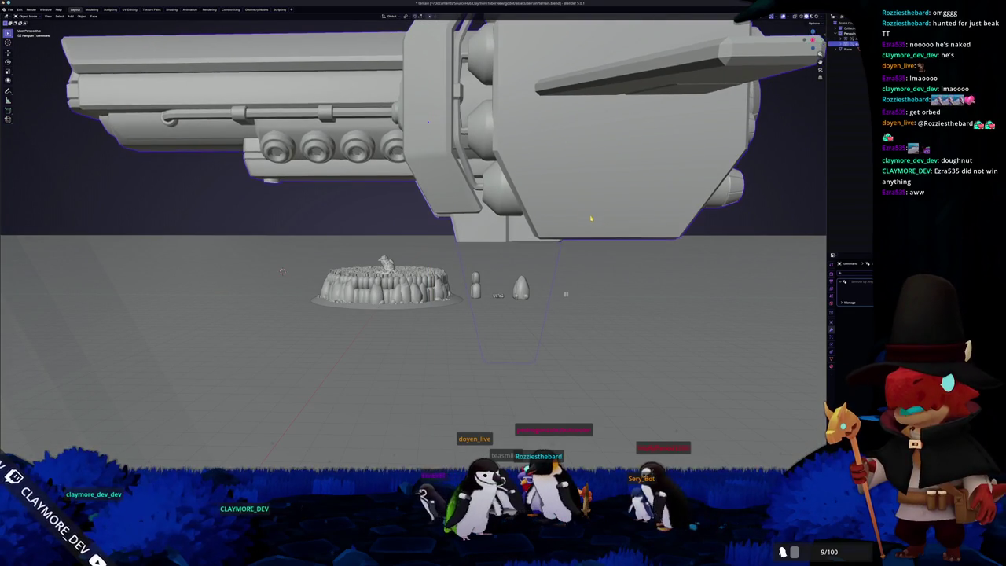
key(g)
key(z)
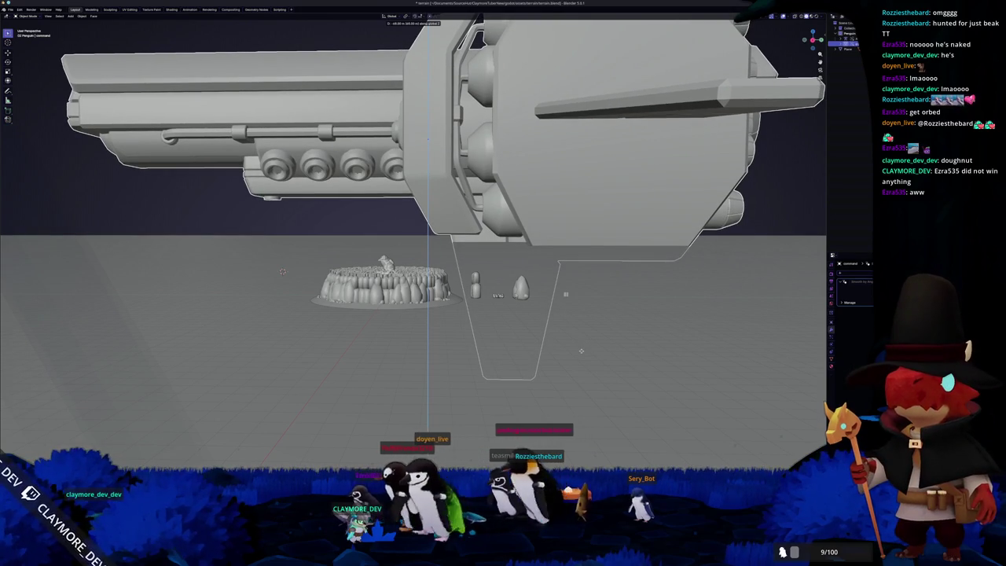
key(y)
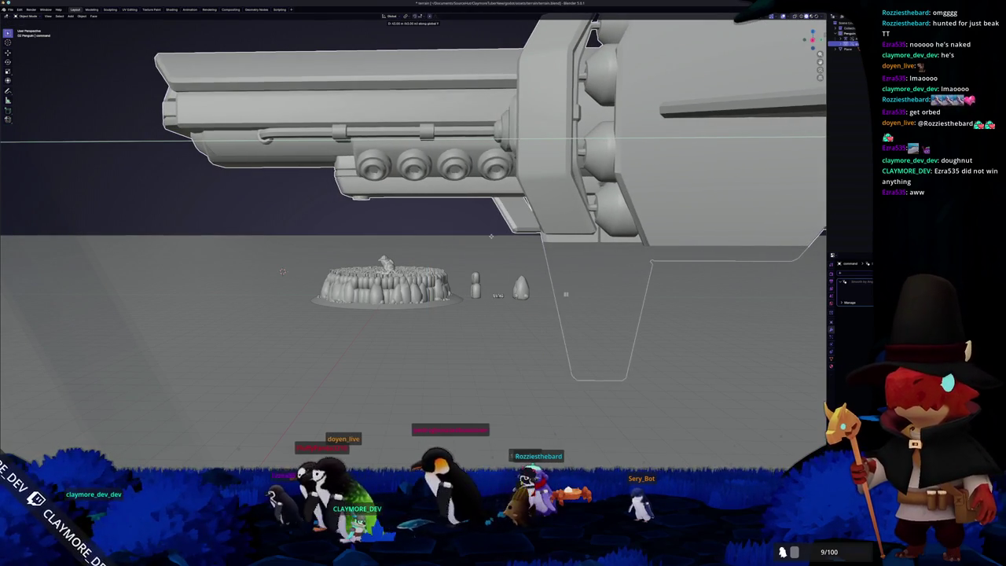
click(495, 224)
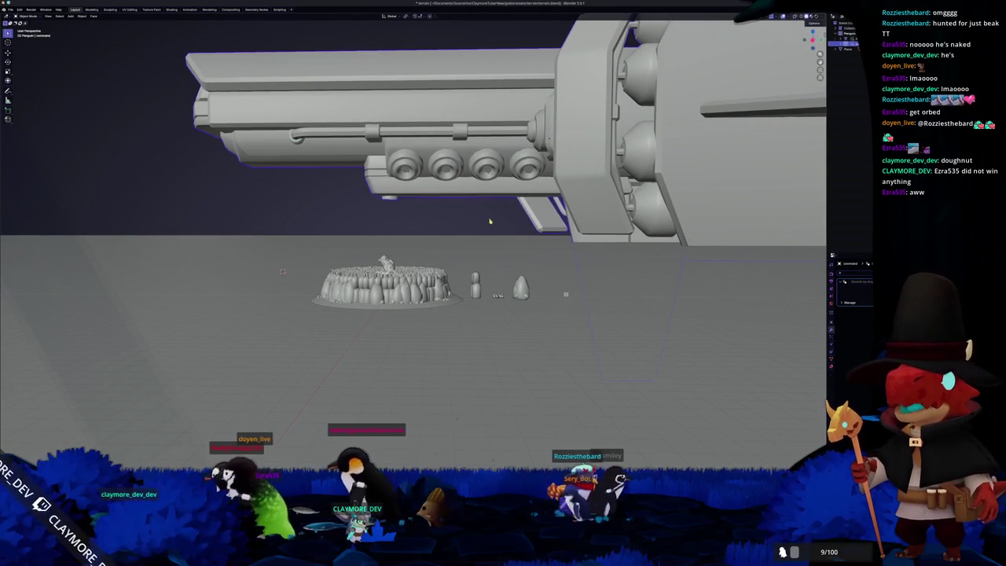
mouse_move(495, 224)
middle_down()
mouse_move(465, 184)
mouse_move(498, 258)
mouse_move(518, 263)
mouse_move(499, 266)
mouse_move(464, 196)
mouse_move(478, 194)
middle_up()
- Slide the ship further along Y, then bring the game window forward and unpause it
key(g)
key(y)
click(532, 261)
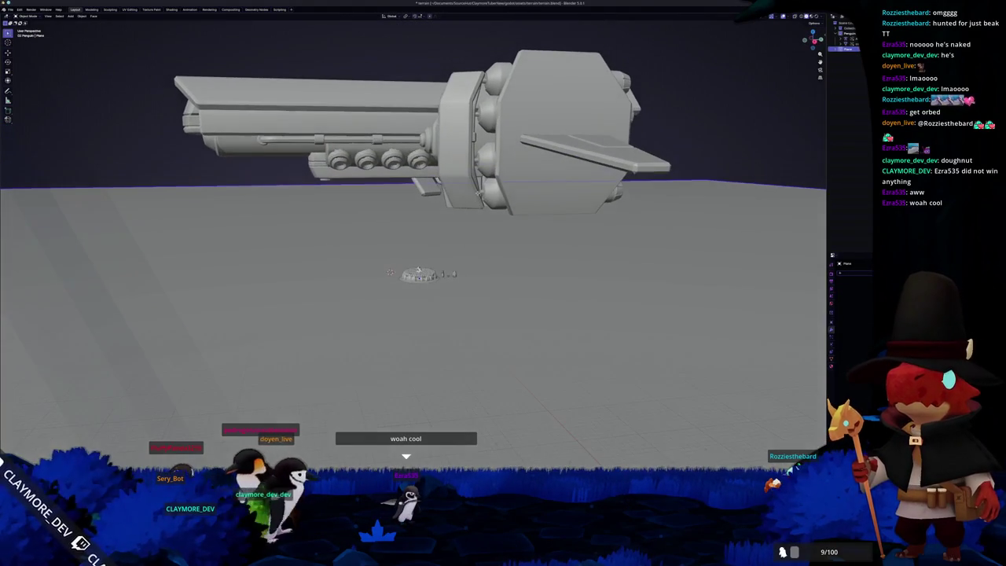
scroll(424, 299, up, 2)
scroll(425, 298, up, 3)
scroll(424, 298, up, 3)
middle_drag(438, 252, 440, 270)
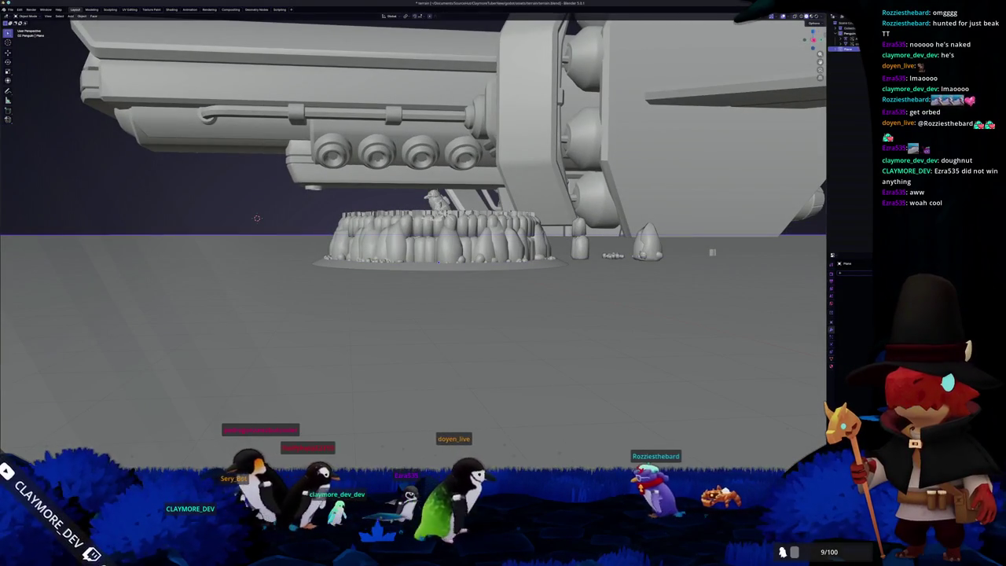
key(alt+Tab)
key(Escape)
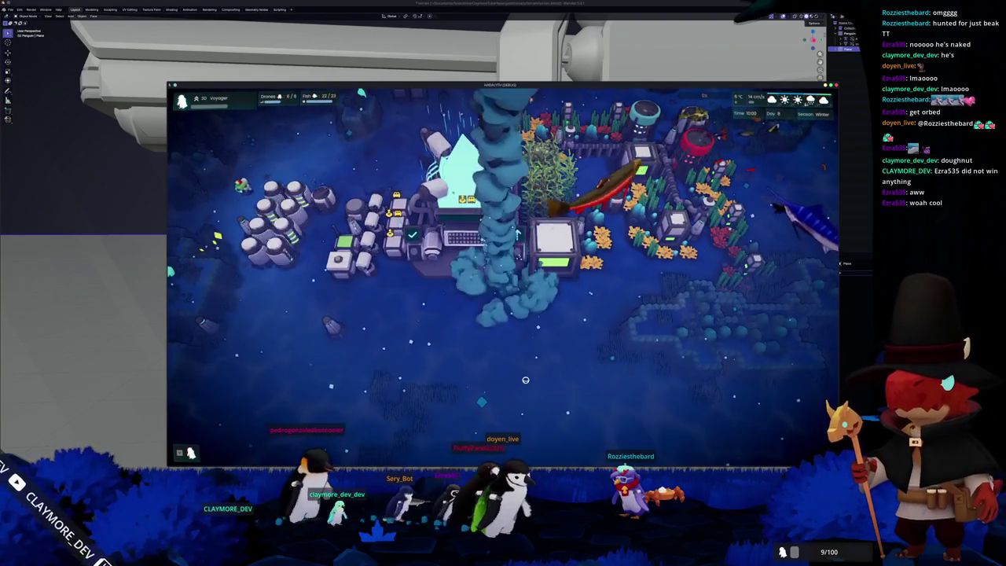
- Walk the character north into the central hub, then return to the Blender ship scene
key(w)
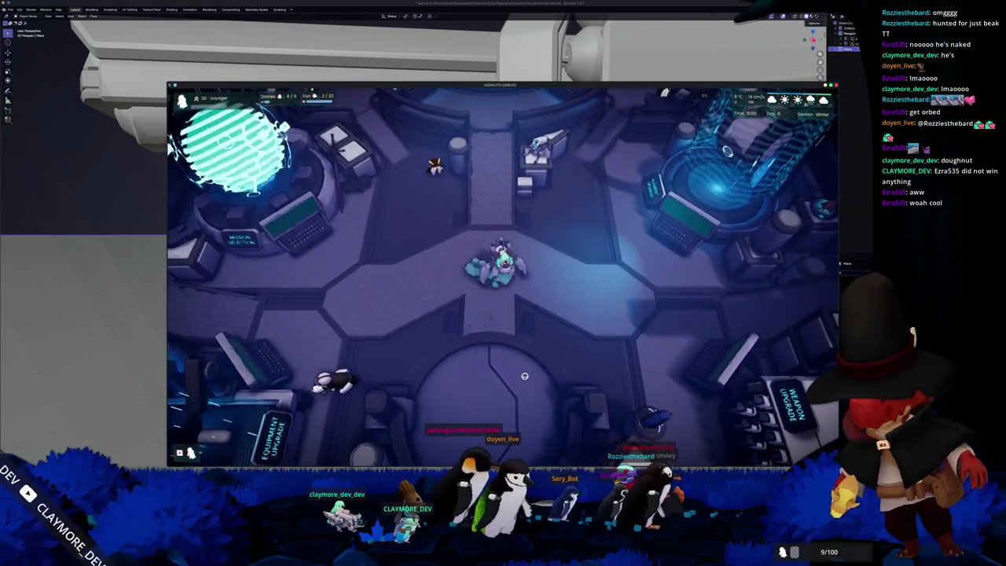
key(alt+F4)
middle_drag(256, 217, 582, 266)
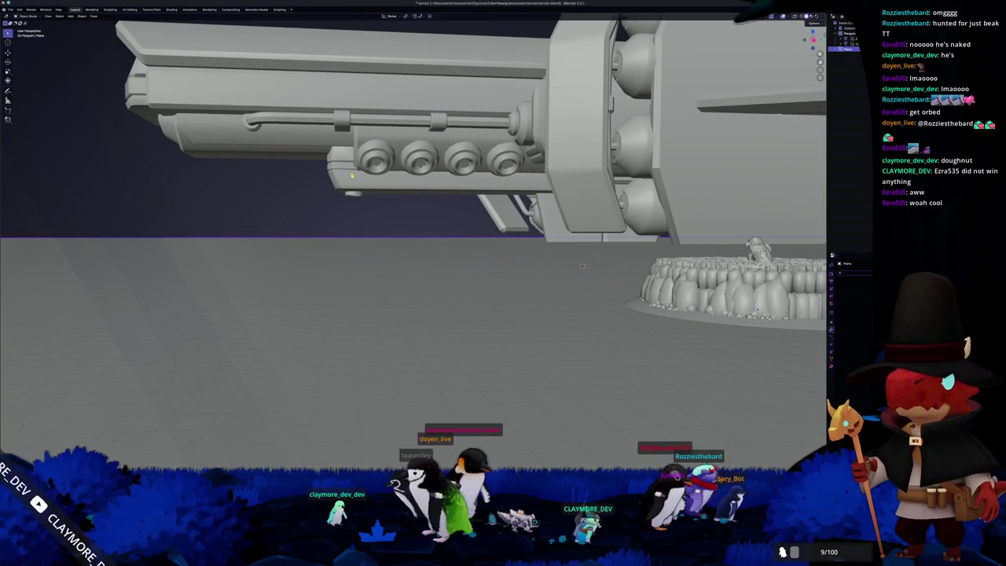
key(alt+Tab)
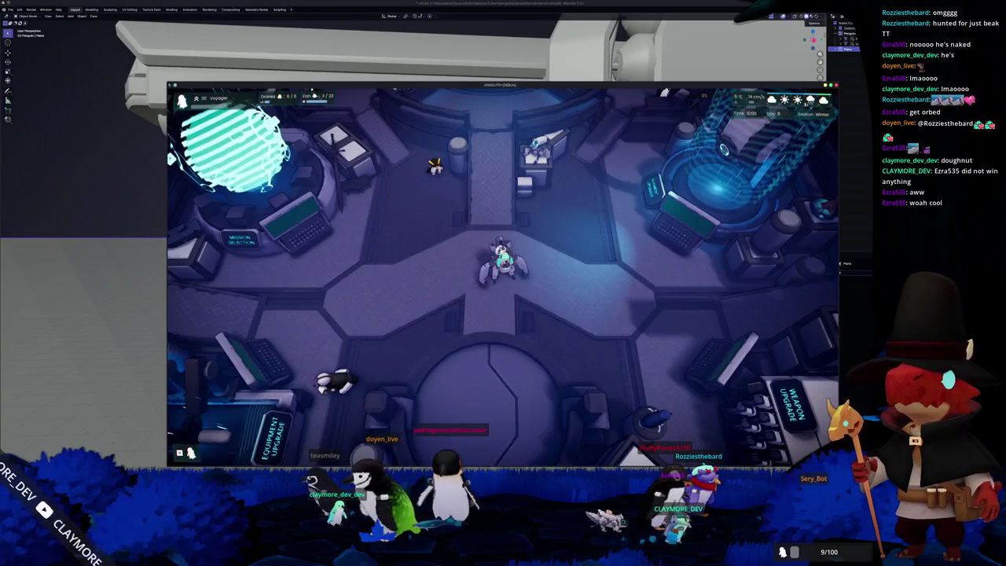
key(alt+Tab)
- Lower the gray ground plane along Z until it drops out of view beneath the disc
mouse_move(398, 235)
middle_down()
mouse_move(472, 298)
mouse_move(421, 290)
mouse_move(433, 297)
middle_up()
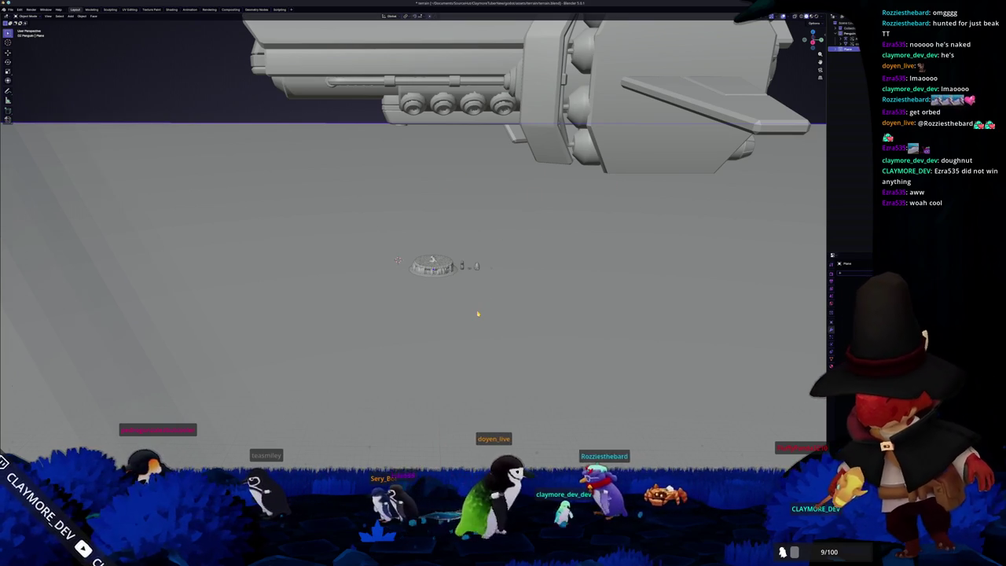
middle_drag(469, 314, 495, 308)
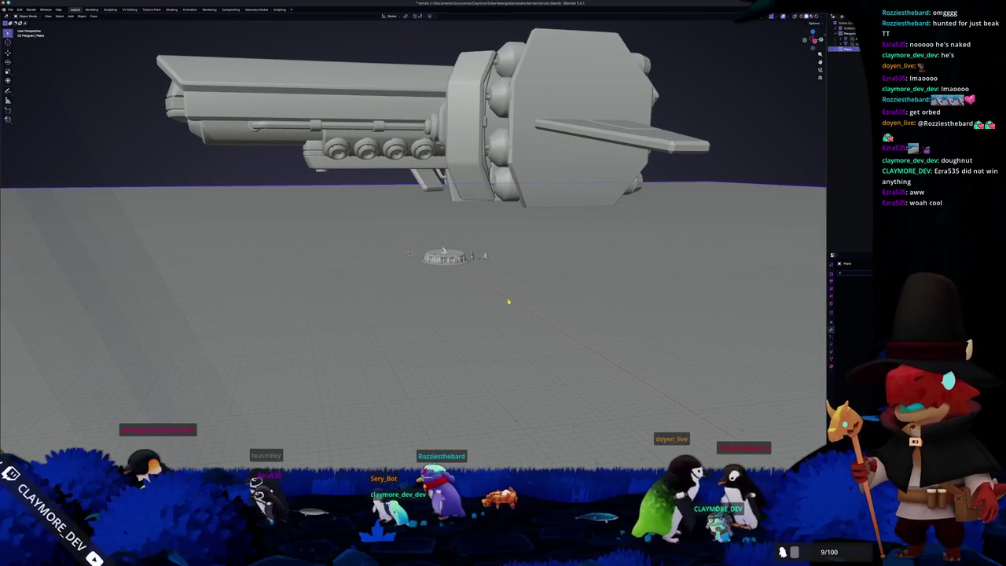
key(g)
key(z)
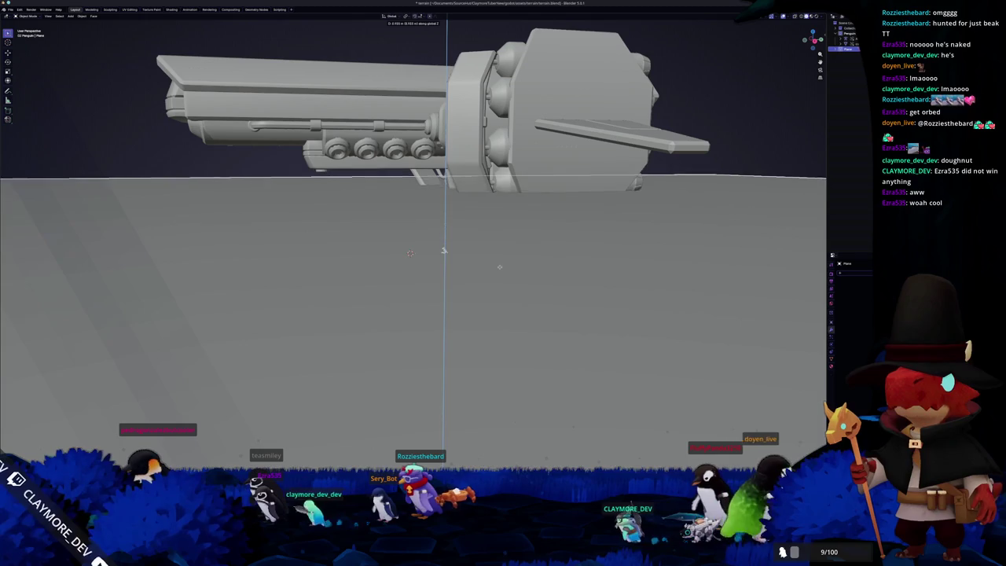
key(Escape)
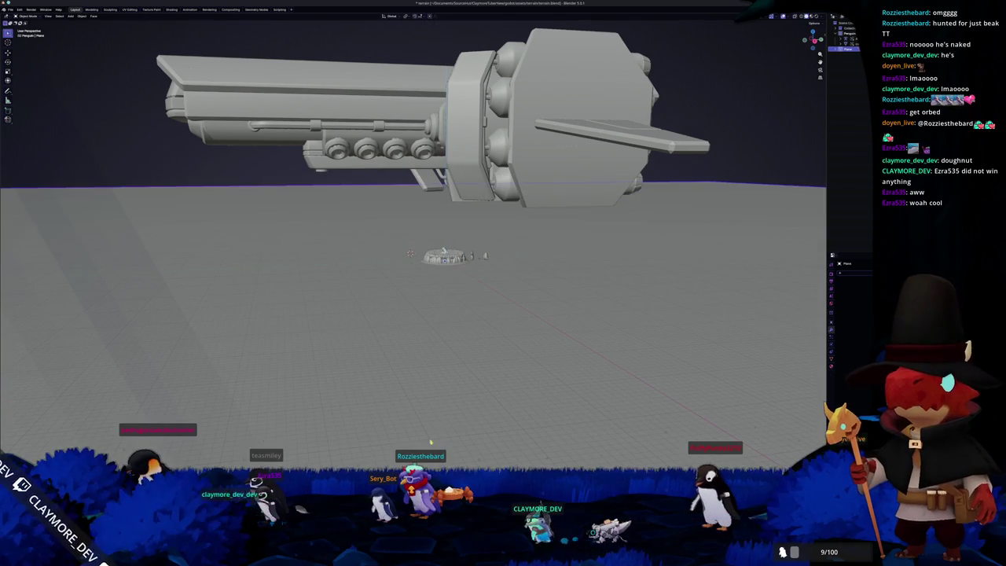
key(g)
key(z)
click(484, 364)
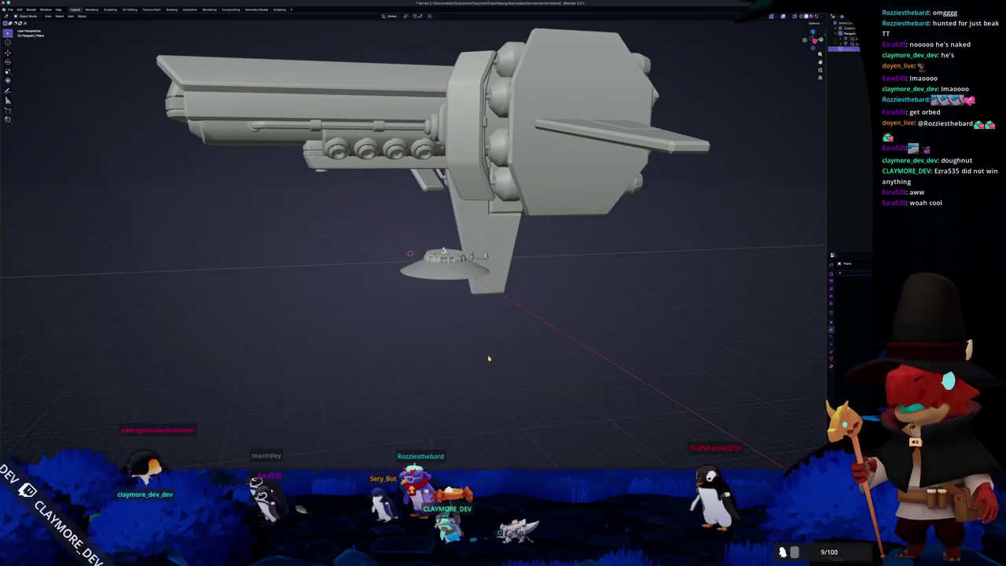
scroll(487, 355, up, 3)
scroll(448, 365, up, 2)
scroll(404, 374, up, 2)
mouse_move(404, 375)
middle_down()
mouse_move(421, 379)
mouse_move(438, 413)
middle_up()
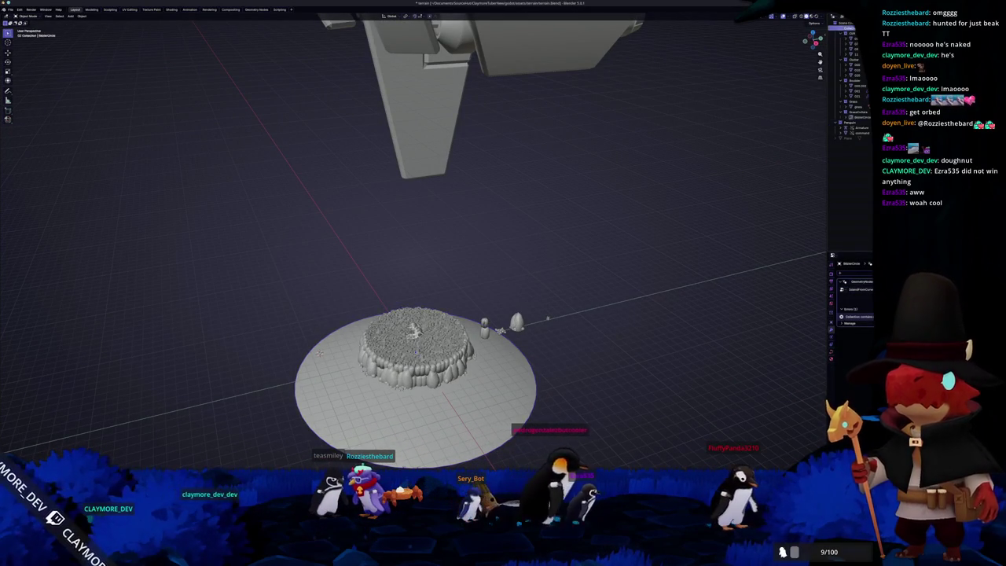
- Hide the side models, select the disc, collapse the Outliner and change the active collection
key(Delete)
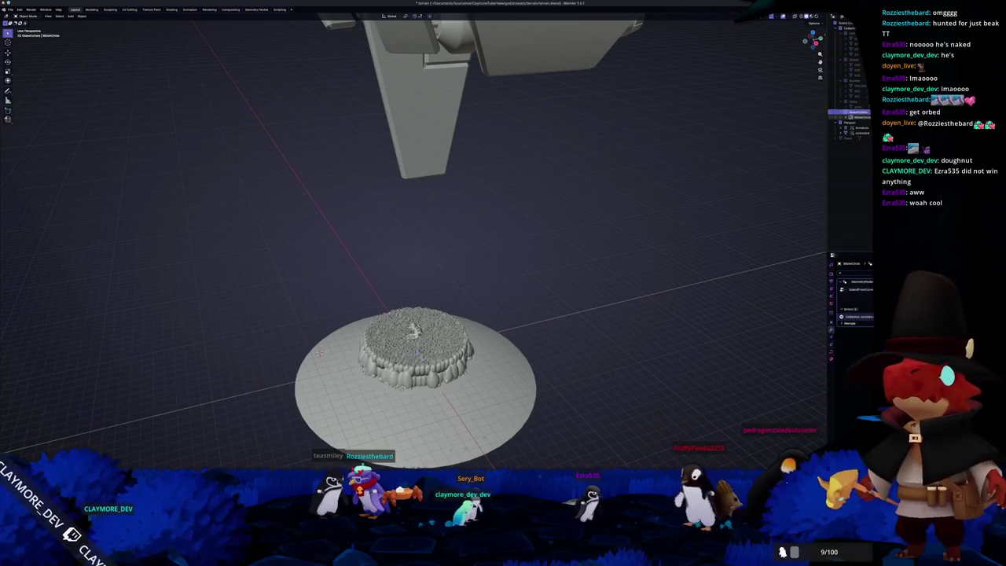
click(852, 117)
middle_drag(550, 173, 553, 221)
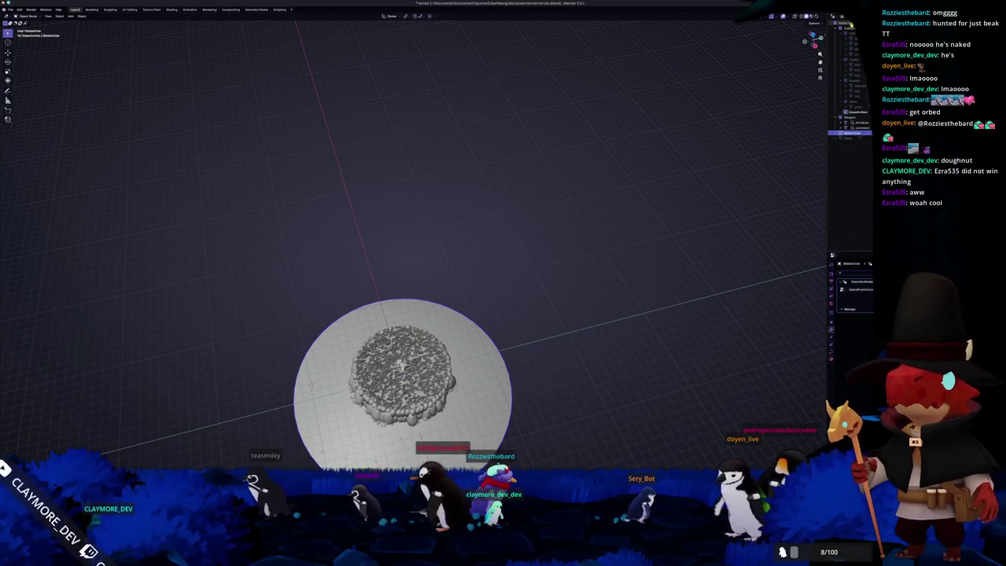
click(849, 28)
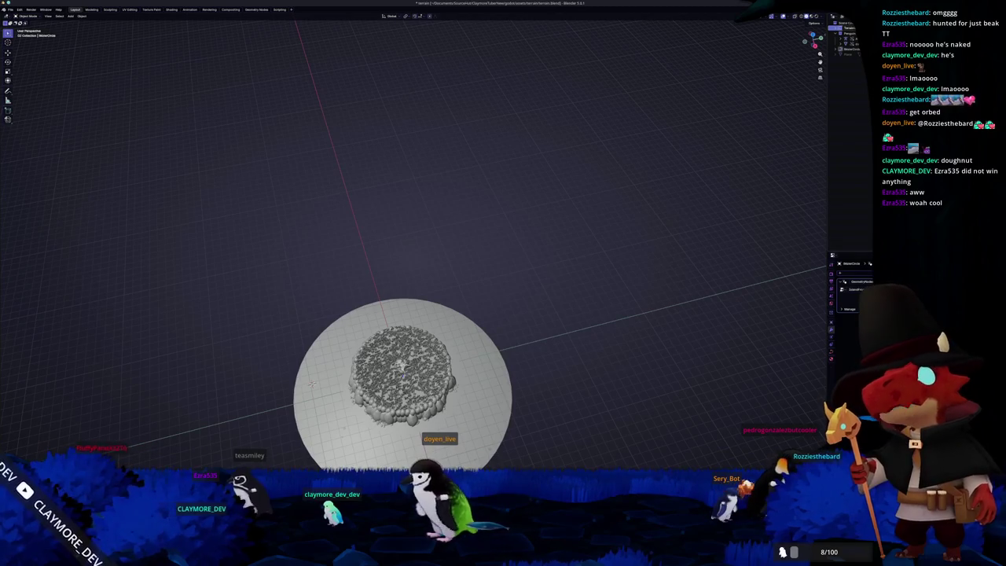
click(853, 37)
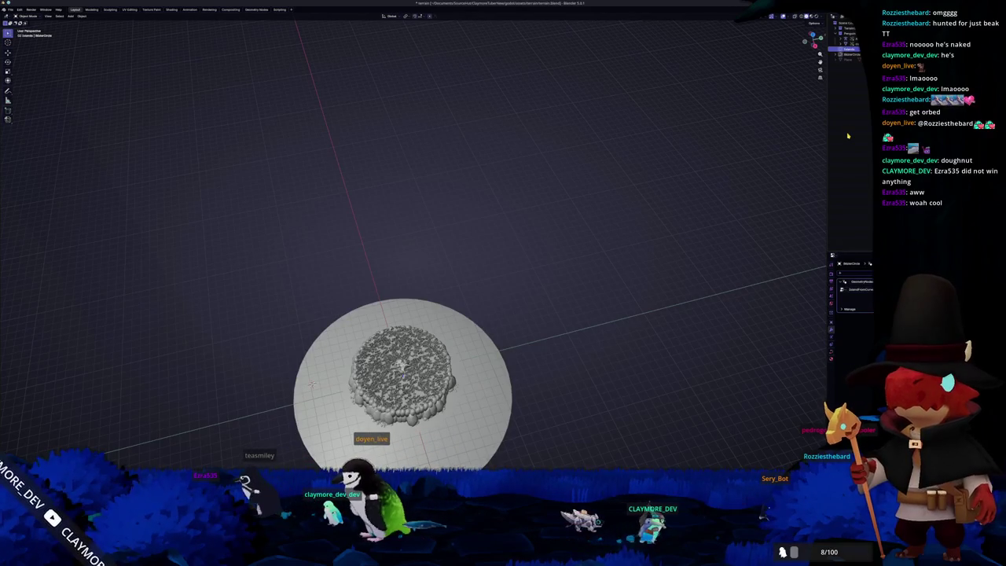
mouse_move(644, 144)
middle_down()
mouse_move(459, 202)
mouse_move(472, 243)
middle_up()
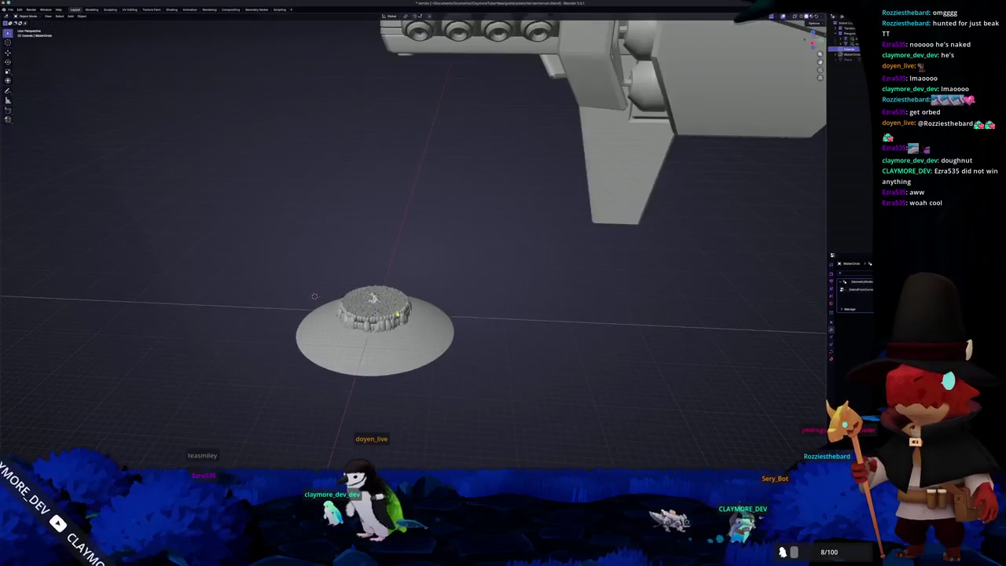
- Move the disc rim in Edit Mode with proportional smooth falloff
scroll(423, 326, up, 3)
key(Tab)
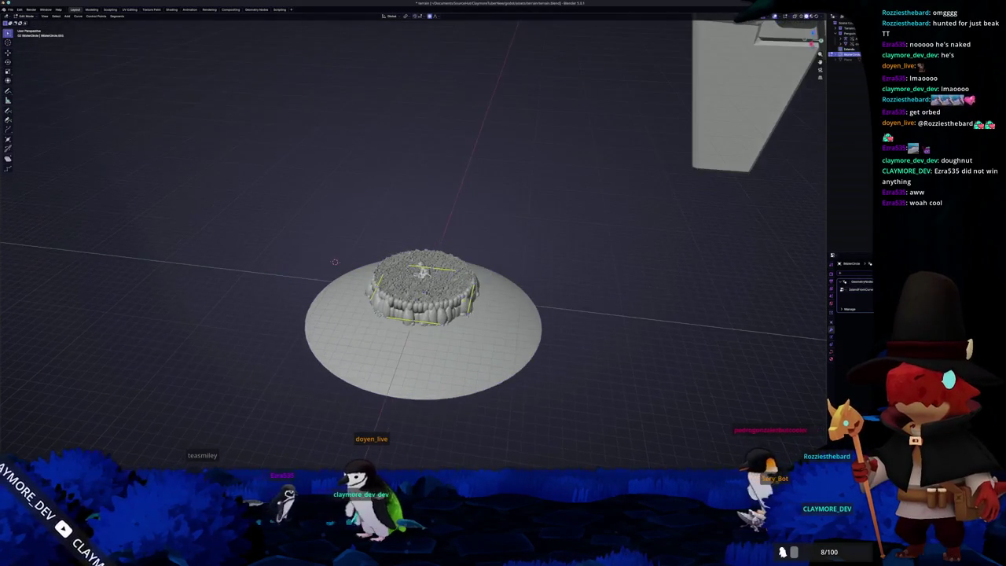
key(g)
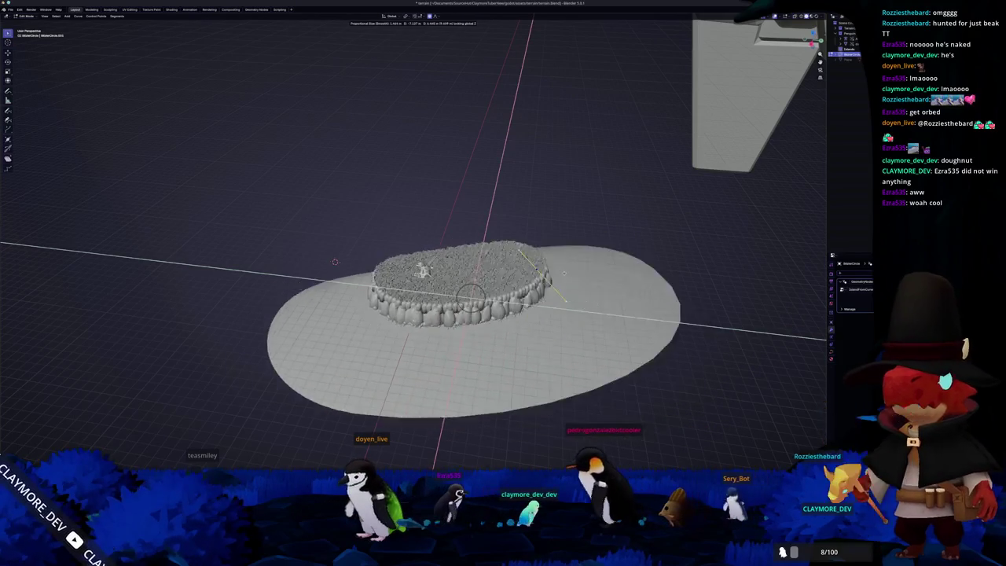
click(526, 323)
middle_drag(526, 323, 644, 316)
key(Tab)
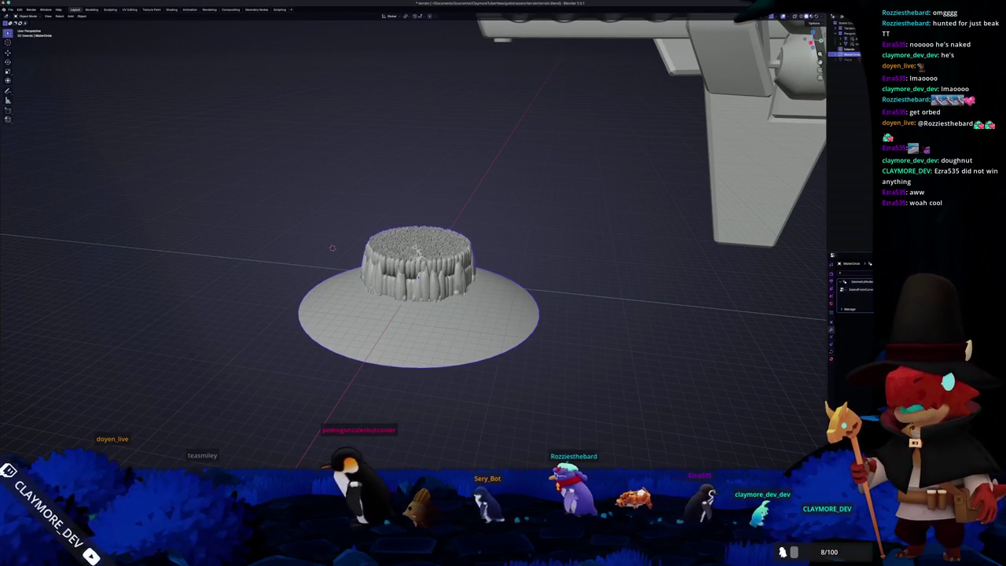
scroll(730, 330, up, 3)
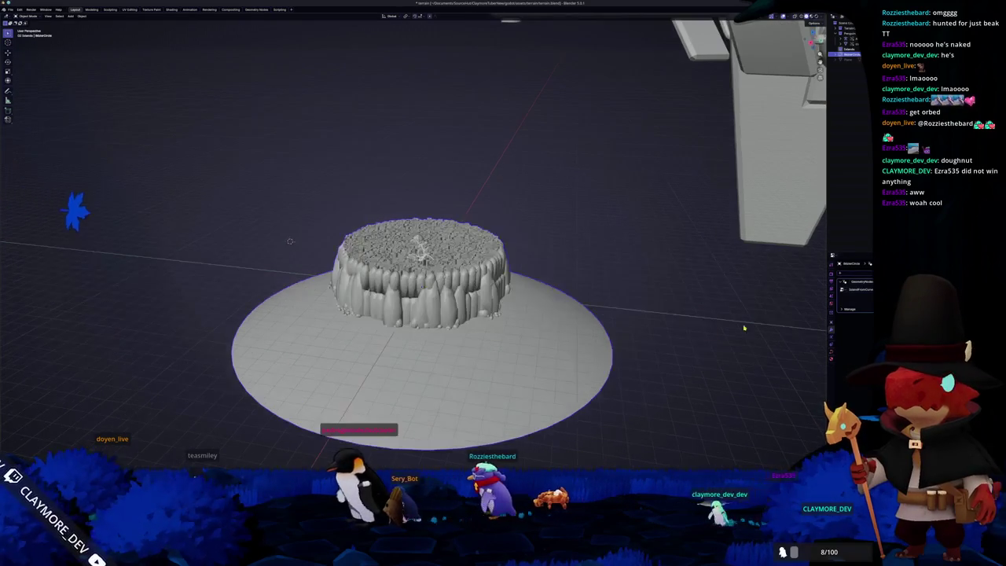
- Scale the disc vertices with smooth proportional falloff and return to Object Mode
key(Tab)
middle_drag(637, 338, 637, 338)
scroll(637, 338, down, 3)
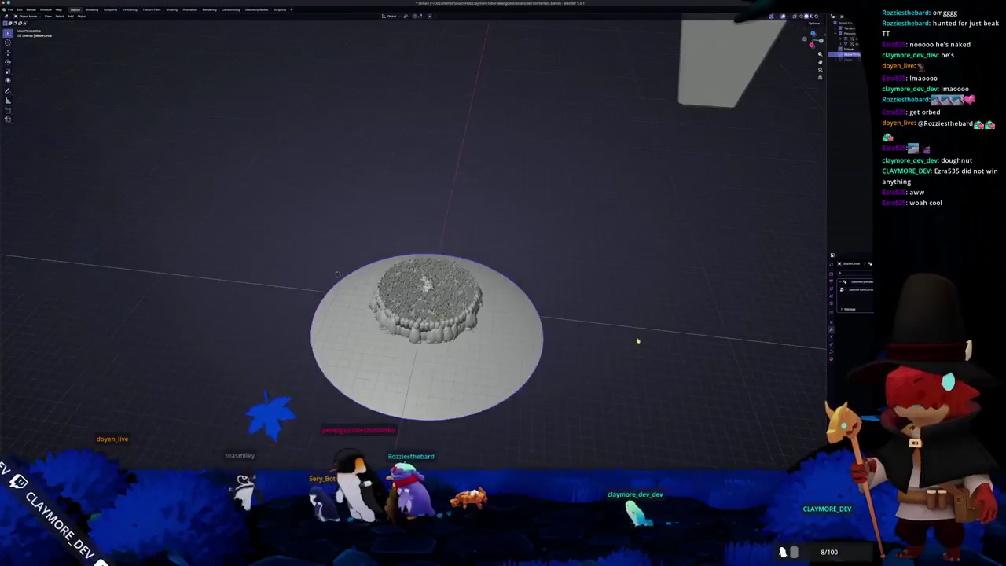
key(s)
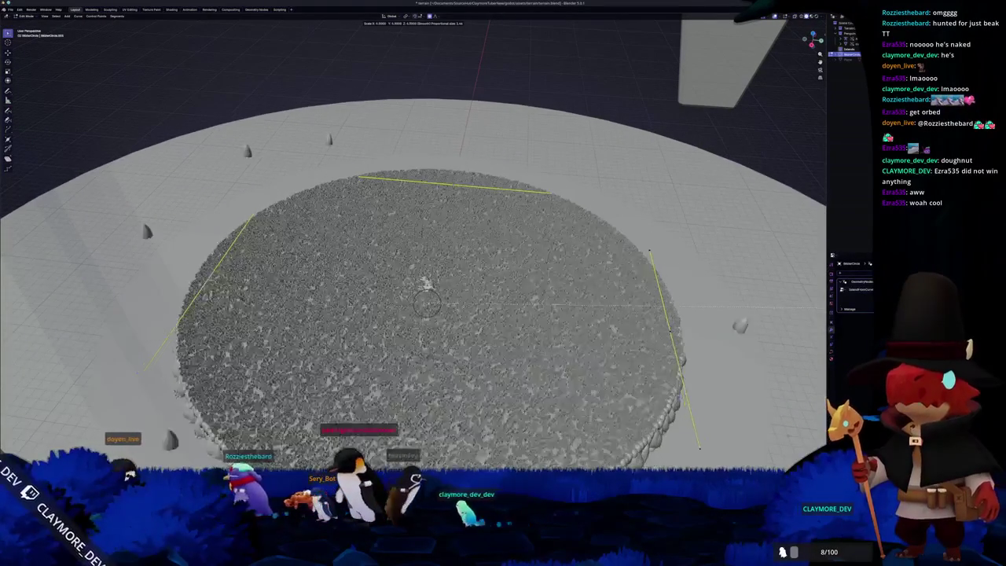
scroll(416, 314, down, 5)
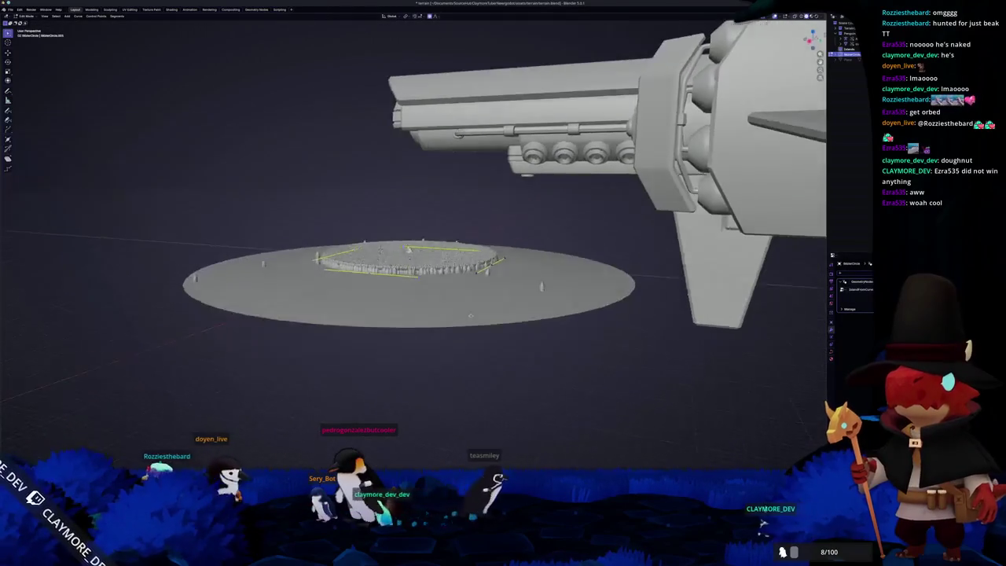
middle_drag(416, 314, 440, 283)
middle_drag(470, 325, 527, 319)
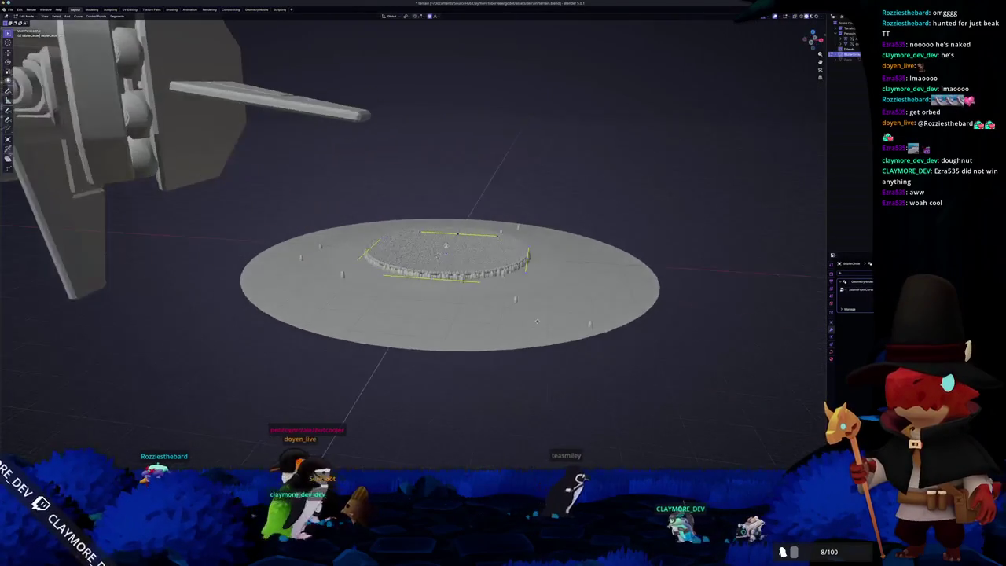
scroll(526, 319, down, 5)
scroll(527, 316, up, 3)
scroll(553, 314, up, 2)
mouse_move(552, 314)
middle_down()
mouse_move(558, 297)
mouse_move(539, 315)
mouse_move(498, 322)
middle_up()
key(Tab)
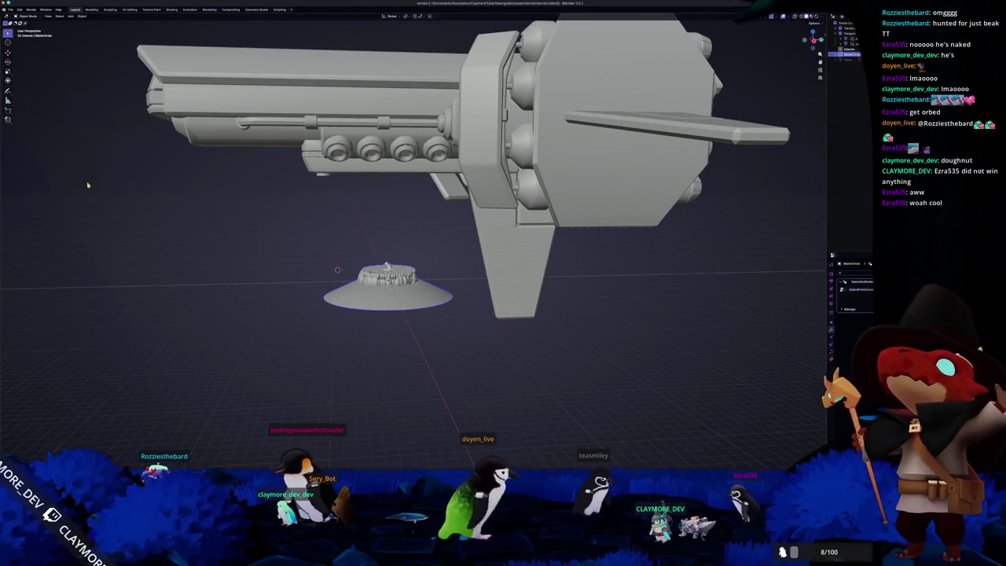
- Bring Dolphin up beside Blender and go up to the SourceHut folder
click(11, 9)
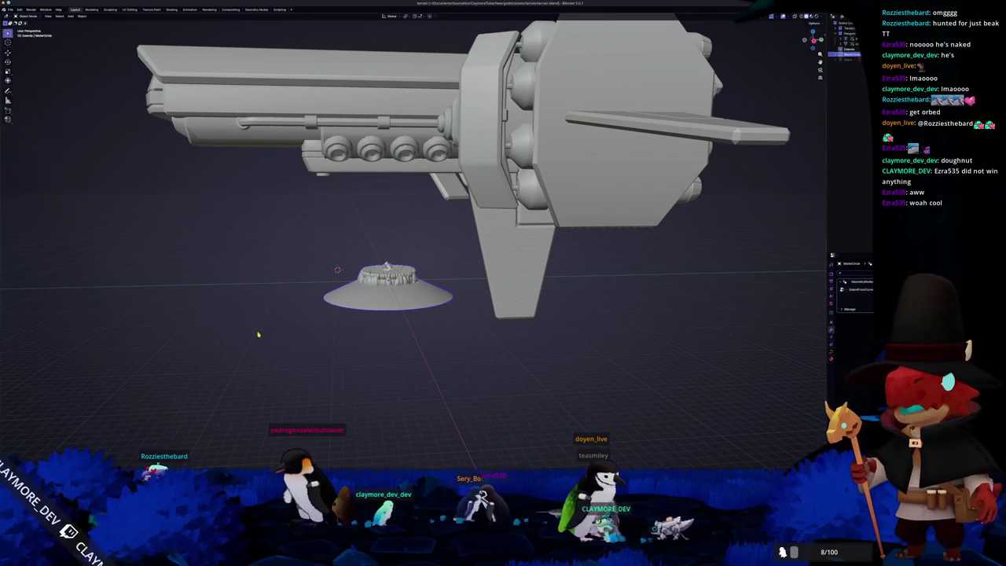
key(alt+Tab)
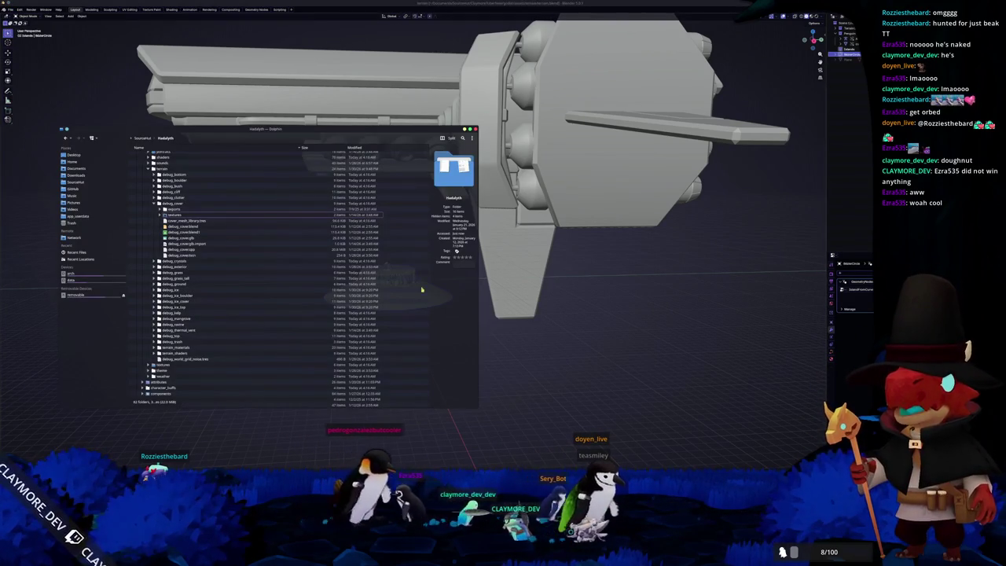
drag(288, 131, 674, 180)
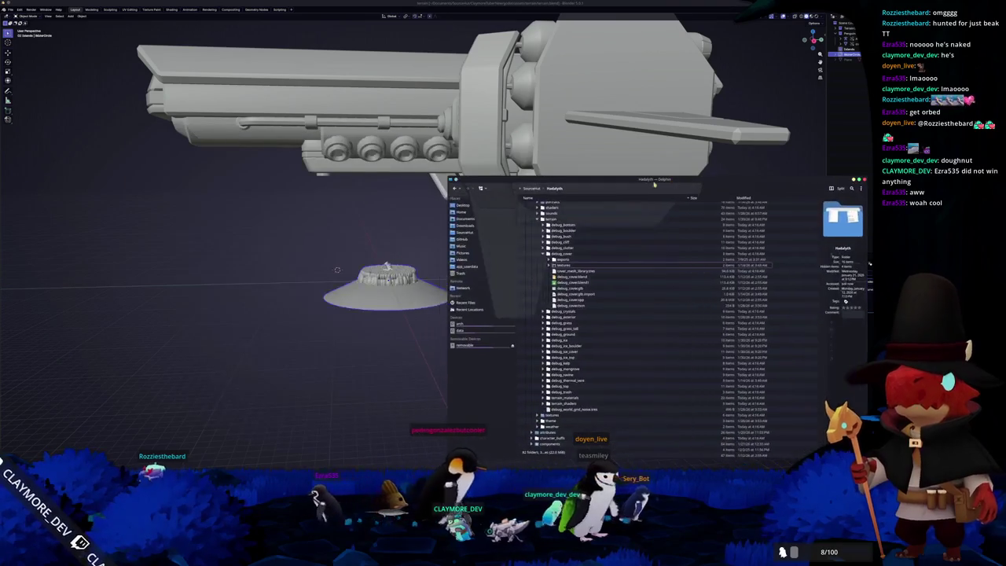
key(BackSpace)
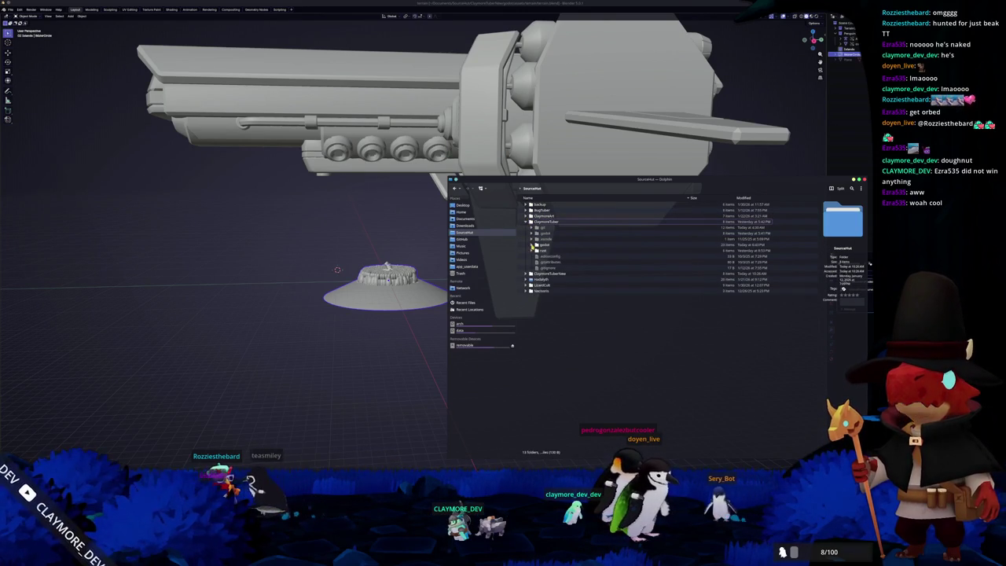
- Expand ClaymoreTuberNew > godot > assets > structures > village_bridge in the folder tree
click(532, 246)
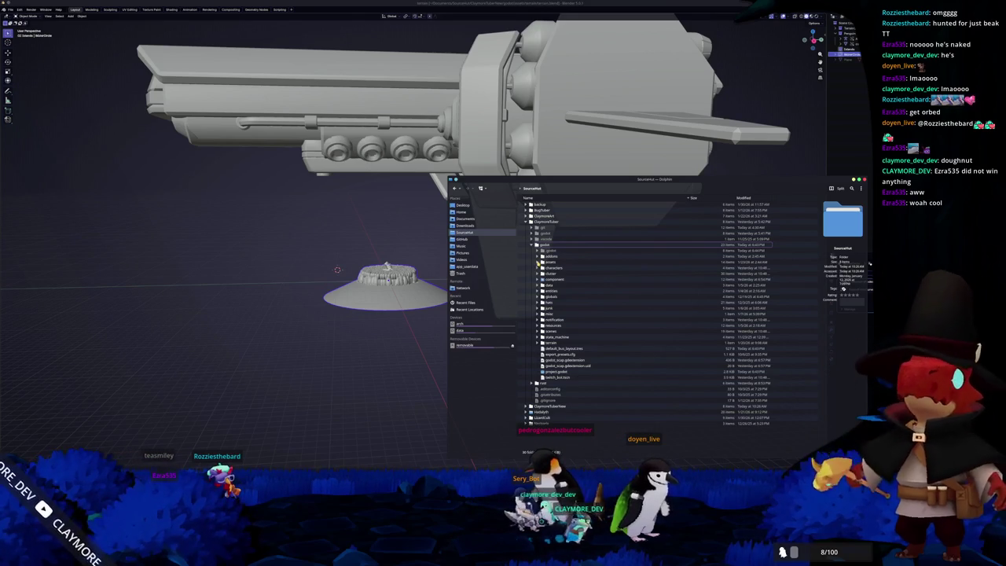
click(524, 222)
click(525, 227)
click(534, 251)
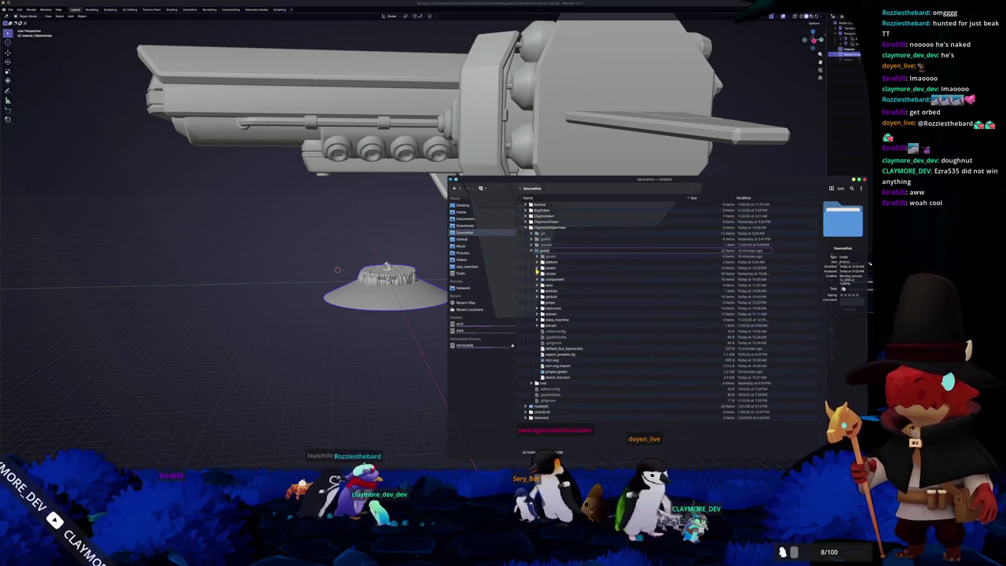
click(537, 268)
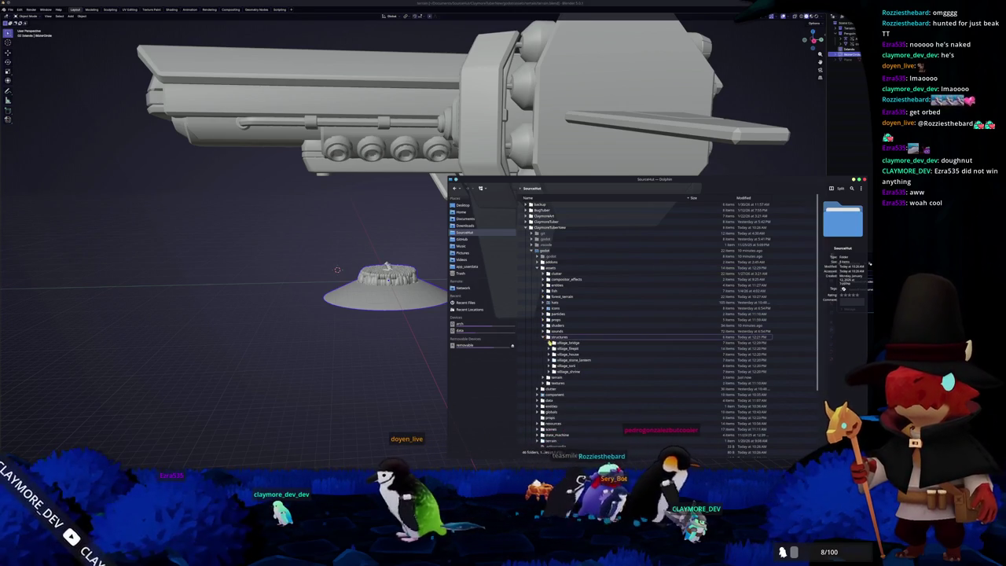
click(544, 338)
click(553, 344)
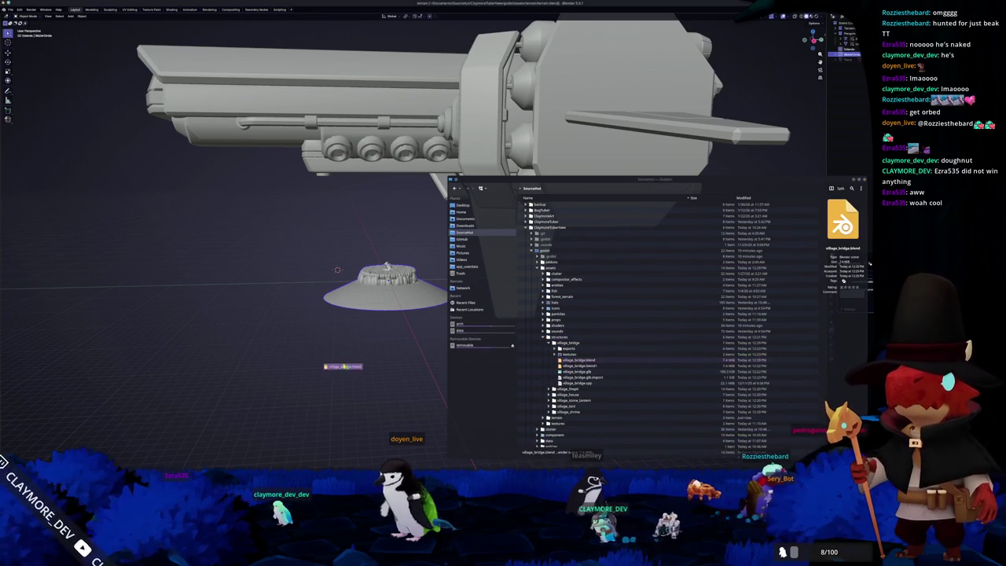
- Append the village_bridge object from village_bridge.blend and frame it in the view
drag(577, 361, 343, 366)
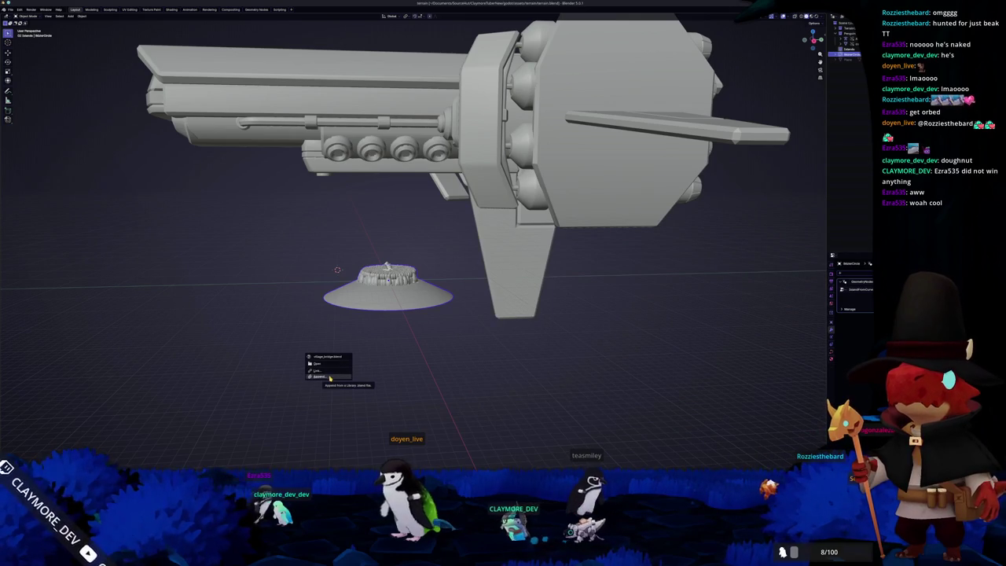
click(329, 378)
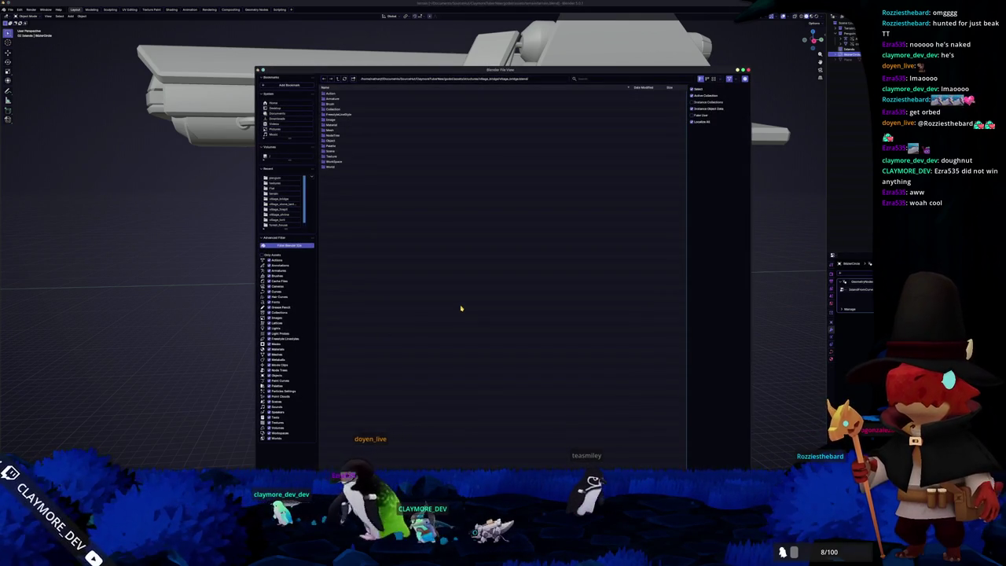
key(Escape)
key(alt+Tab)
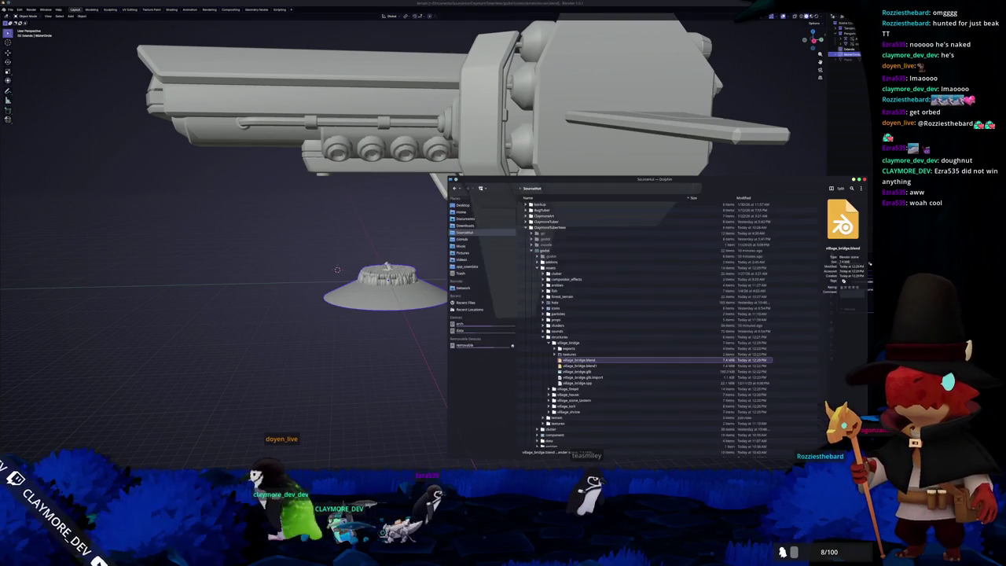
drag(582, 360, 283, 377)
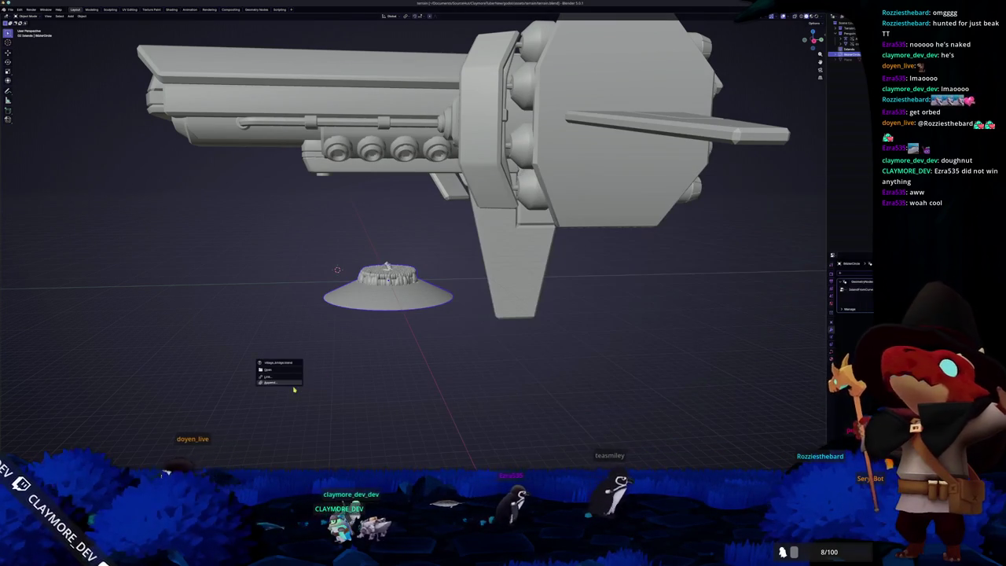
click(275, 381)
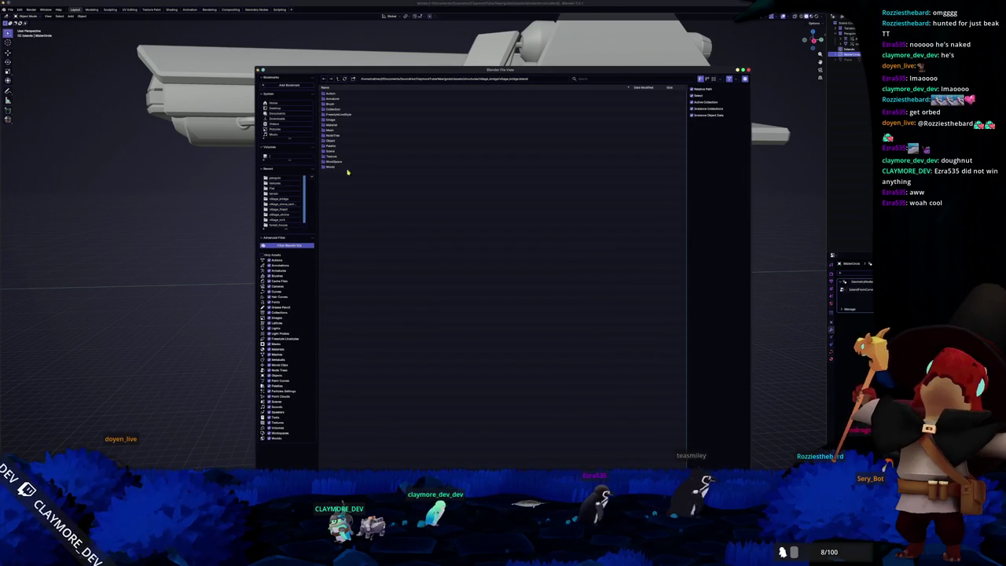
click(340, 140)
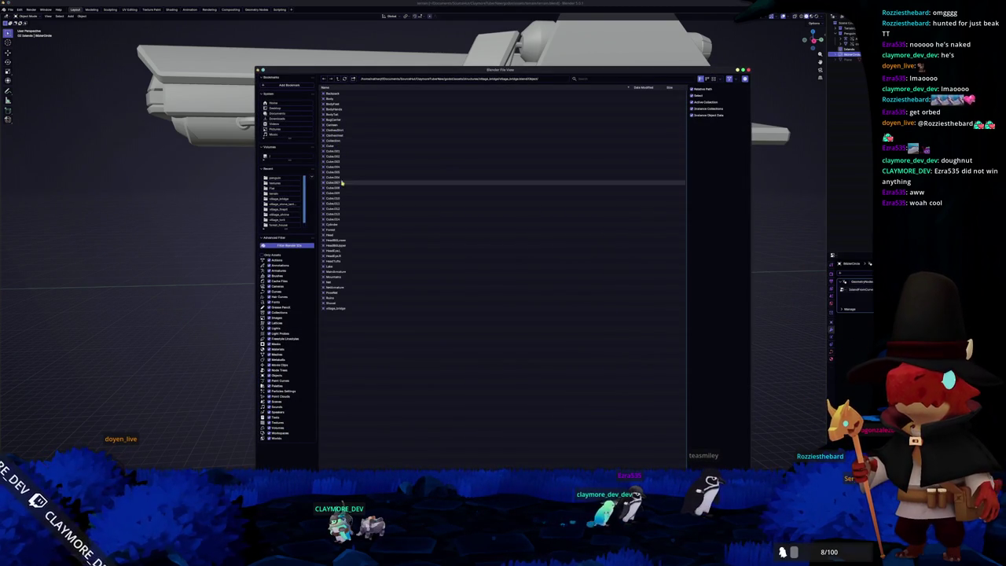
double_click(340, 309)
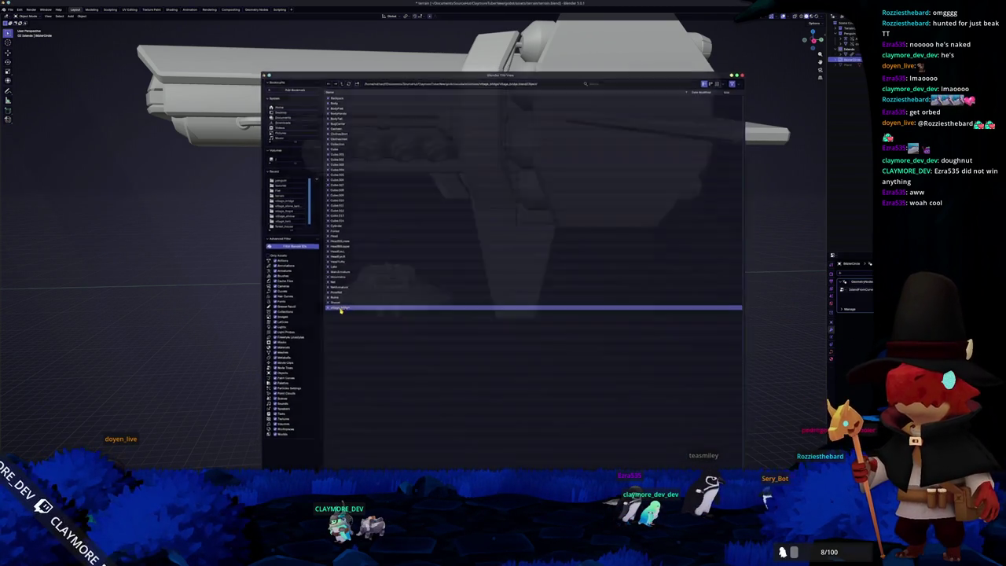
key(KP_Decimal)
middle_drag(417, 314, 441, 280)
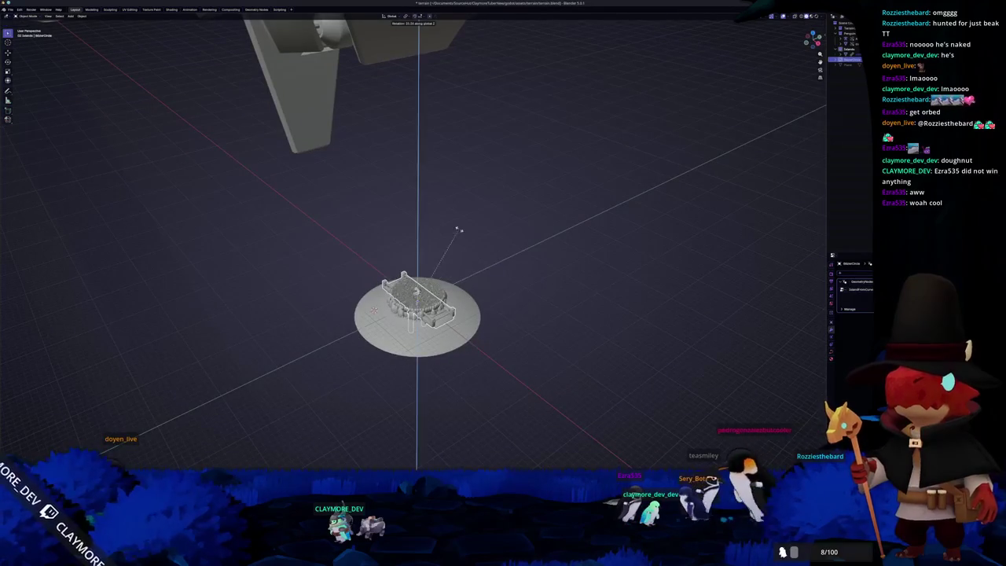
scroll(461, 229, up, 4)
- Move the bridge along X so it sits off the disc
right_click(858, 59)
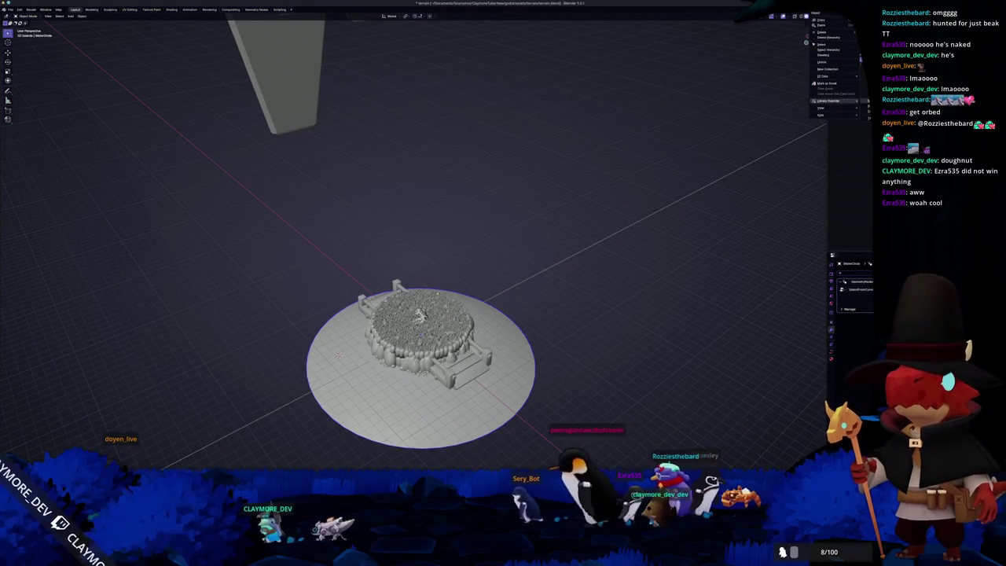
middle_drag(644, 158, 665, 168)
click(440, 377)
key(g)
key(x)
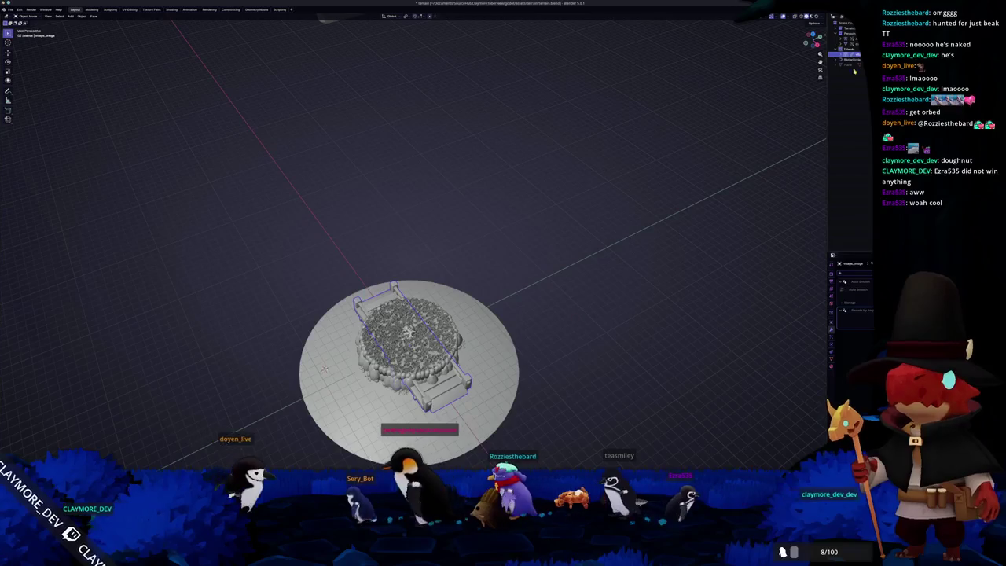
right_click(841, 48)
right_click(825, 19)
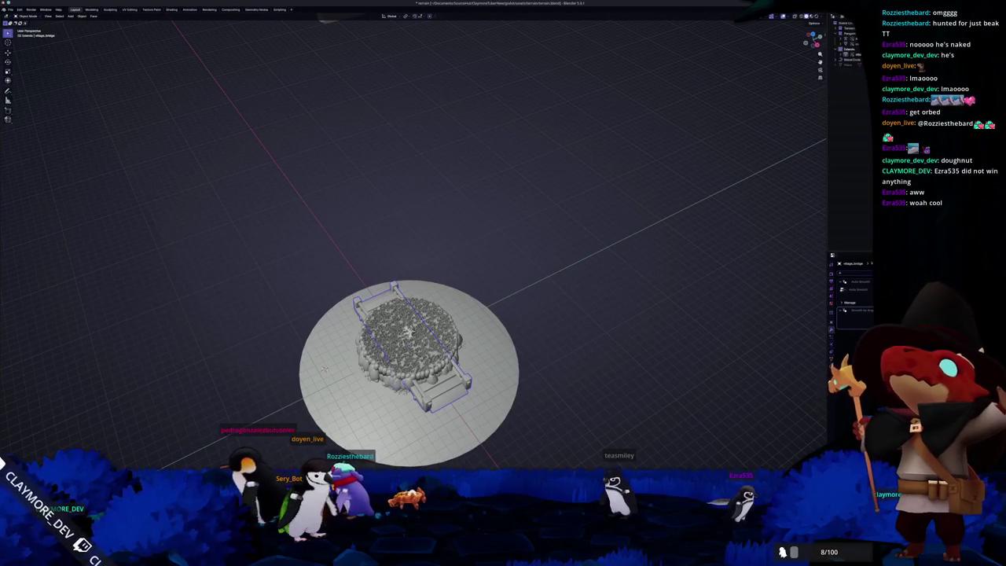
key(g)
key(x)
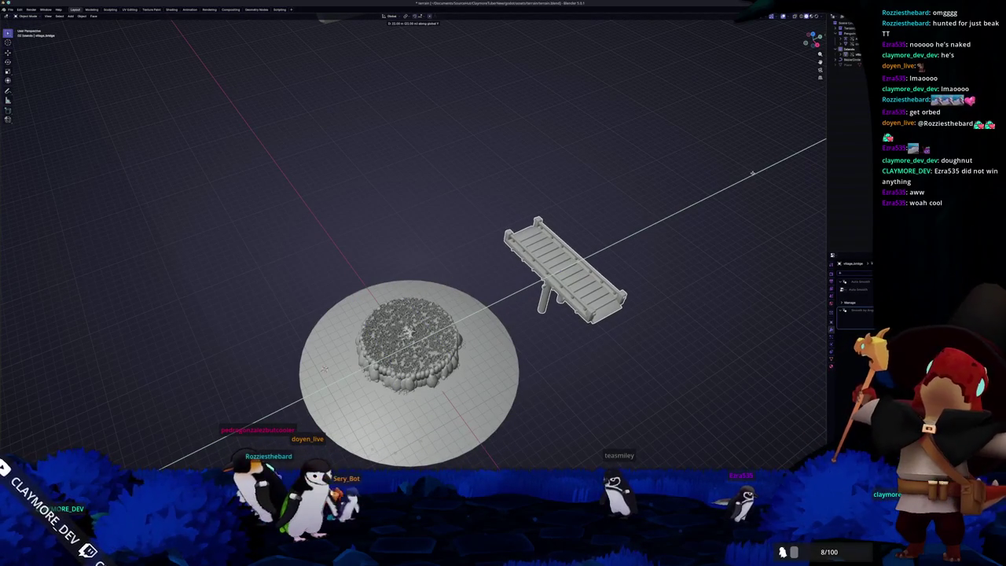
click(692, 193)
middle_drag(691, 192, 602, 212)
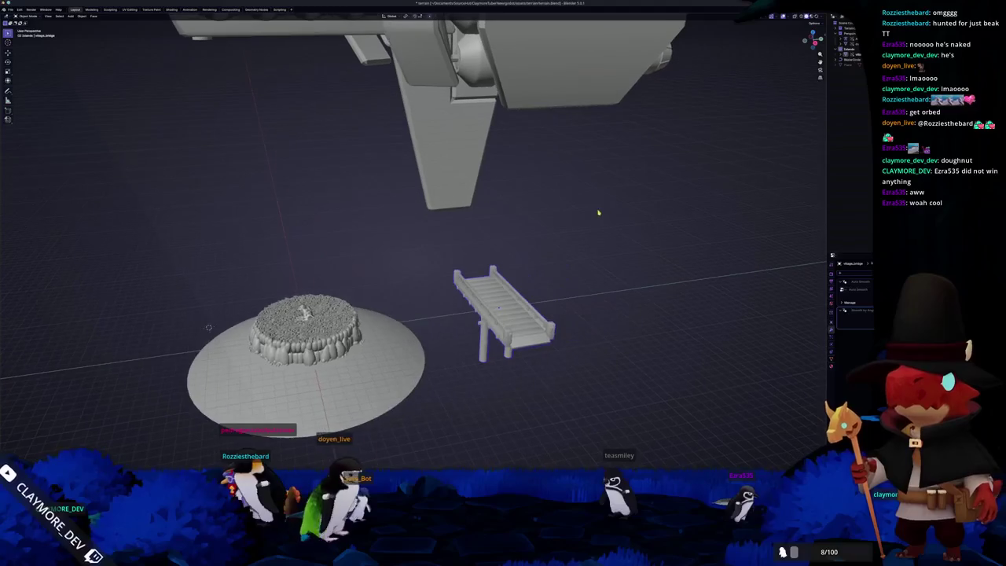
key(alt+Tab)
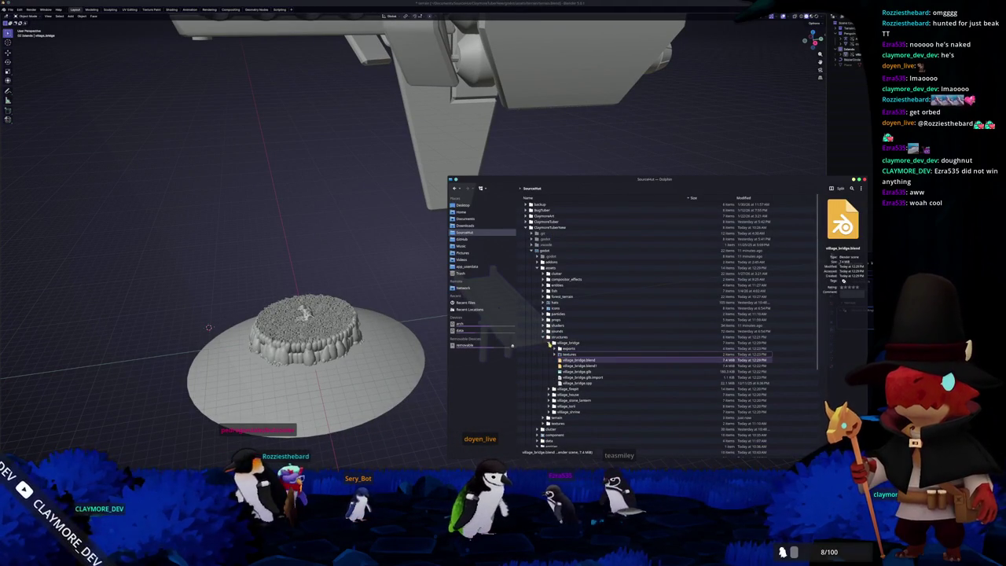
- Append the four firepit objects from village_firepit.blend into the scene
click(553, 344)
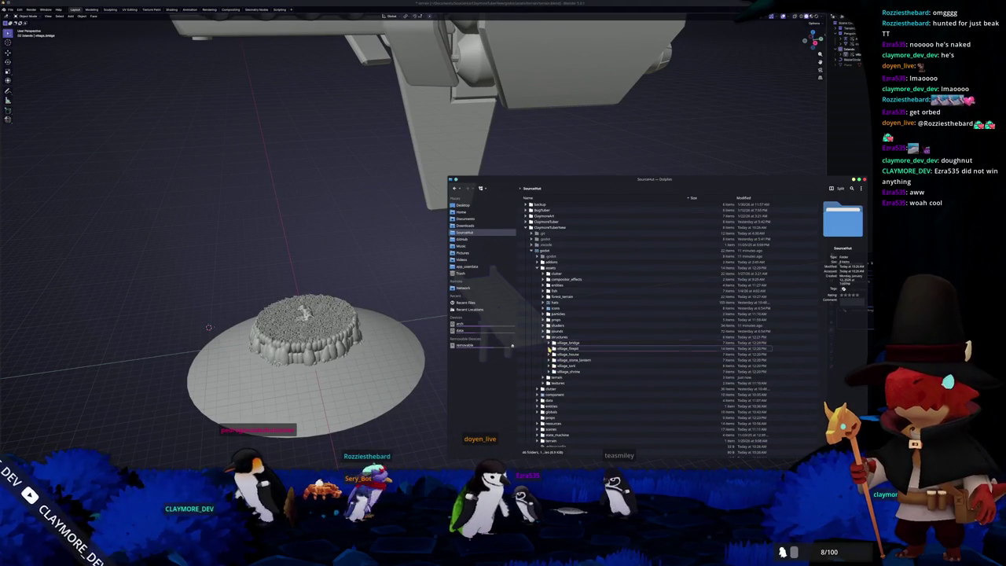
click(549, 349)
scroll(562, 338, down, 2)
click(579, 344)
drag(579, 344, 391, 296)
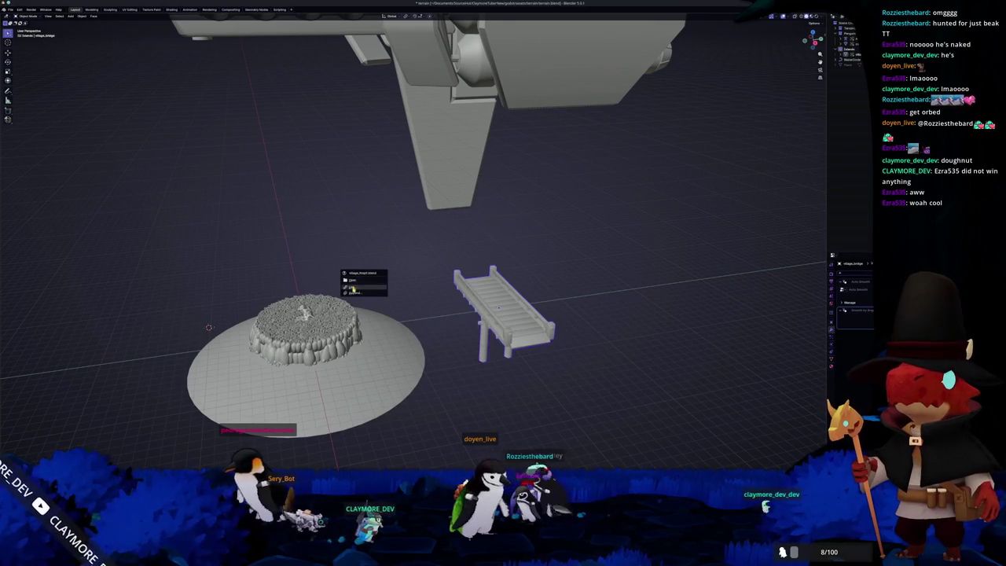
click(354, 289)
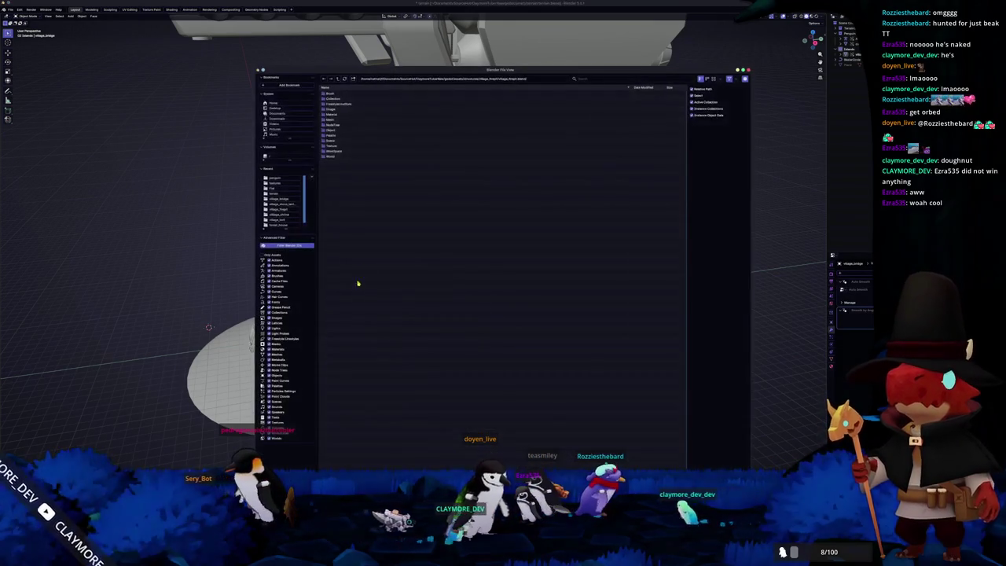
click(333, 129)
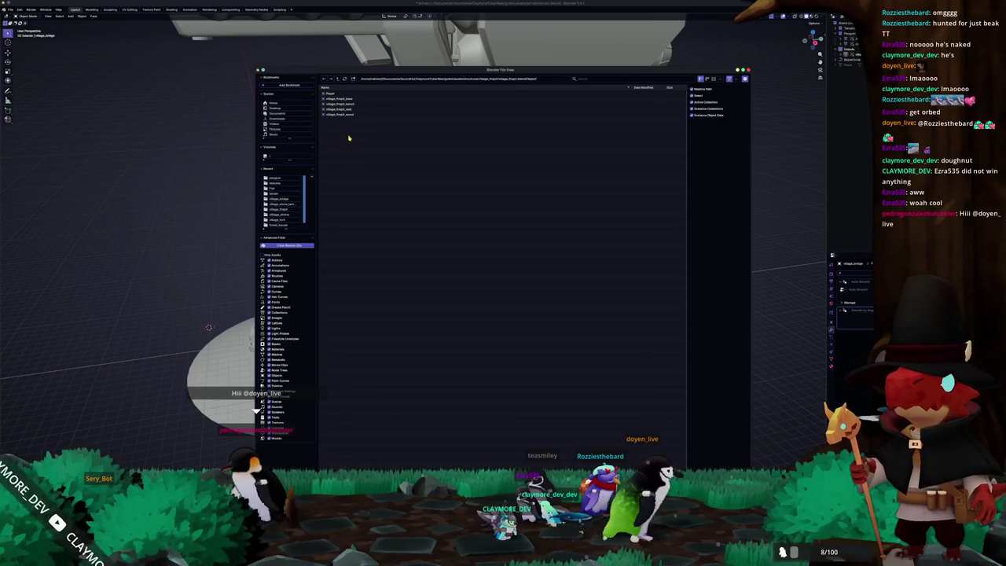
drag(348, 122, 352, 98)
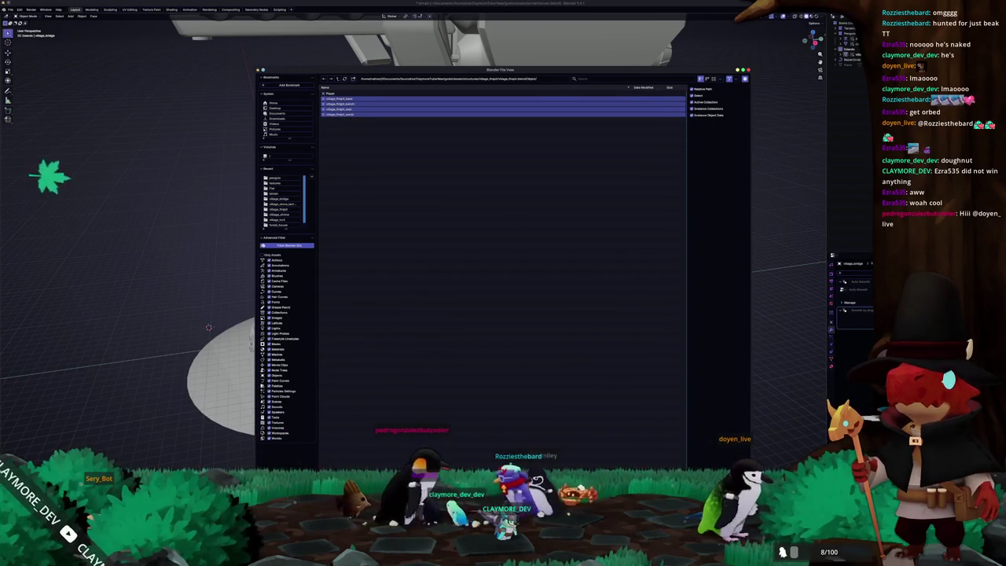
key(Return)
- Move the firepit objects along Y to sit beside the bridge
click(848, 60)
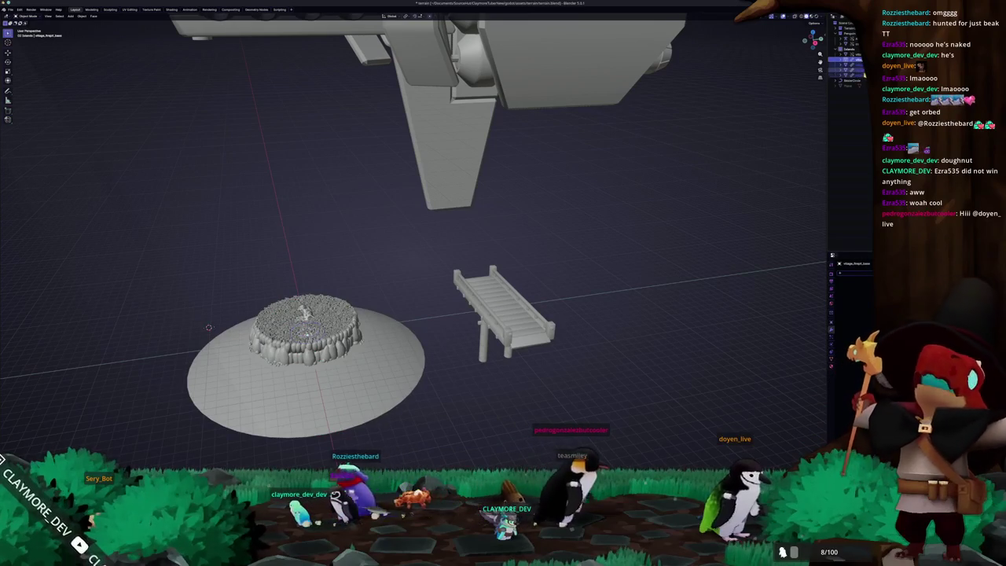
right_click(861, 78)
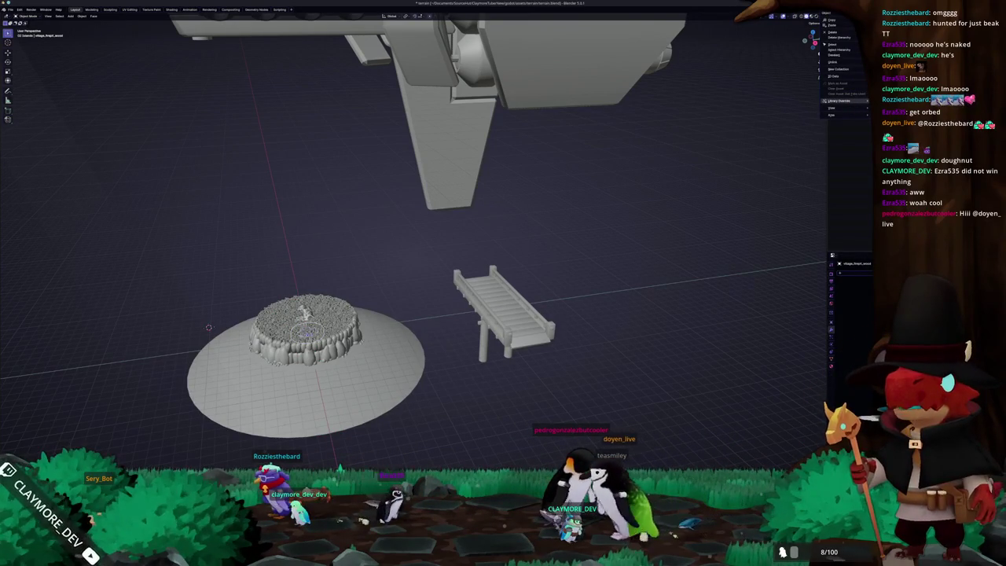
key(g)
key(y)
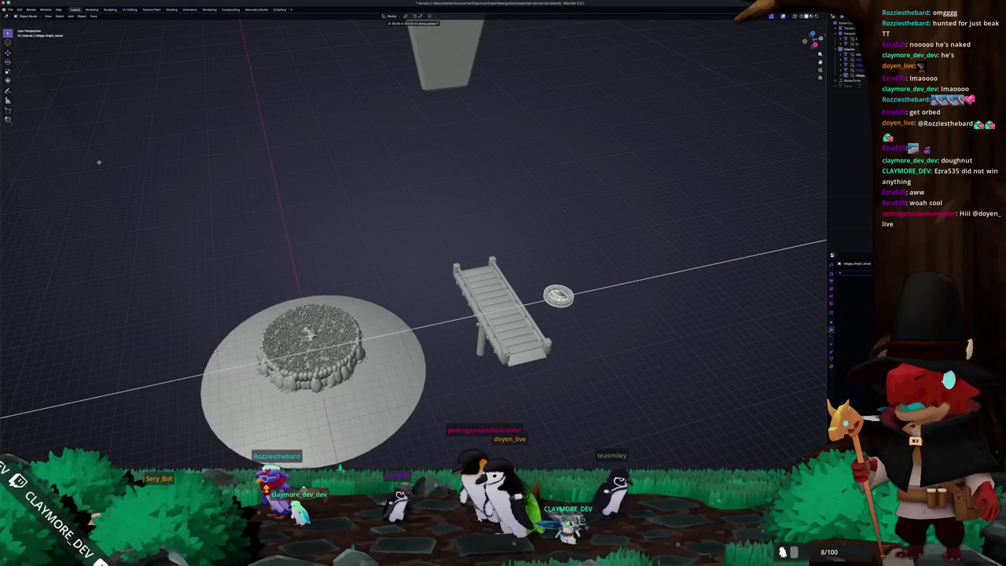
middle_drag(341, 231, 369, 208)
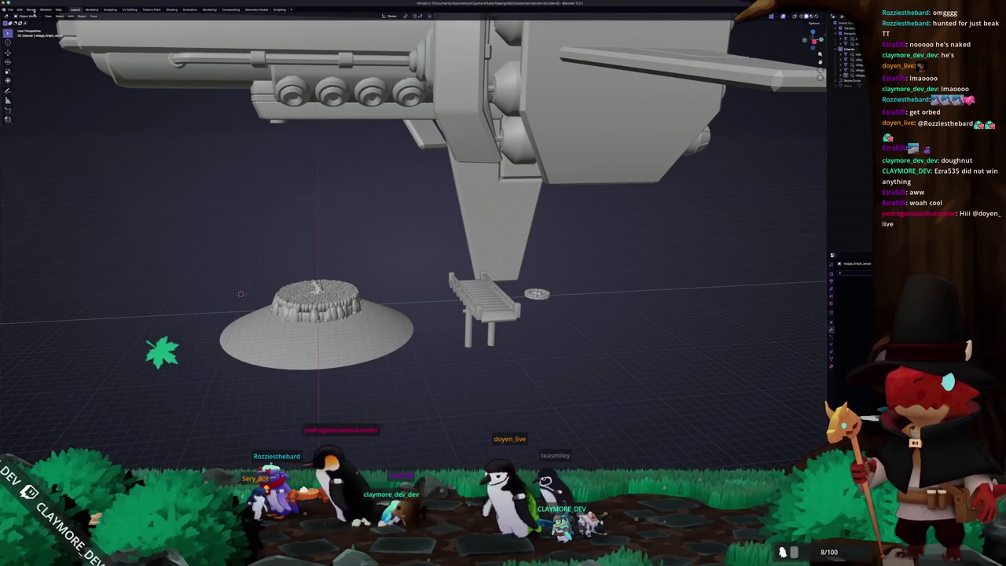
click(11, 9)
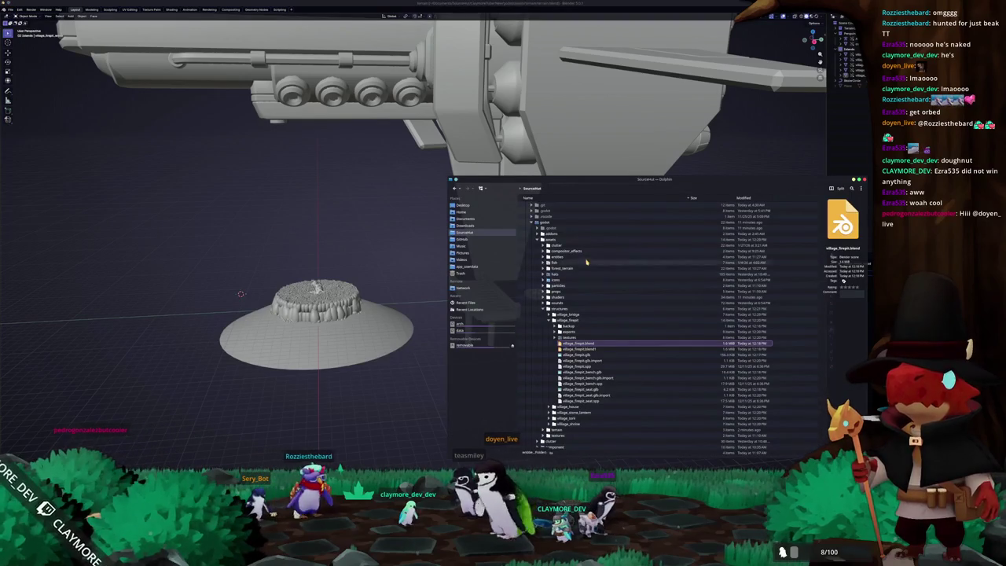
- Append the group of house objects from village_house.blend into the scene
key(Left)
key(Left)
key(Down)
key(Right)
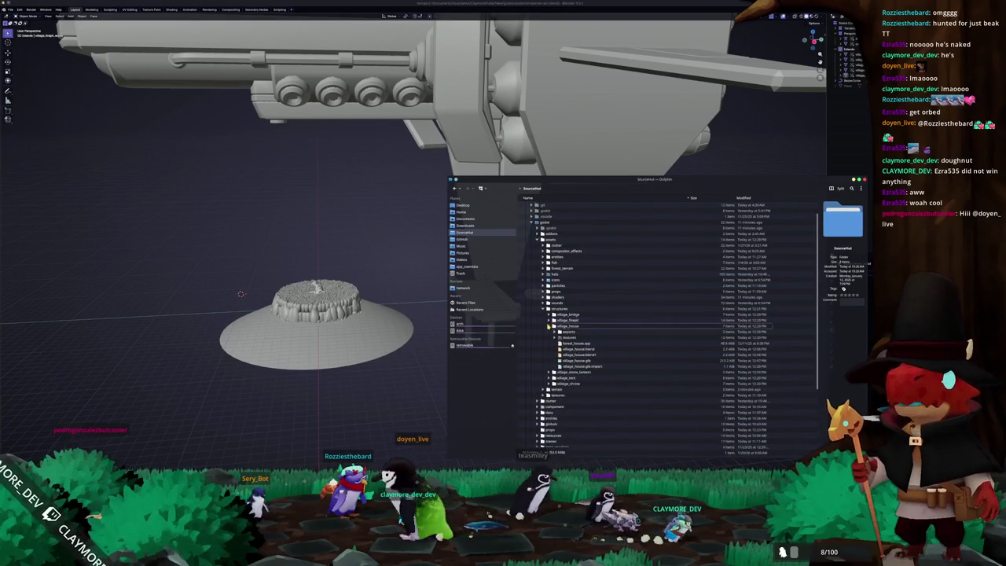
drag(577, 349, 407, 286)
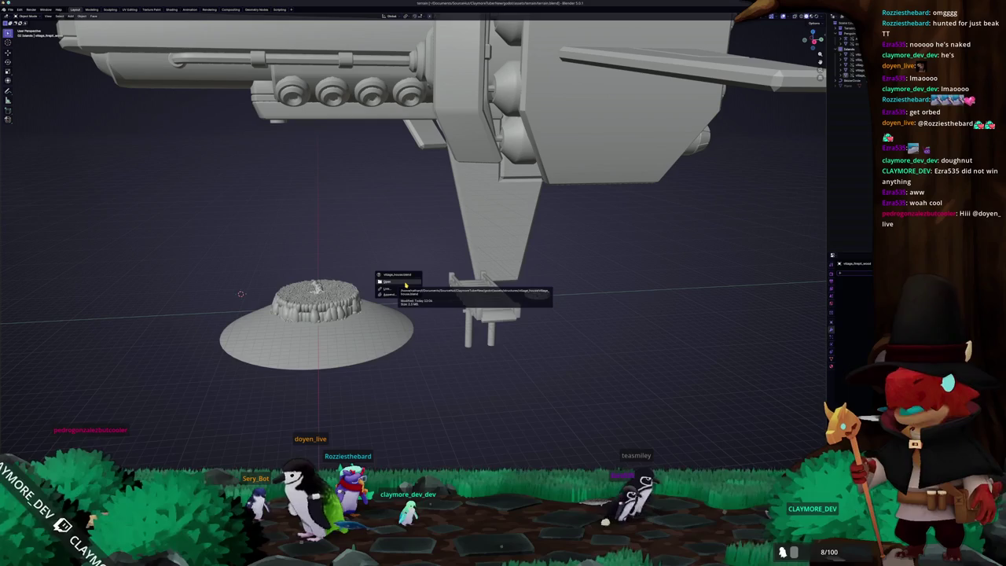
click(402, 291)
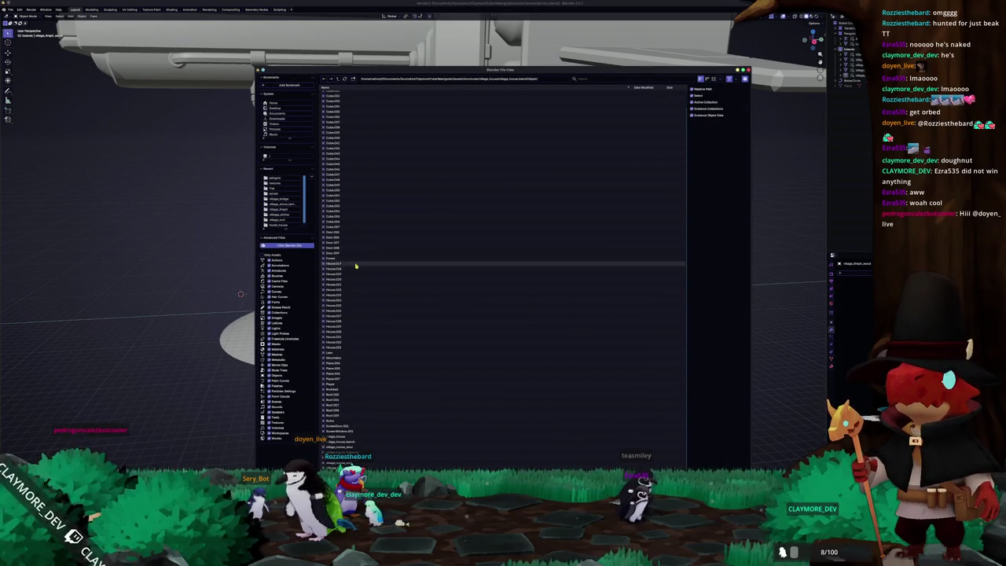
click(342, 437)
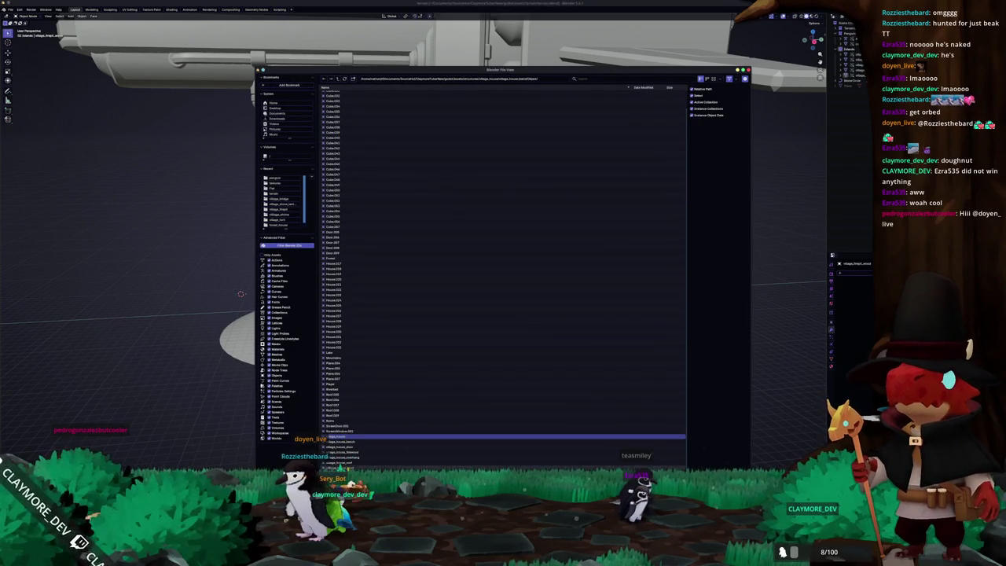
drag(342, 437, 455, 454)
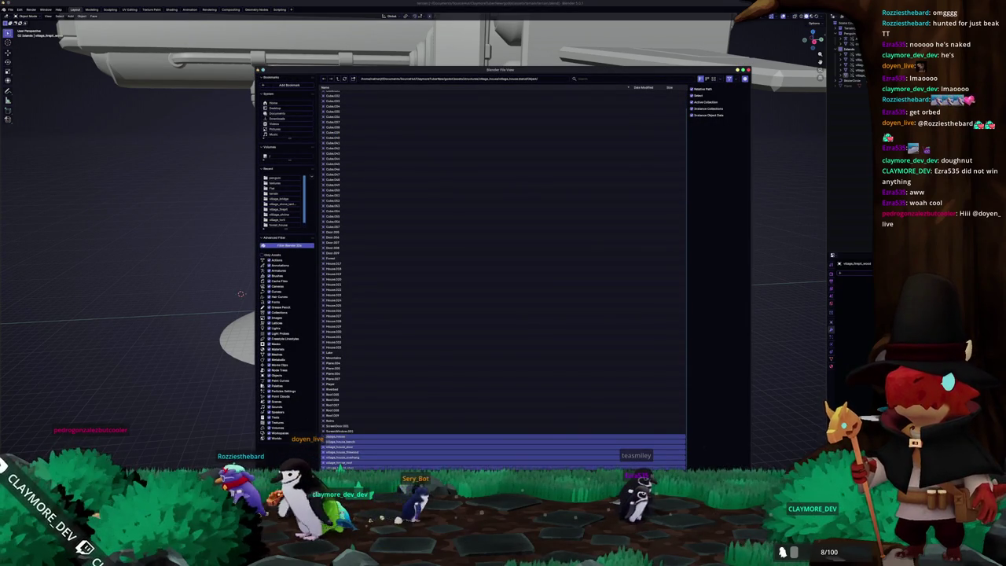
key(Return)
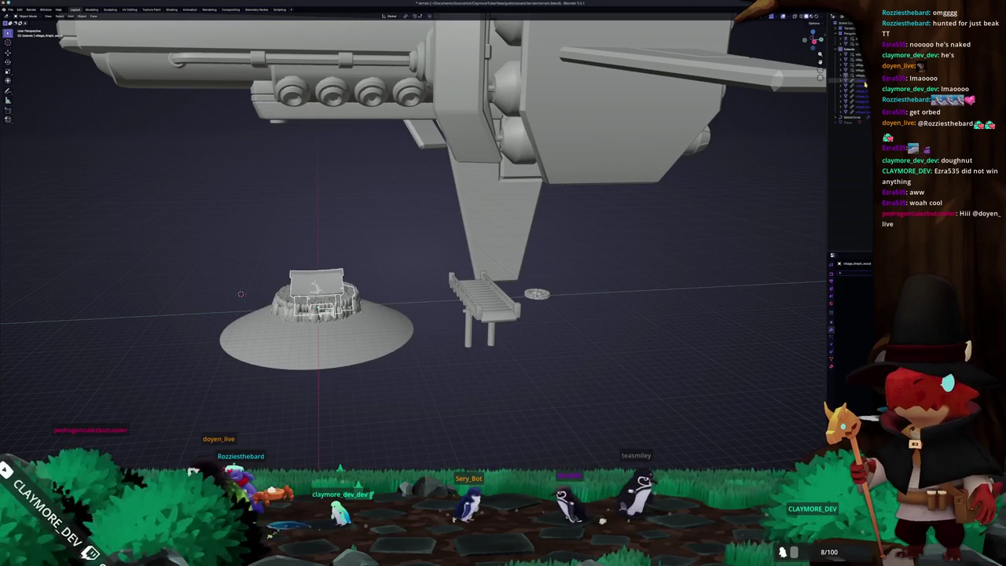
- Move the house along X, then along Y onto the disc
right_click(866, 114)
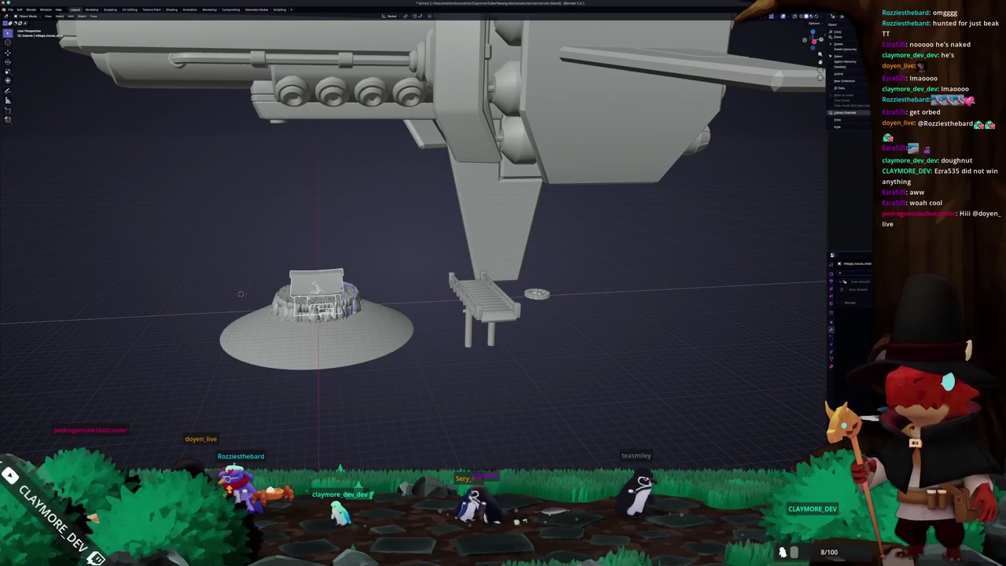
middle_drag(659, 201, 586, 243)
key(g)
key(x)
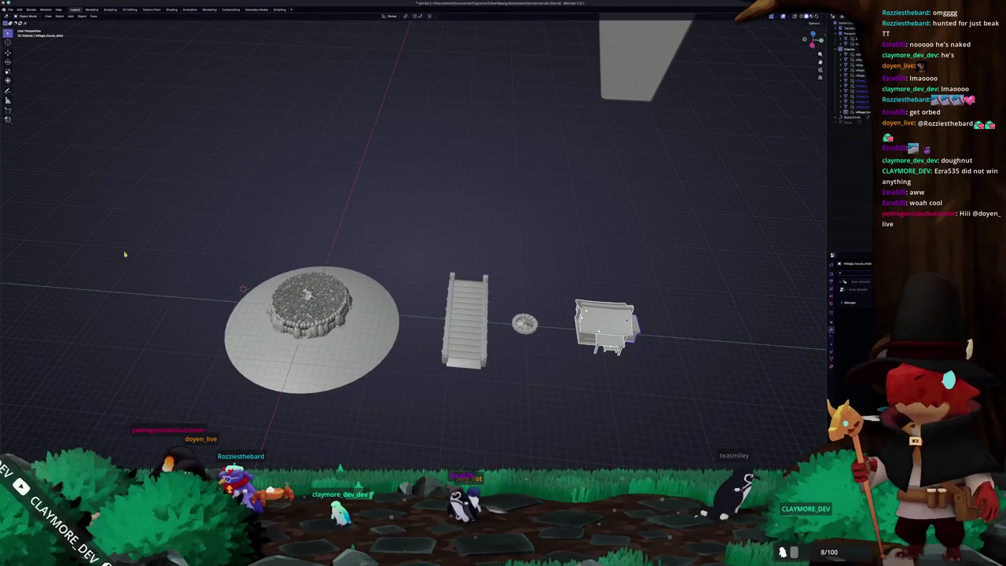
mouse_move(324, 266)
middle_down()
mouse_move(358, 211)
mouse_move(155, 283)
mouse_move(198, 280)
middle_up()
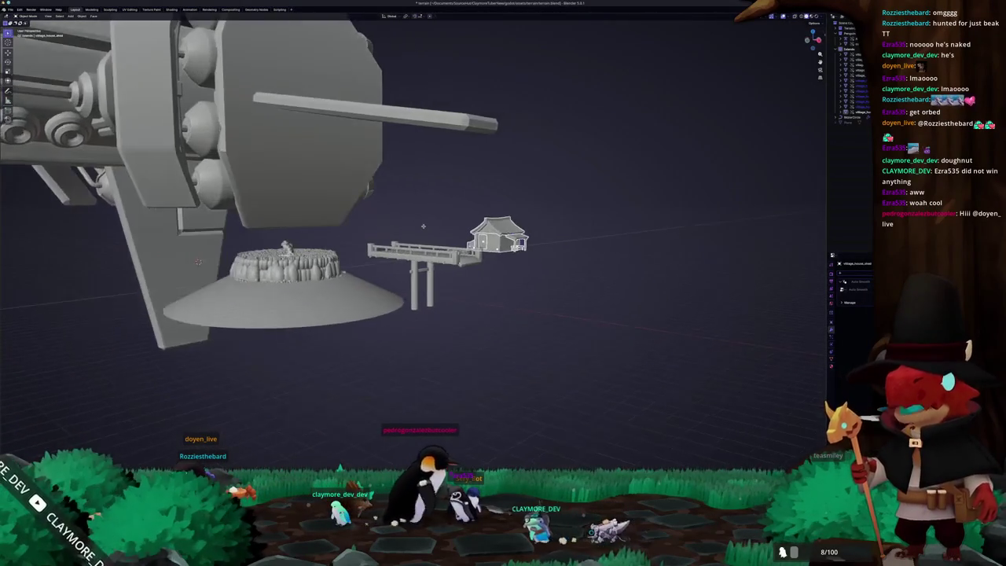
key(g)
key(y)
click(354, 262)
- Adjust the house vertically and along X, confirm, and check it beside the bridge
scroll(355, 262, up, 4)
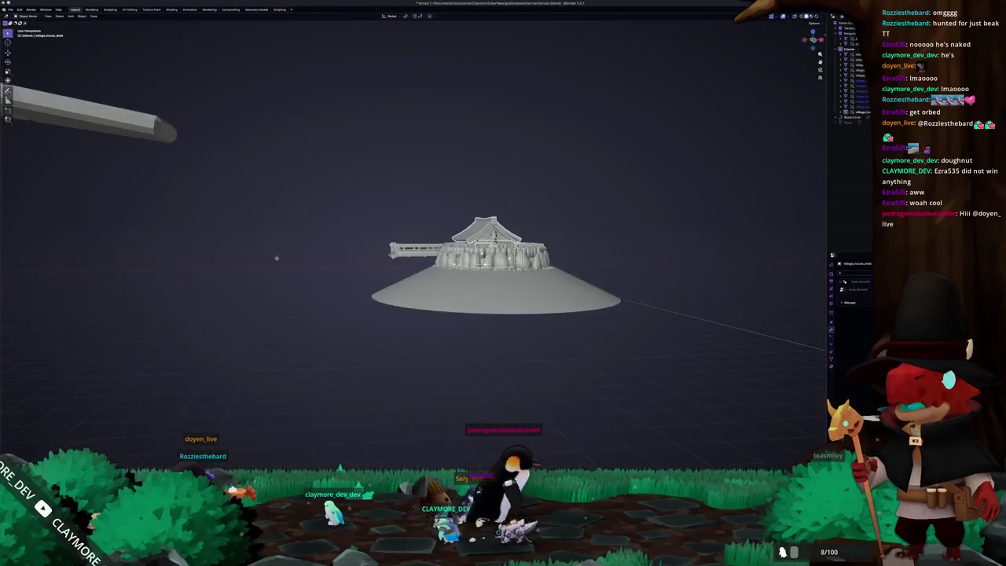
middle_drag(354, 262, 440, 259)
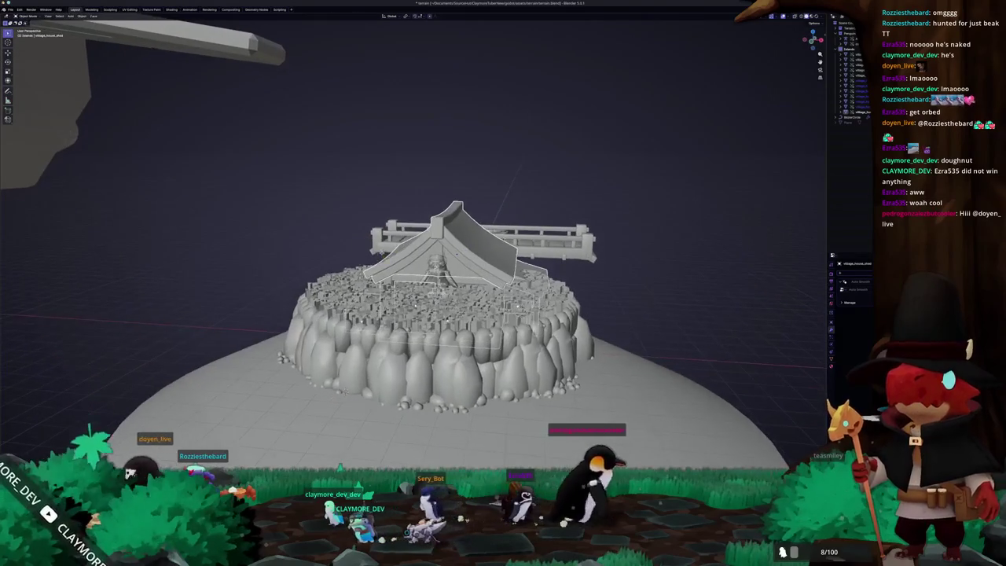
key(g)
key(z)
key(x)
key(Return)
mouse_move(479, 211)
middle_down()
mouse_move(342, 265)
mouse_move(446, 325)
mouse_move(233, 245)
middle_up()
click(343, 266)
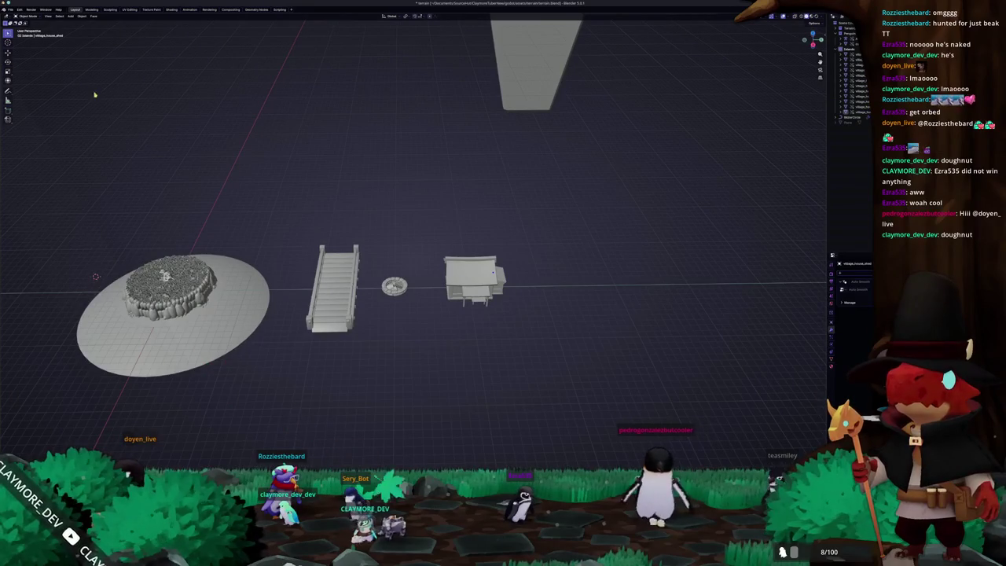
key(alt+Tab)
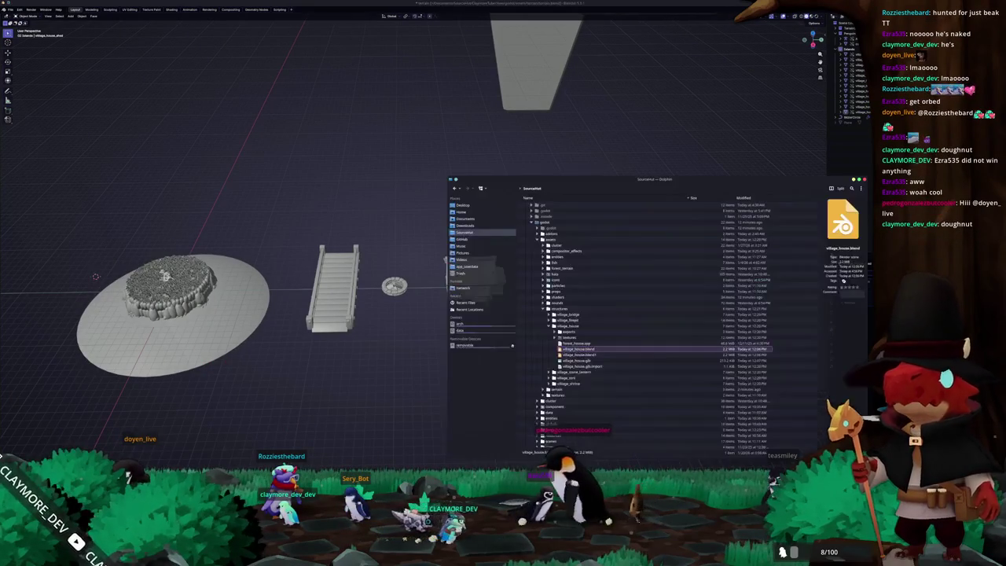
- After accidentally opening village_stone_lantern.blend, reopen terrain.blend from recent files
click(549, 327)
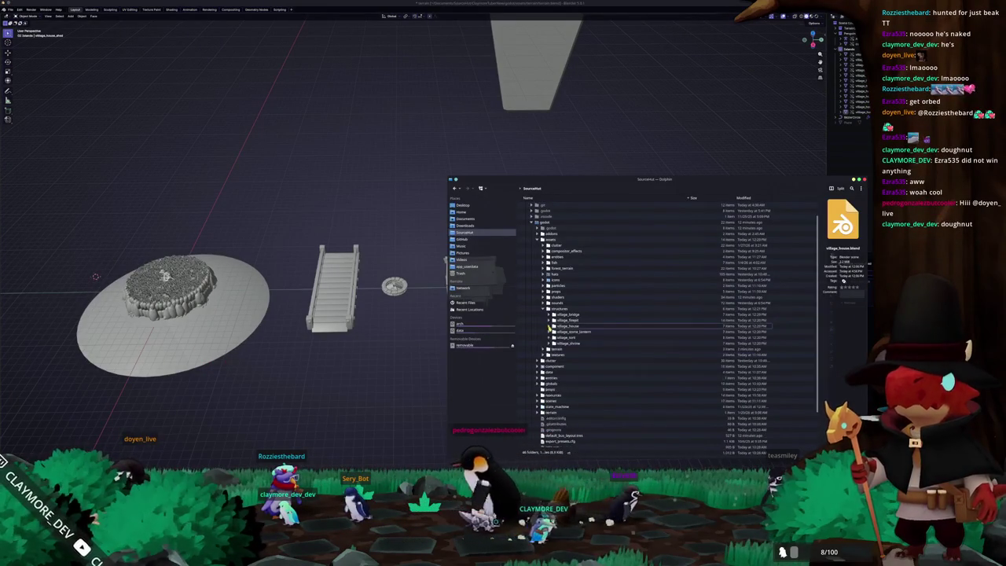
click(550, 332)
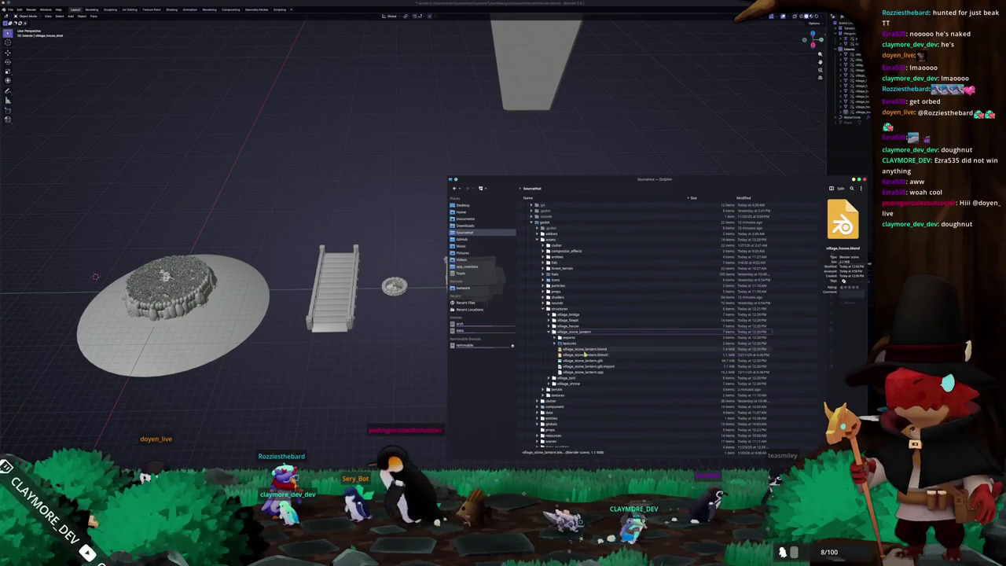
click(585, 350)
drag(586, 354, 386, 368)
click(380, 367)
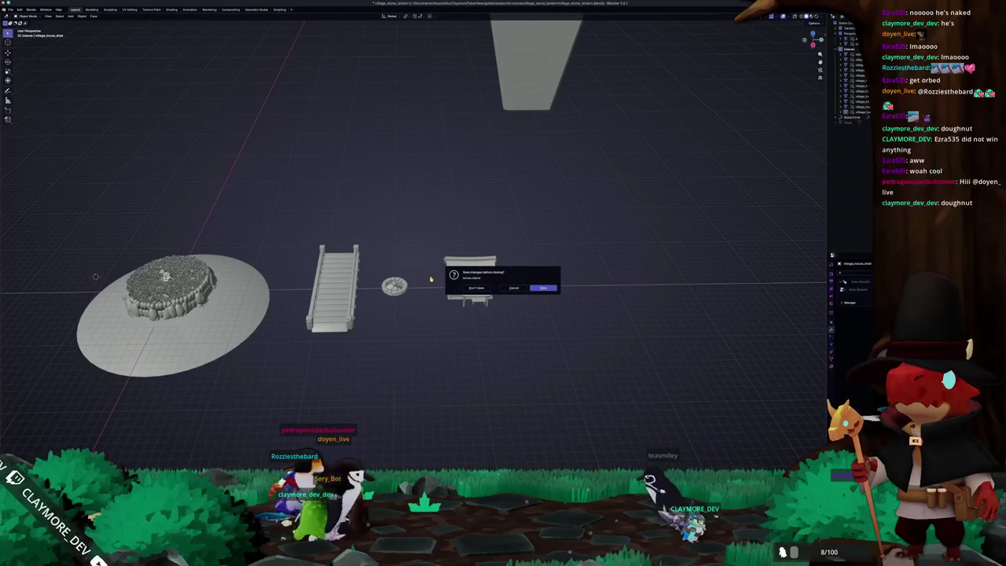
click(543, 289)
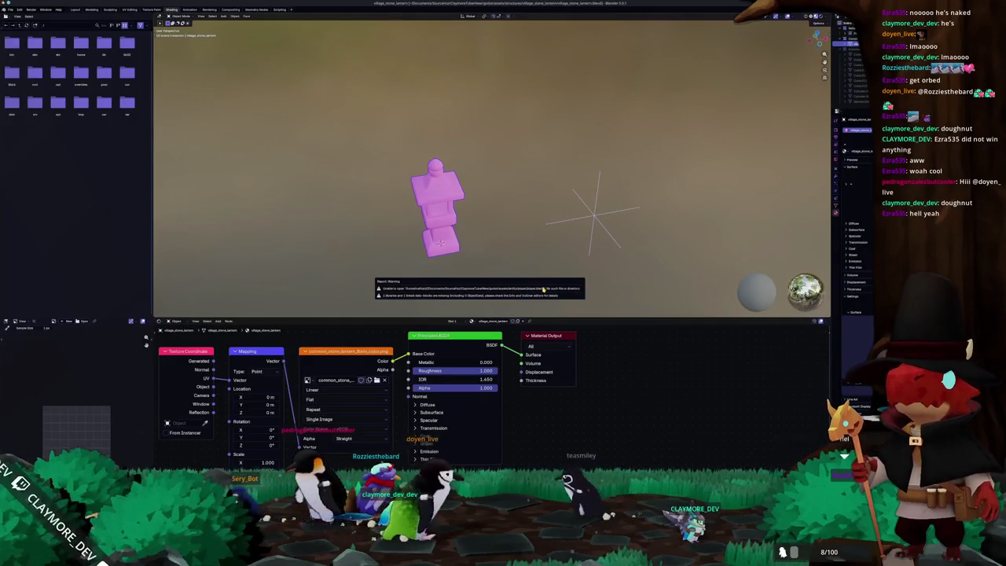
click(10, 9)
click(79, 73)
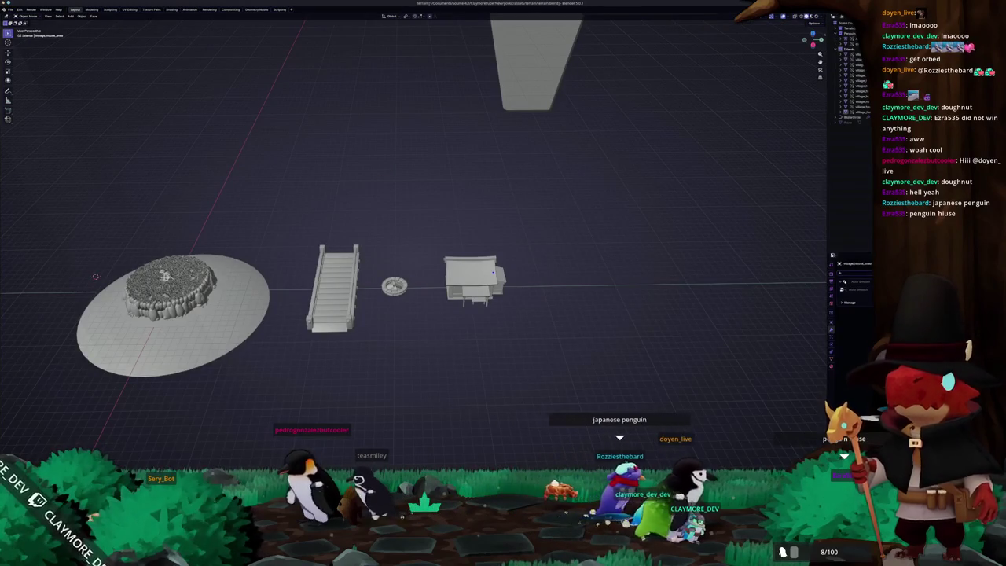
- Append the village_stone_lantern object from village_stone_lantern.blend into the terrain scene
key(alt+Tab)
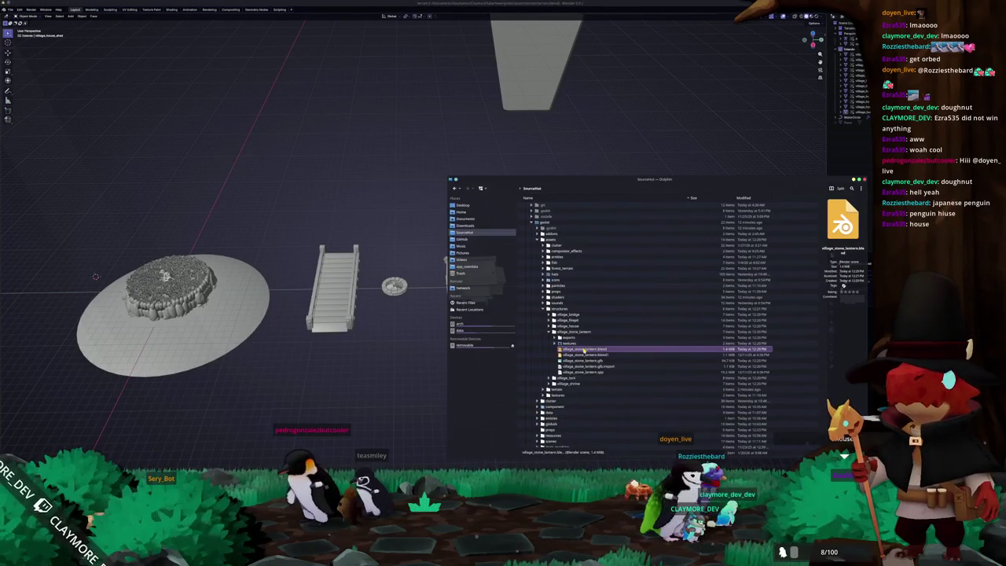
drag(411, 363, 413, 362)
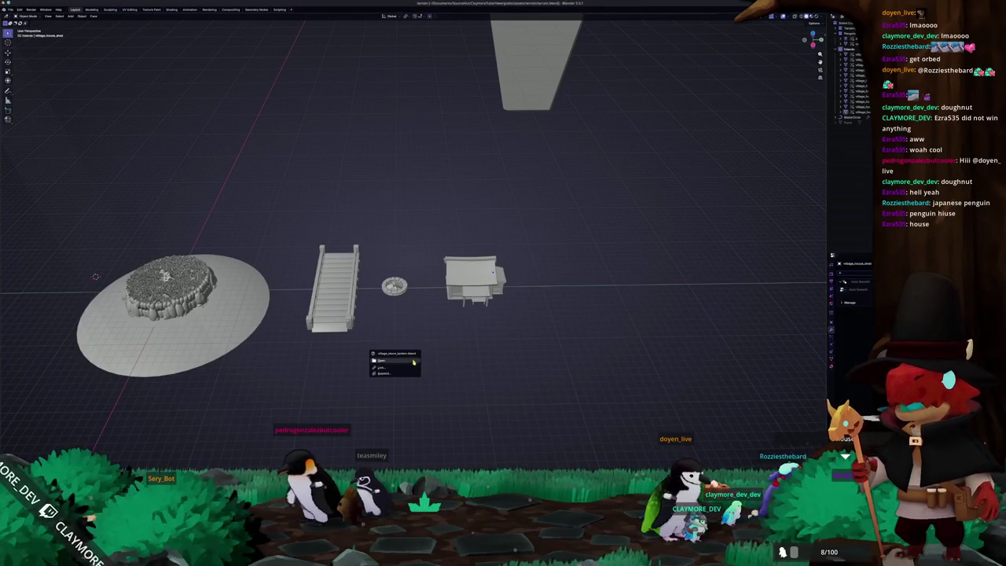
click(400, 368)
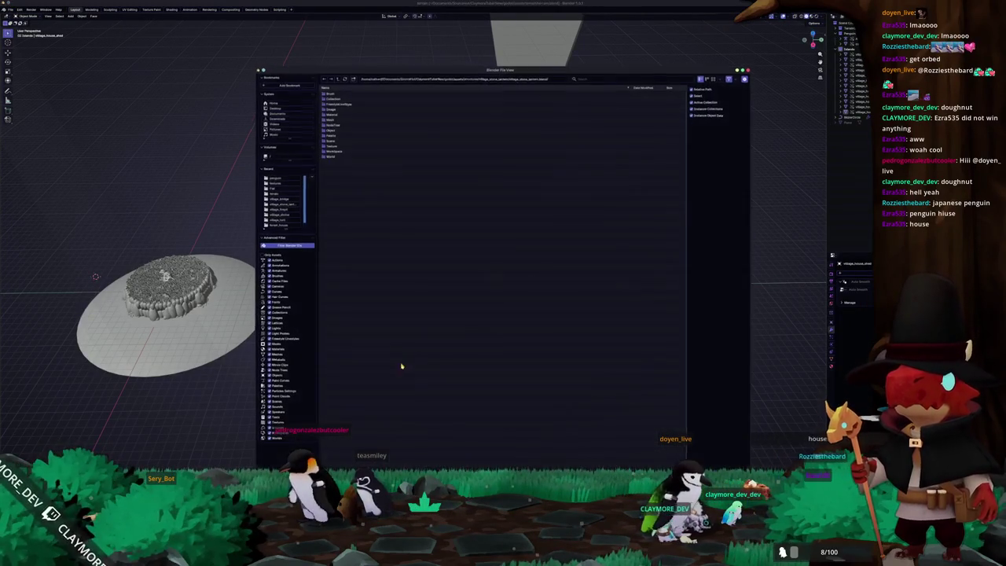
click(341, 130)
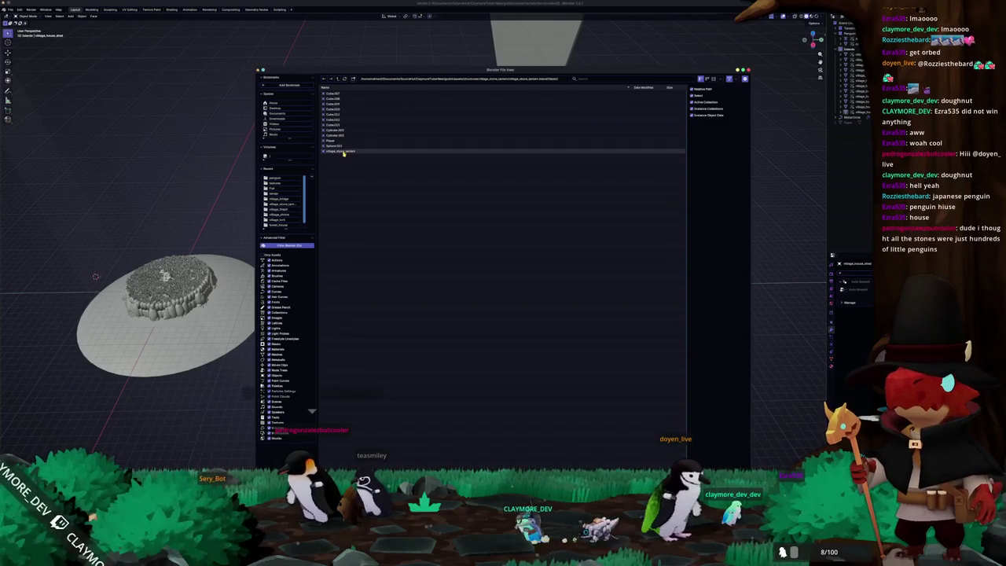
double_click(344, 153)
scroll(412, 290, up, 2)
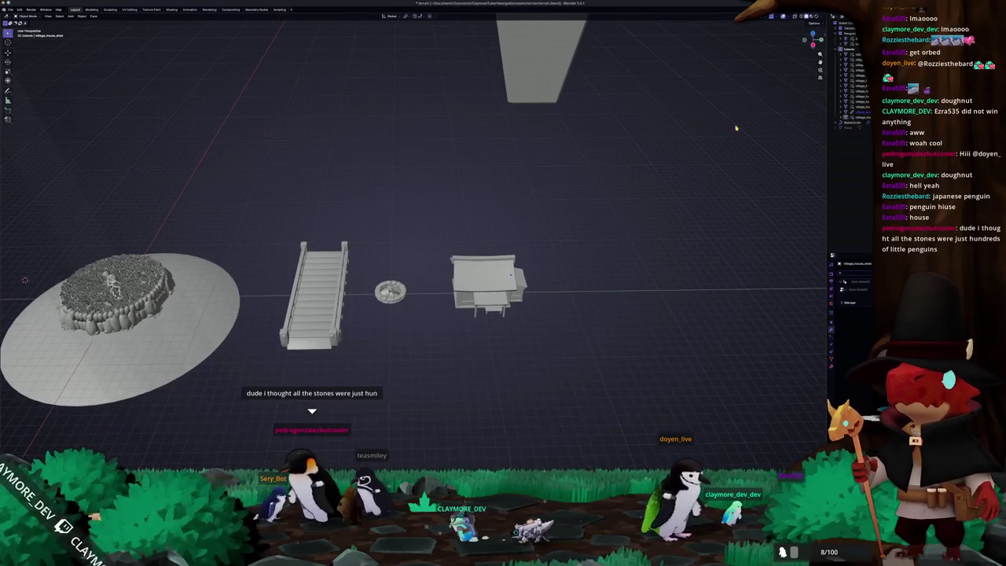
right_click(868, 116)
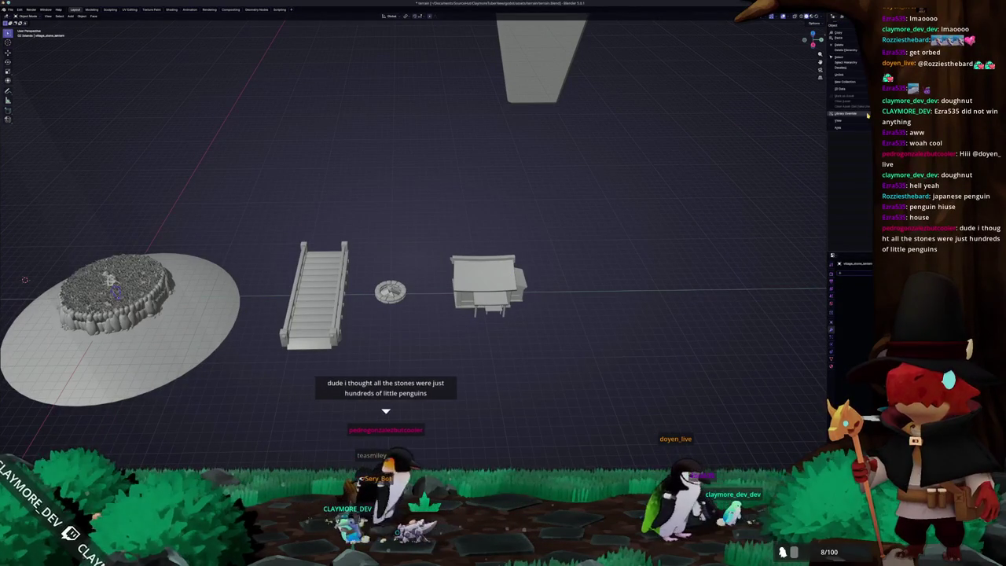
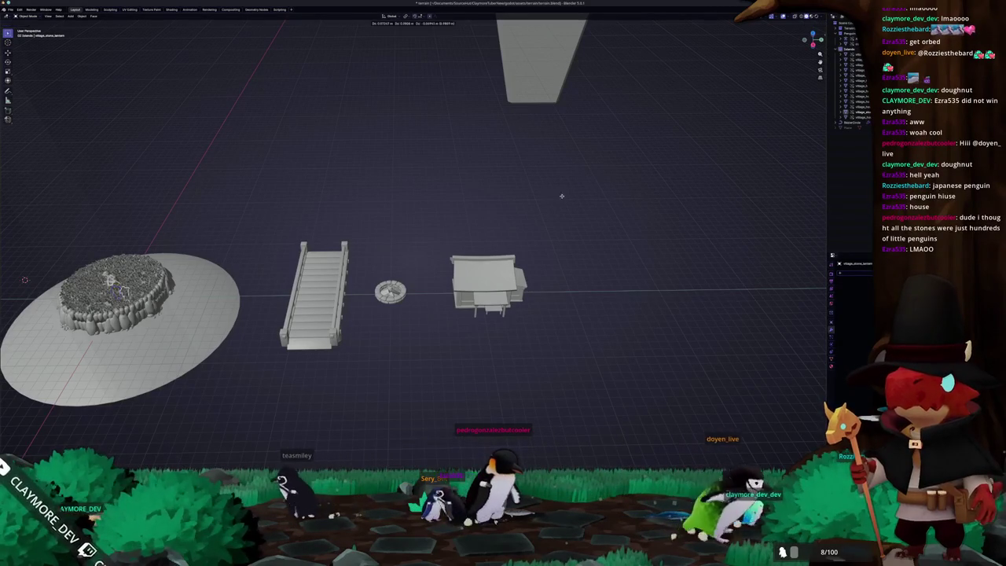
- Slide the stone lantern along X so it sits to the right of the house
key(g)
key(x)
click(184, 204)
scroll(436, 231, up, 1)
scroll(418, 245, up, 1)
mouse_move(418, 246)
middle_down()
mouse_move(352, 202)
mouse_move(400, 215)
mouse_move(379, 218)
middle_up()
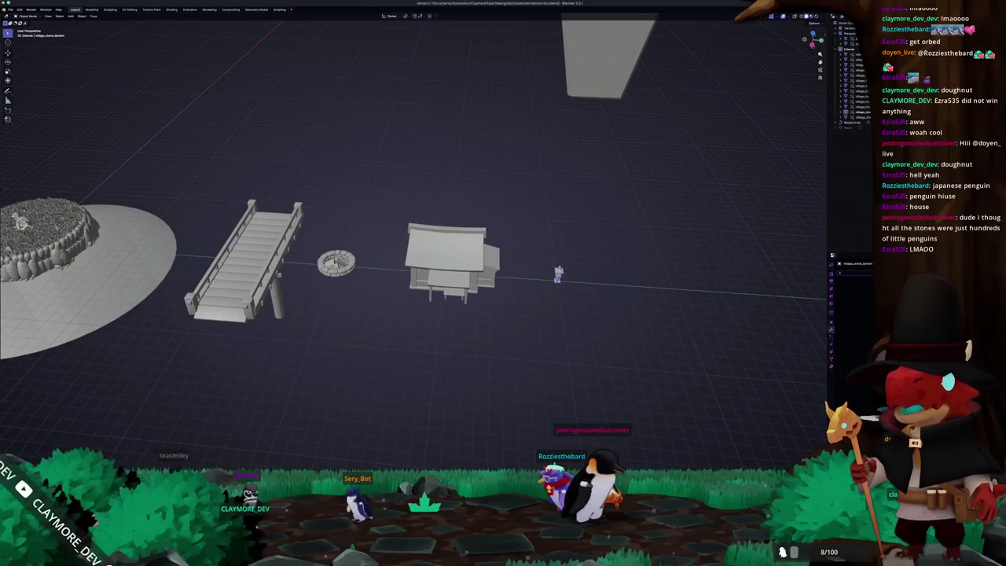
- Open village_tent.blend by dropping it into Blender, then reopen terrain.blend from recent files
key(alt+Tab)
click(553, 377)
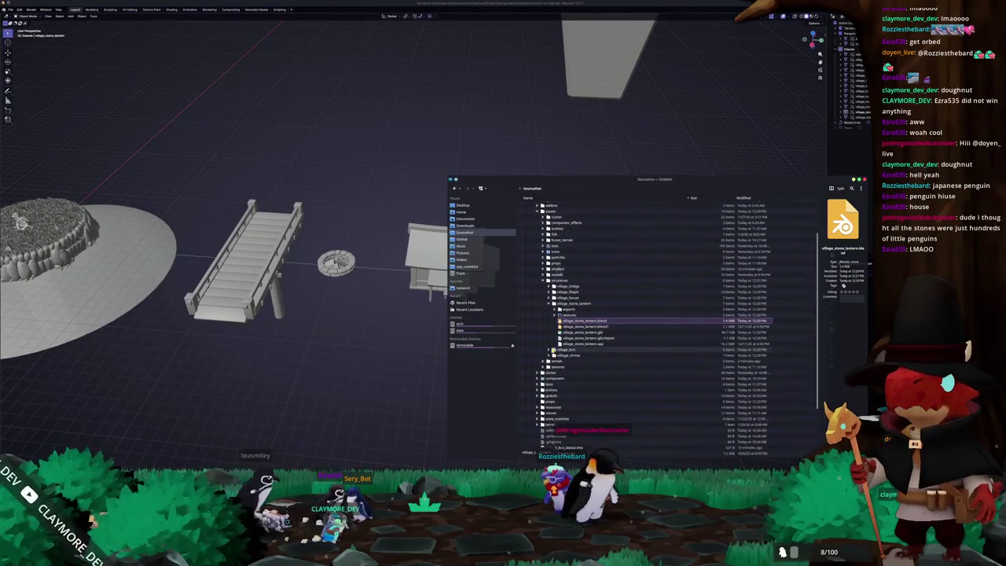
scroll(575, 347, down, 3)
drag(576, 346, 361, 376)
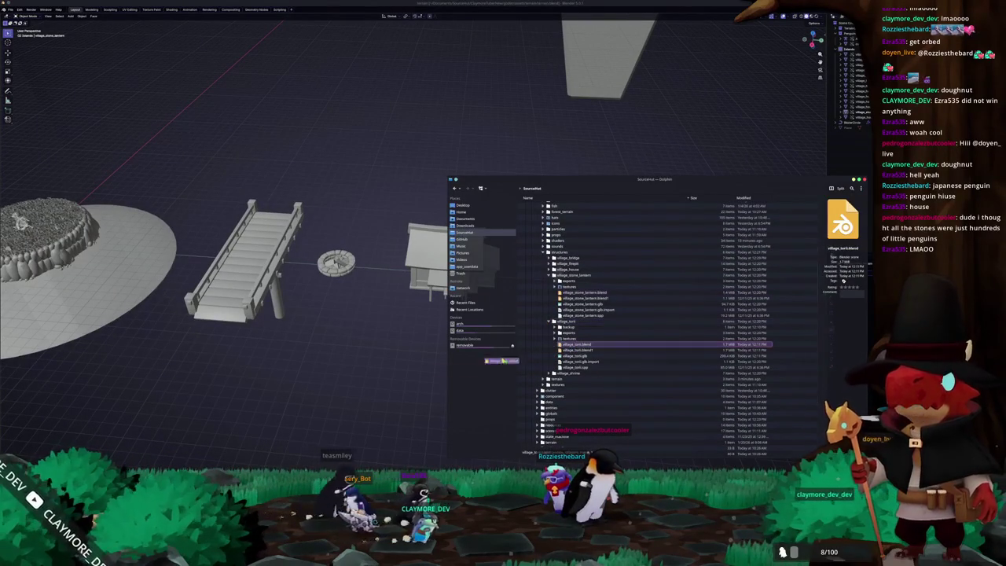
click(360, 374)
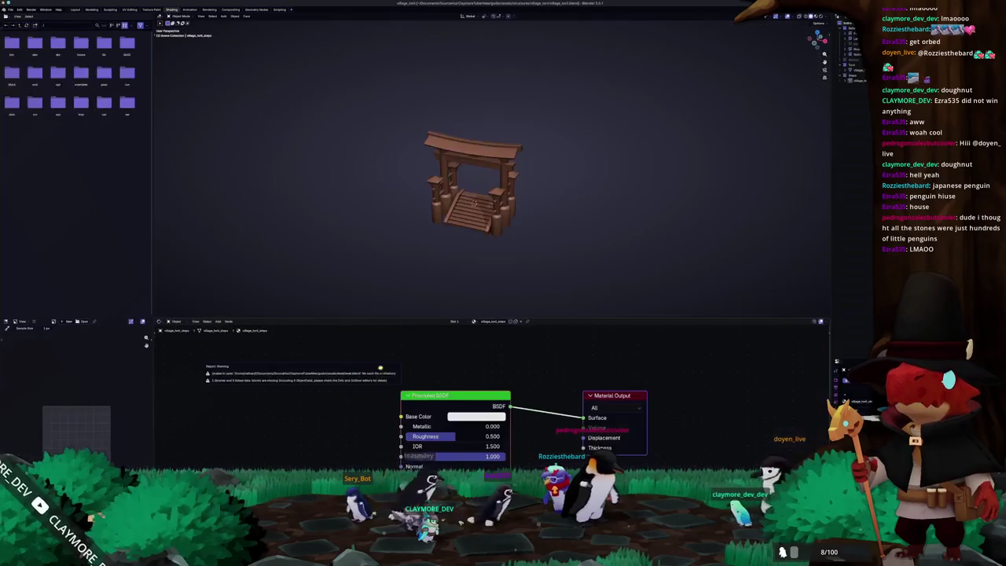
click(10, 9)
mouse_move(23, 30)
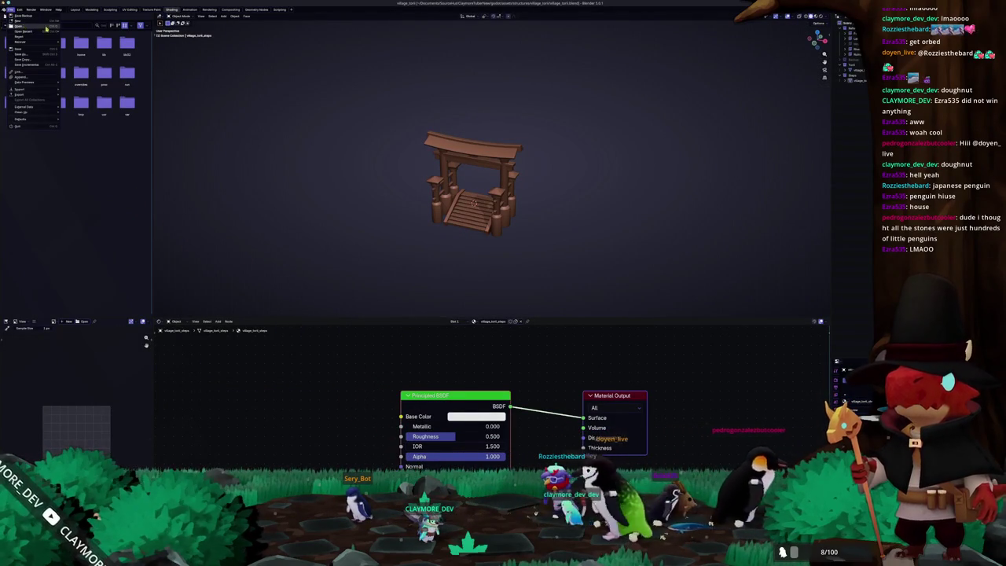
click(76, 35)
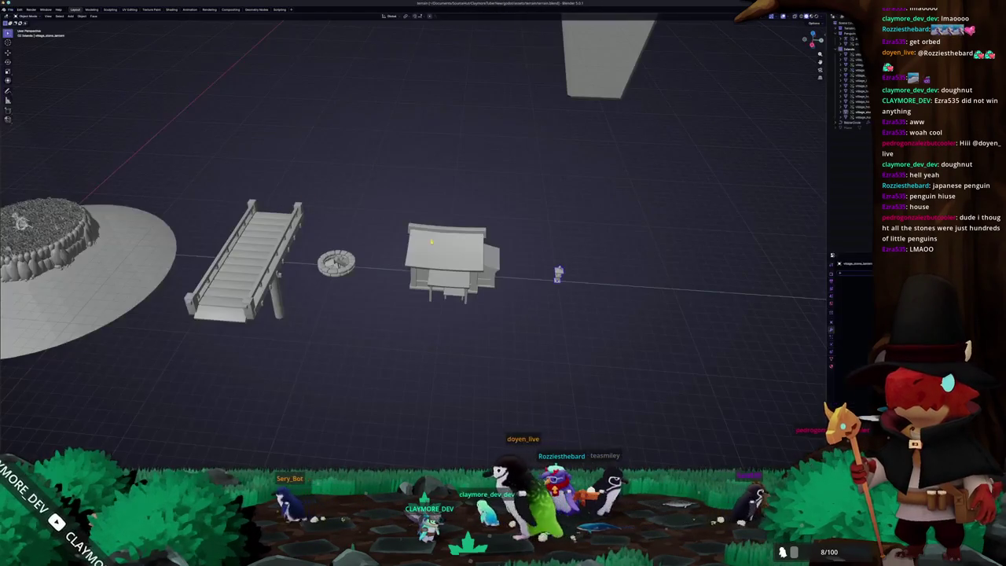
- Link village_torii and village_torii_steps from village_torii.blend into the scene
scroll(409, 291, up, 3)
key(alt+Tab)
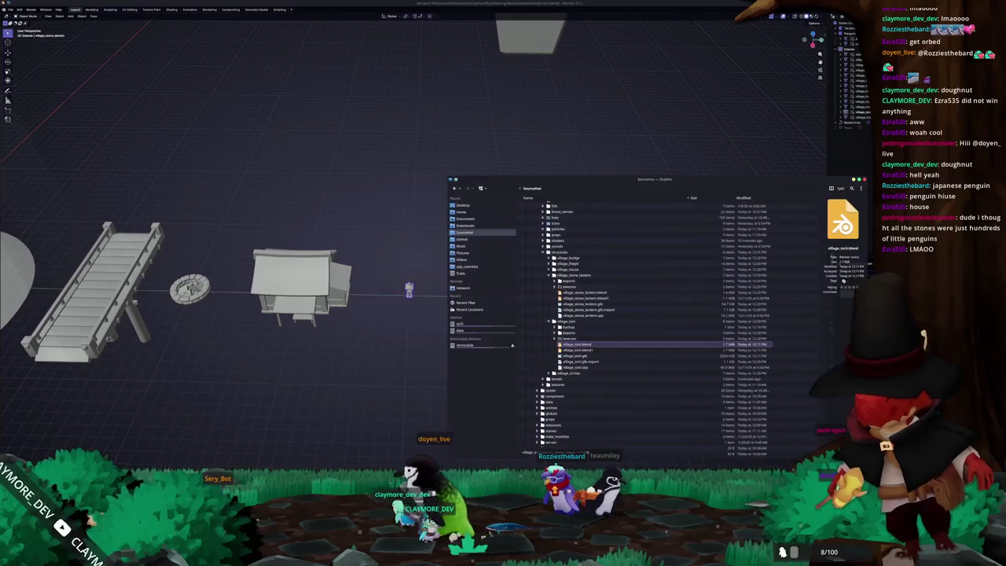
drag(574, 345, 369, 354)
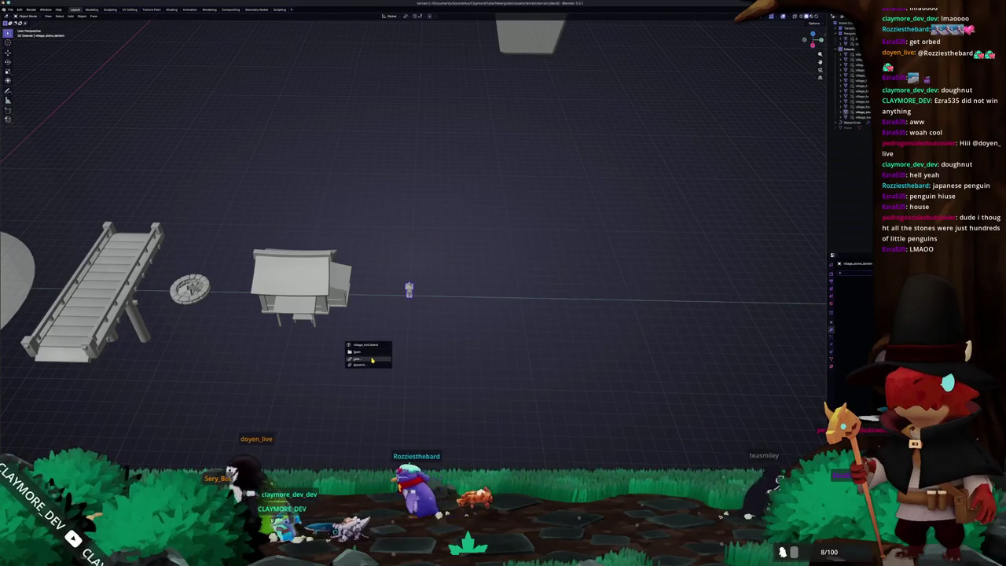
click(371, 359)
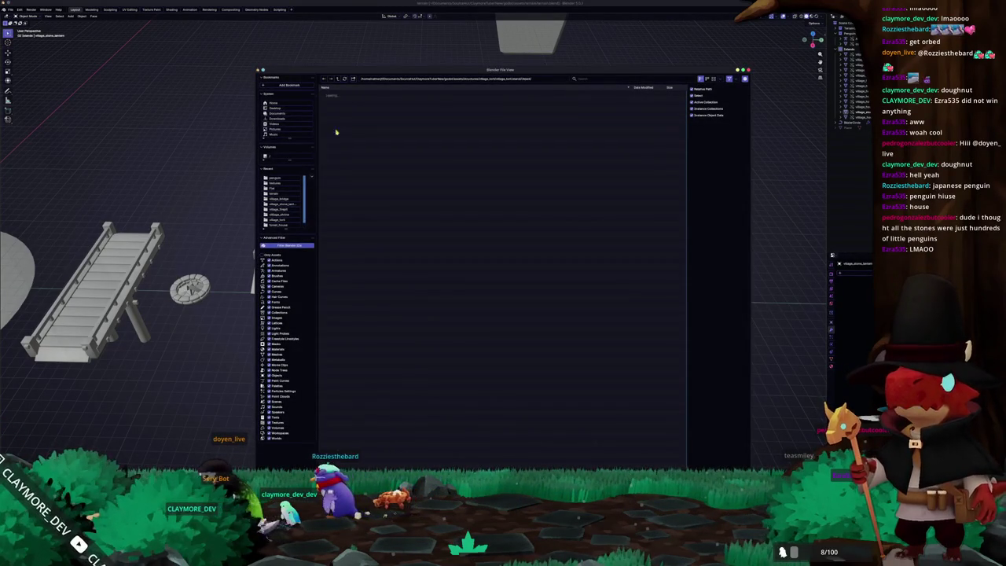
double_click(338, 130)
drag(340, 204, 533, 330)
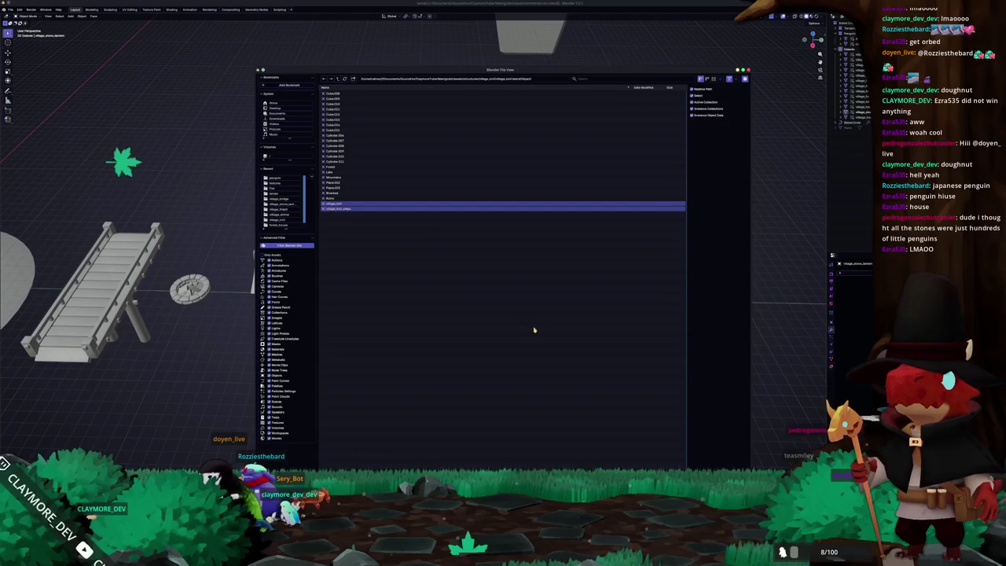
key(Return)
- Add a library override to the linked torii and move it right of the lantern
scroll(413, 283, down, 5)
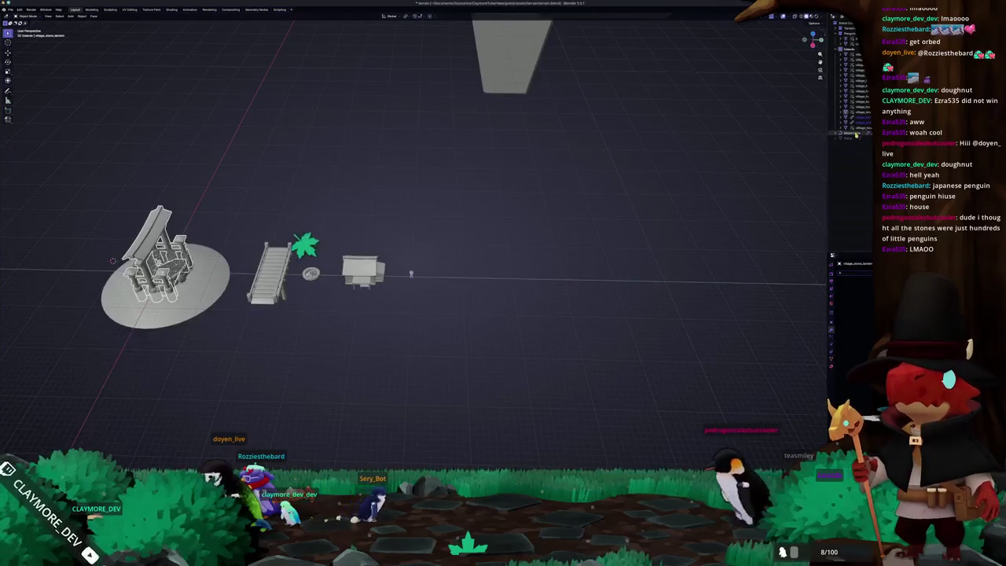
right_click(864, 125)
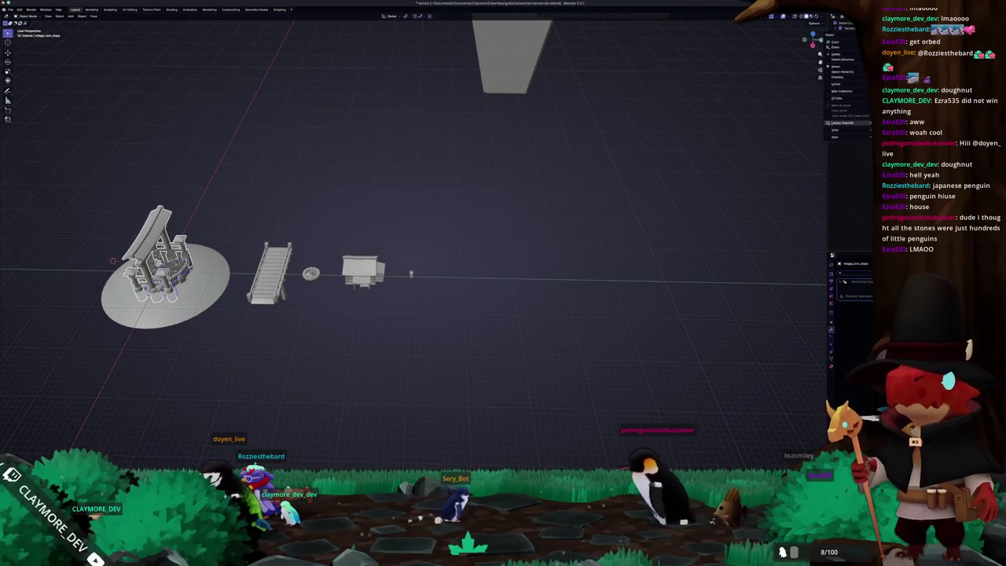
click(848, 123)
key(g)
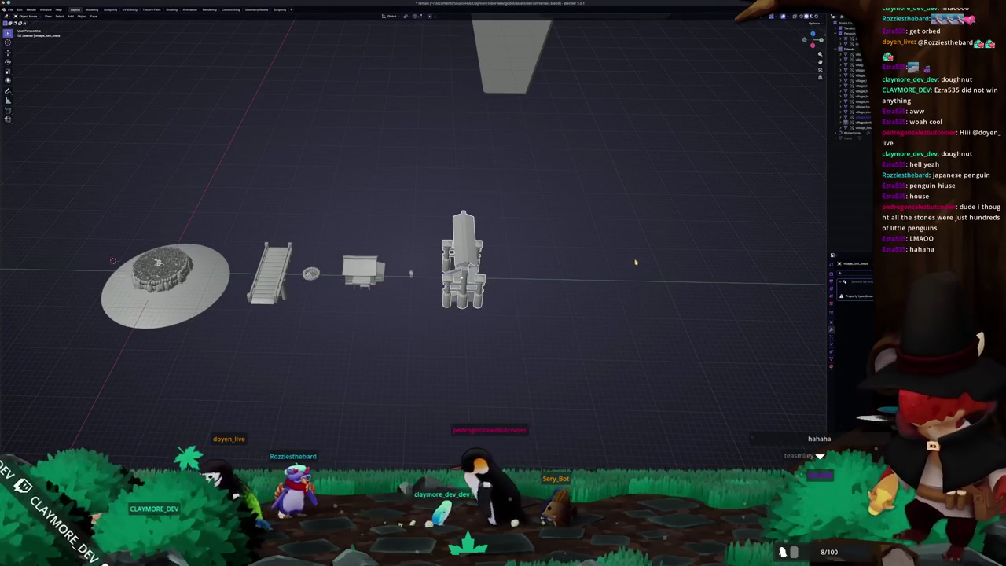
mouse_move(589, 285)
middle_down()
mouse_move(602, 262)
mouse_move(498, 333)
middle_up()
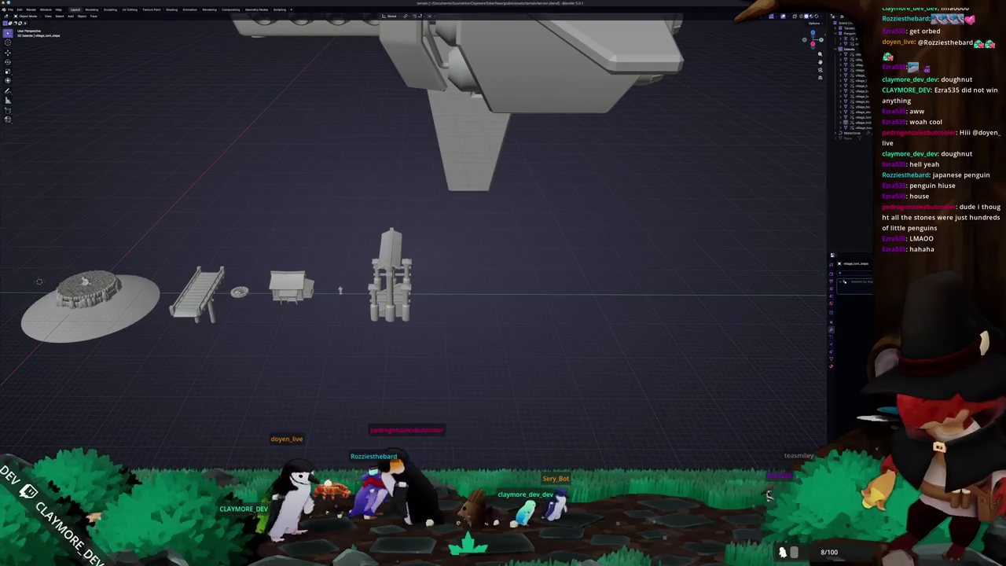
key(alt+Tab)
scroll(549, 318, down, 3)
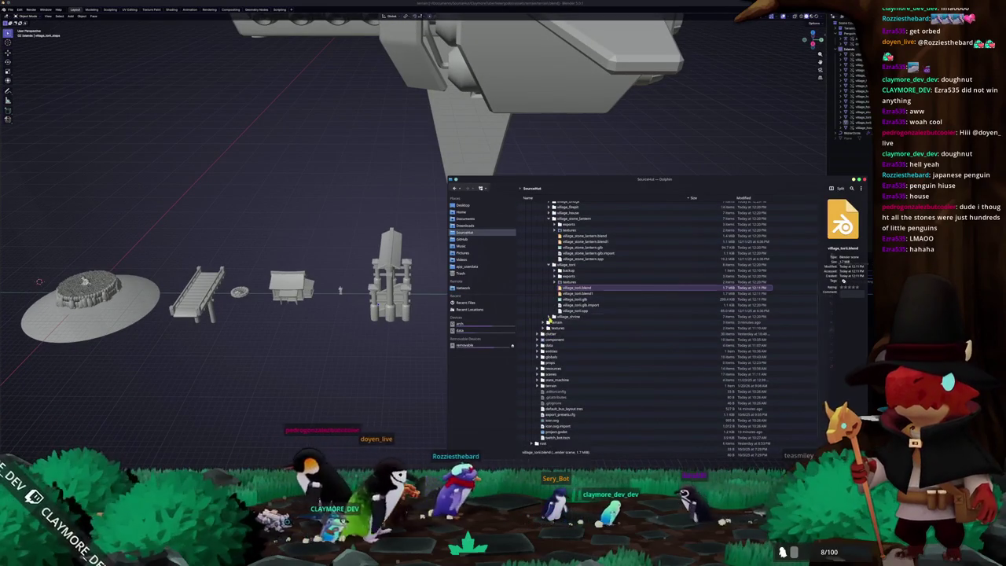
- Link the village_shrine object from village_shrine.blend into the scene
click(550, 318)
drag(578, 334, 389, 367)
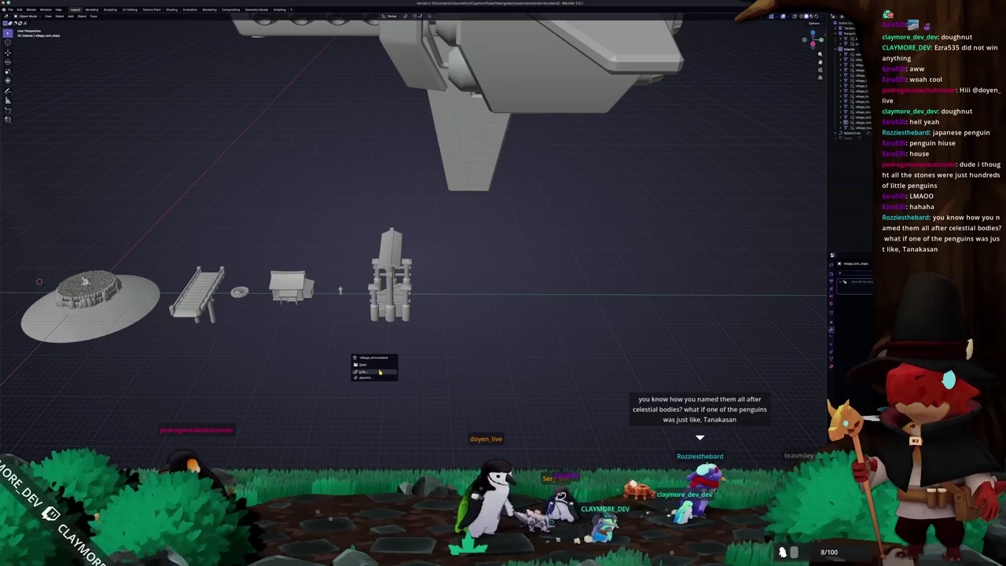
click(382, 370)
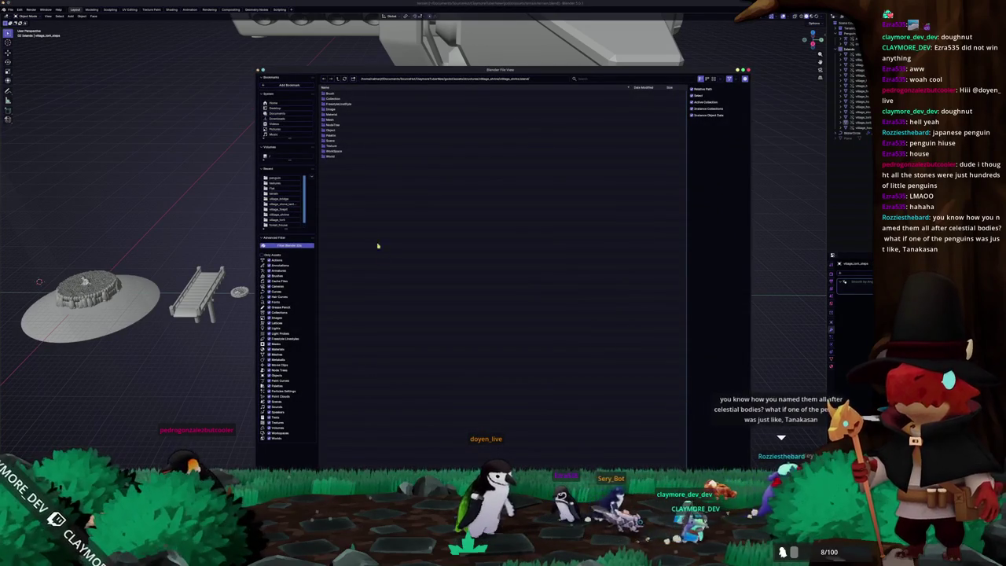
double_click(333, 129)
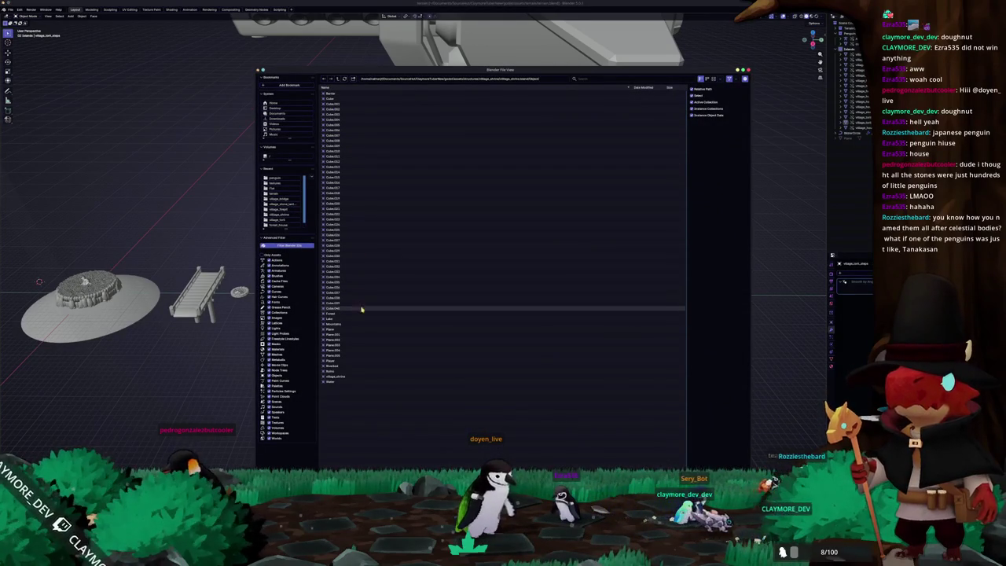
double_click(341, 376)
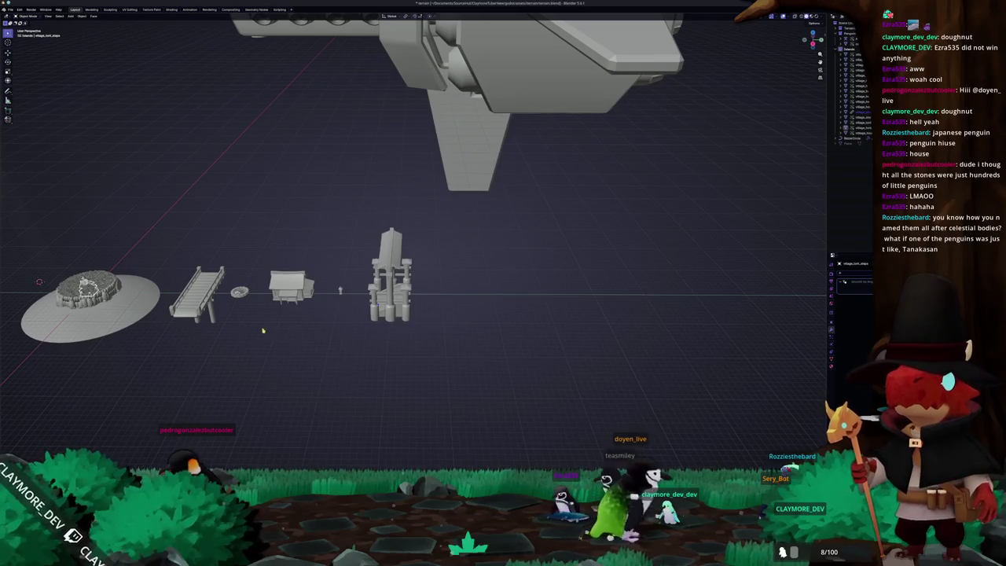
- Slide the shrine along X beside the torii gate and rotate it about Z
right_click(858, 114)
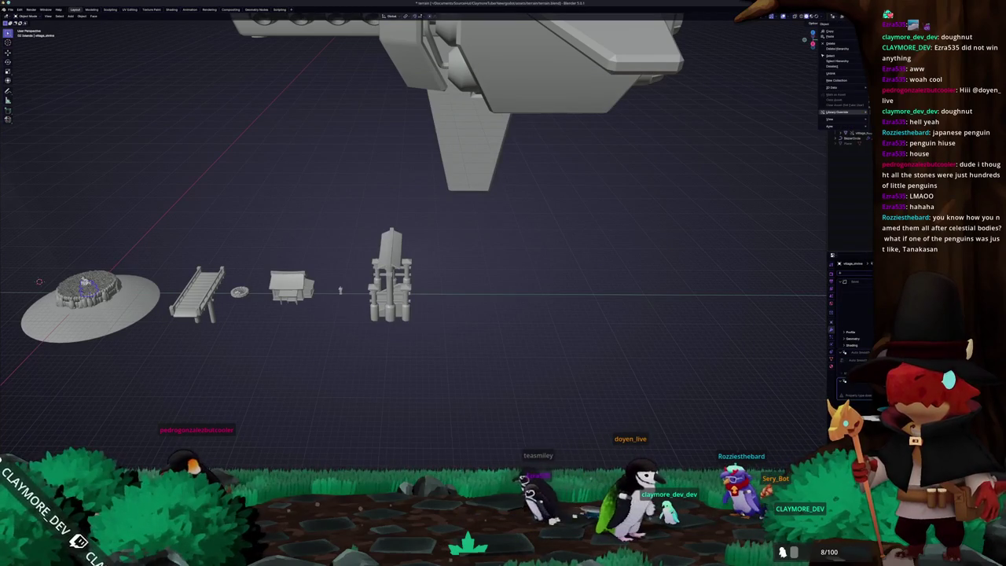
key(x)
click(137, 196)
scroll(299, 253, up, 3)
scroll(476, 281, up, 3)
key(r)
key(z)
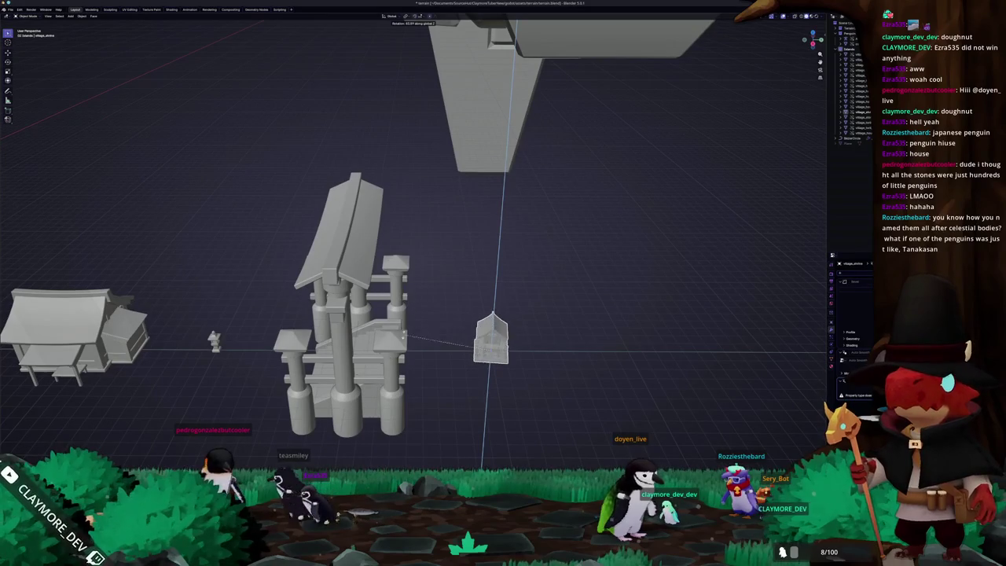
scroll(420, 350, down, 3)
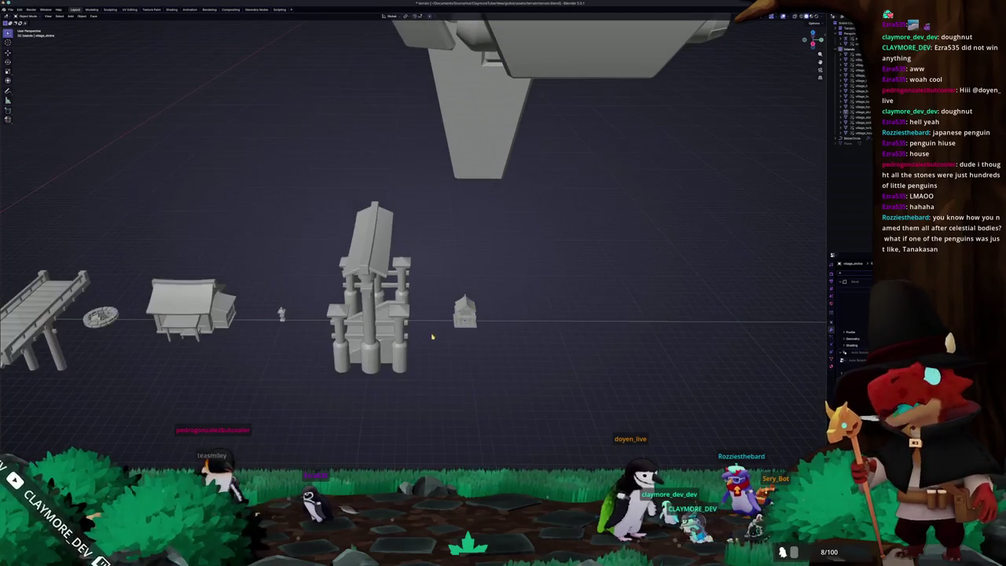
scroll(431, 347, down, 2)
- Locate the village_barrel folder inside the props folder in the file manager
key(alt+Tab)
scroll(543, 336, down, 2)
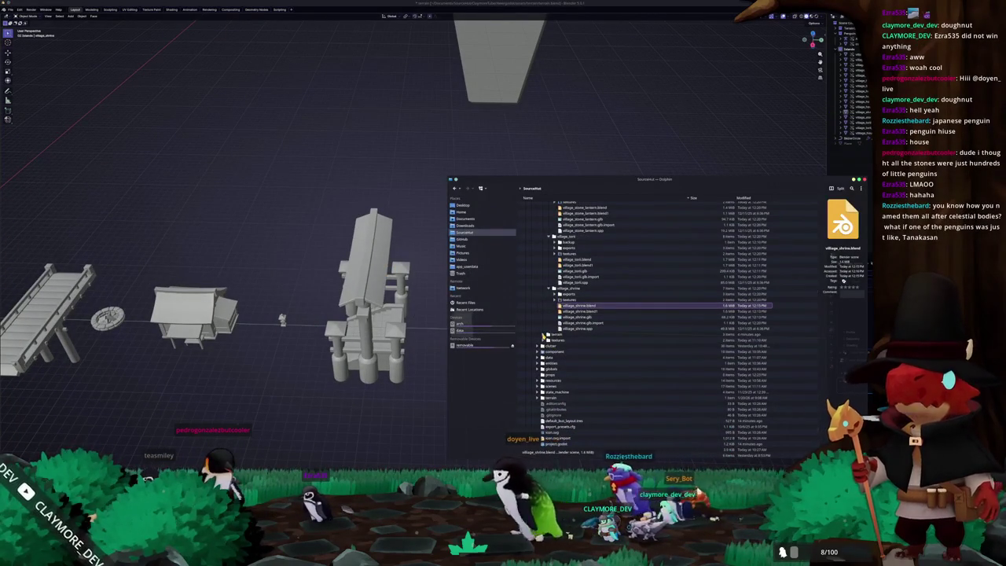
scroll(543, 336, down, 2)
scroll(536, 329, down, 1)
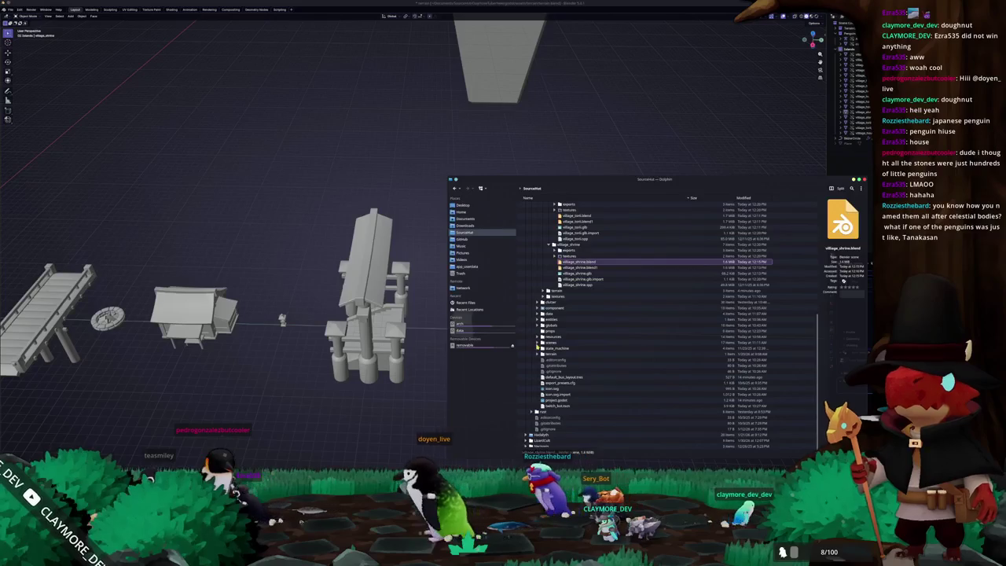
click(550, 330)
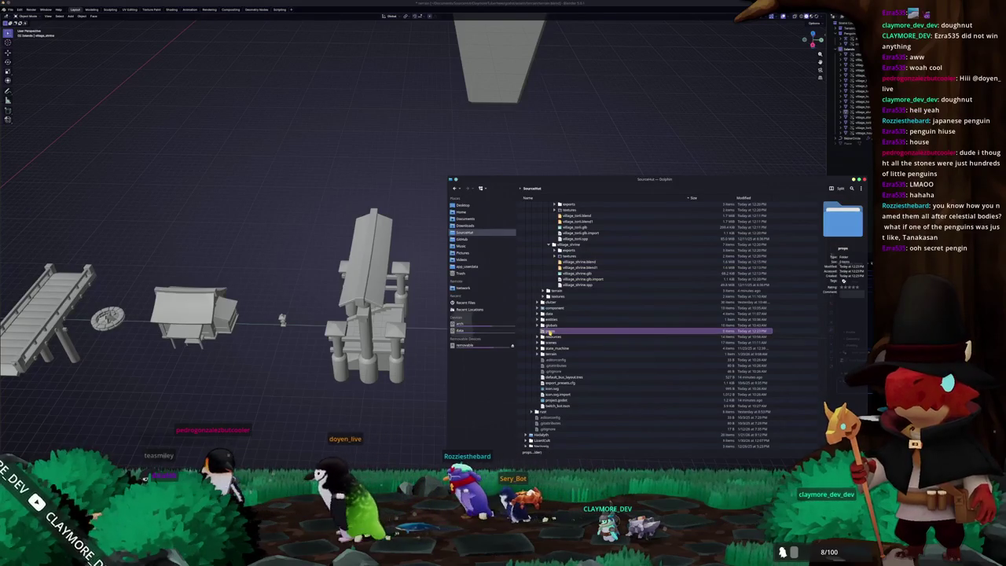
scroll(549, 333, up, 3)
scroll(550, 334, up, 4)
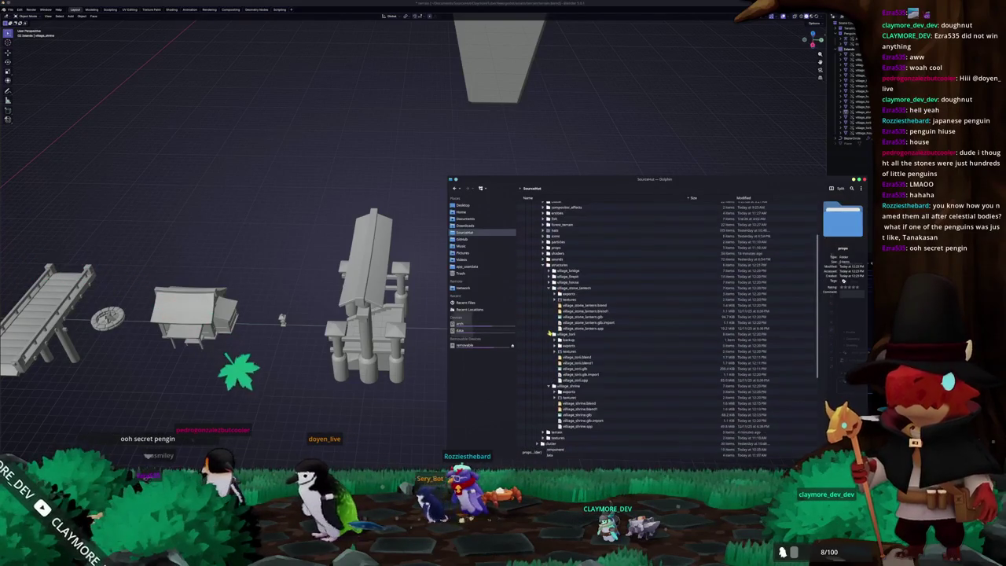
scroll(548, 332, up, 3)
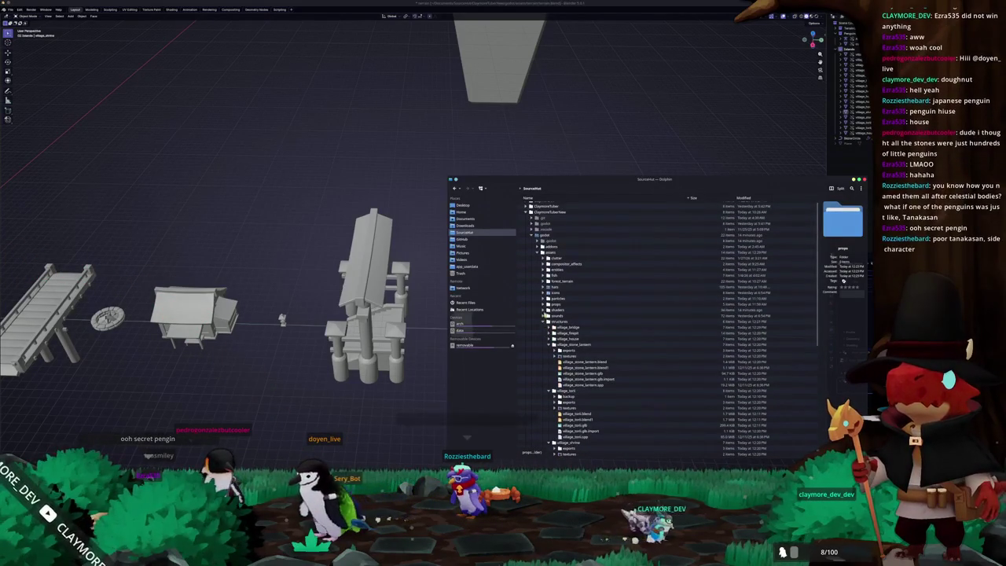
click(544, 304)
click(553, 315)
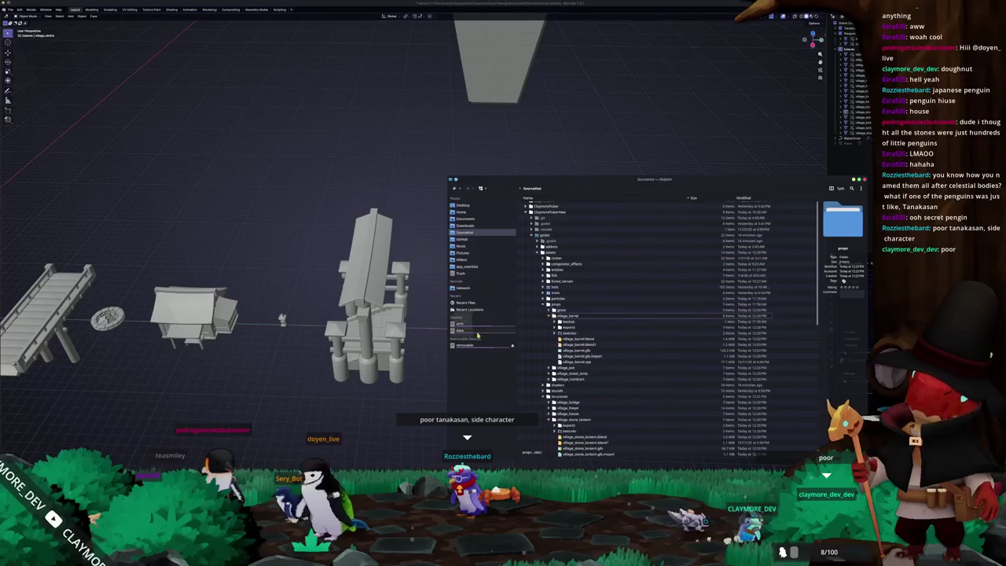
- Link the village_barrel object from village_barrel.blend into the scene
mouse_move(377, 309)
middle_down()
mouse_move(307, 309)
mouse_move(362, 327)
middle_up()
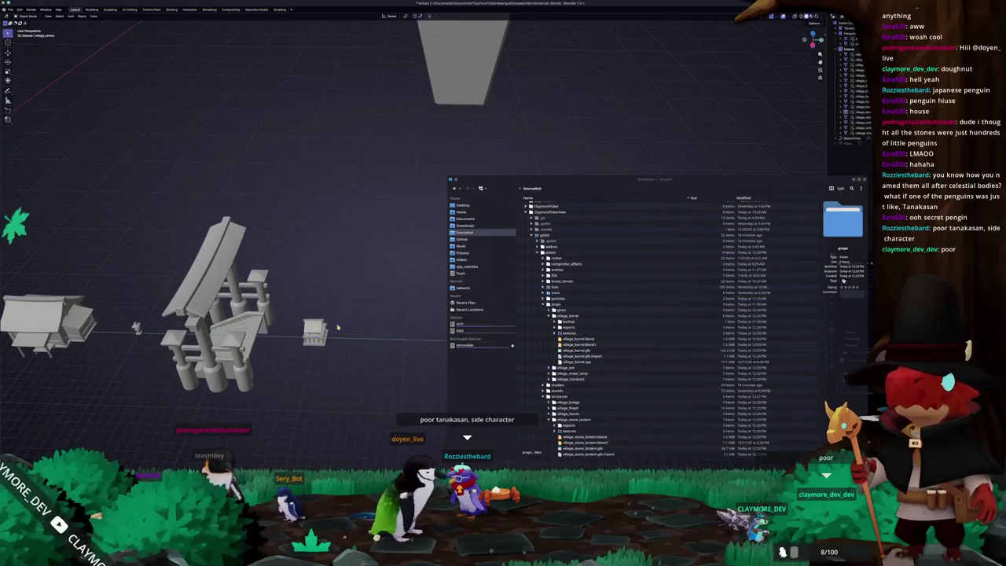
key(alt+Tab)
drag(582, 342, 377, 326)
click(361, 331)
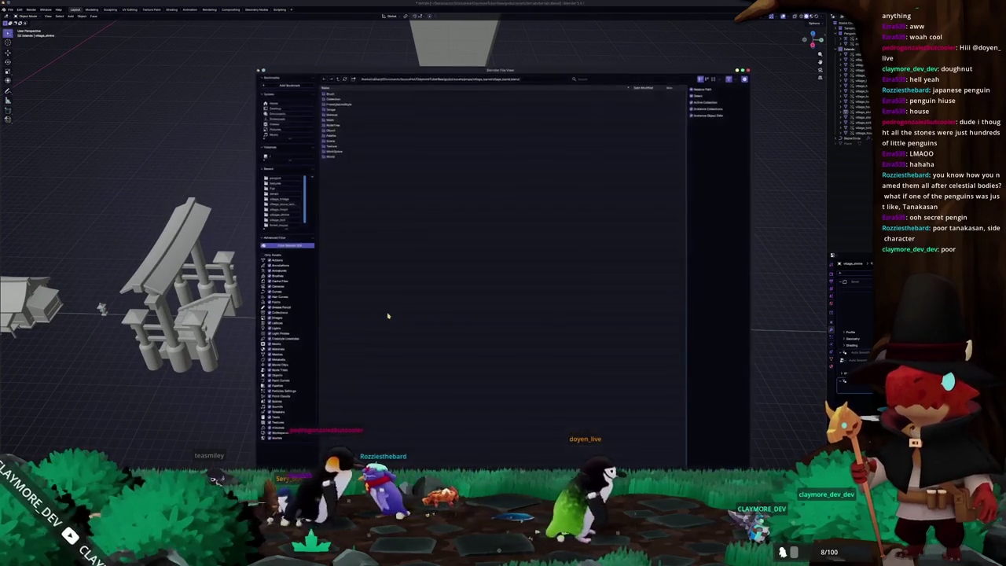
click(333, 133)
double_click(337, 120)
scroll(337, 181, down, 3)
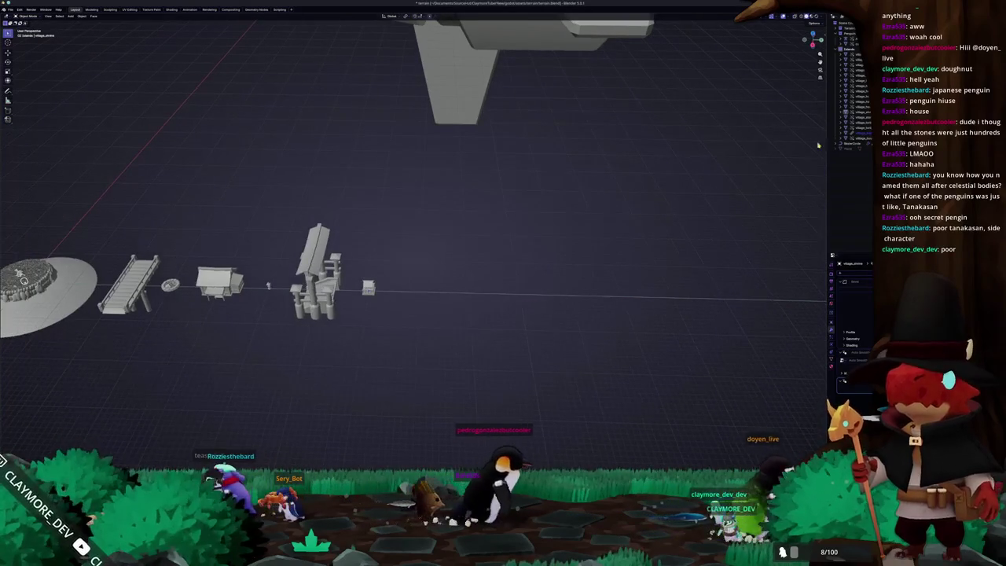
- Expand all village objects in the Outliner and check their alignment in Top Orthographic view
right_click(862, 137)
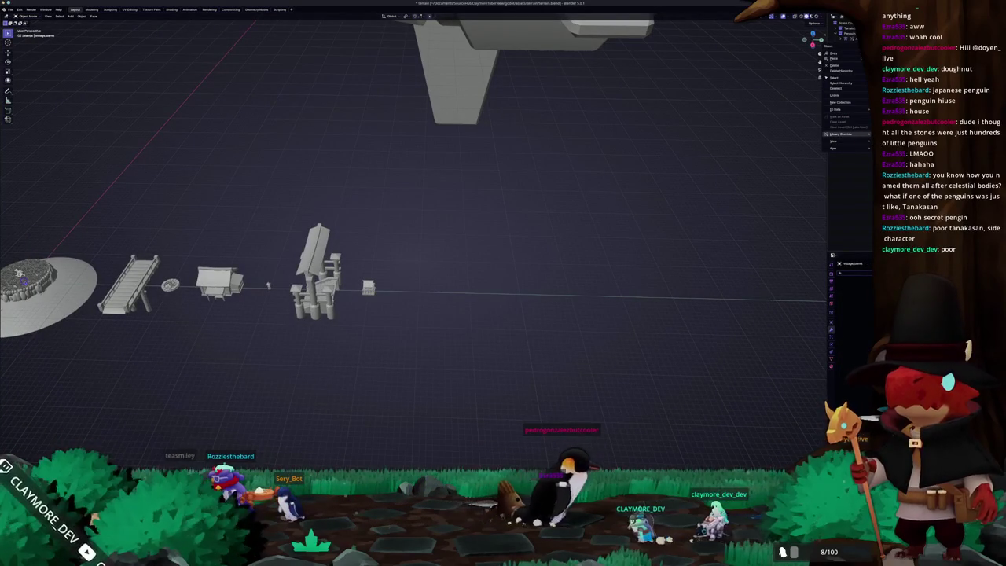
click(841, 134)
middle_drag(379, 258, 546, 182)
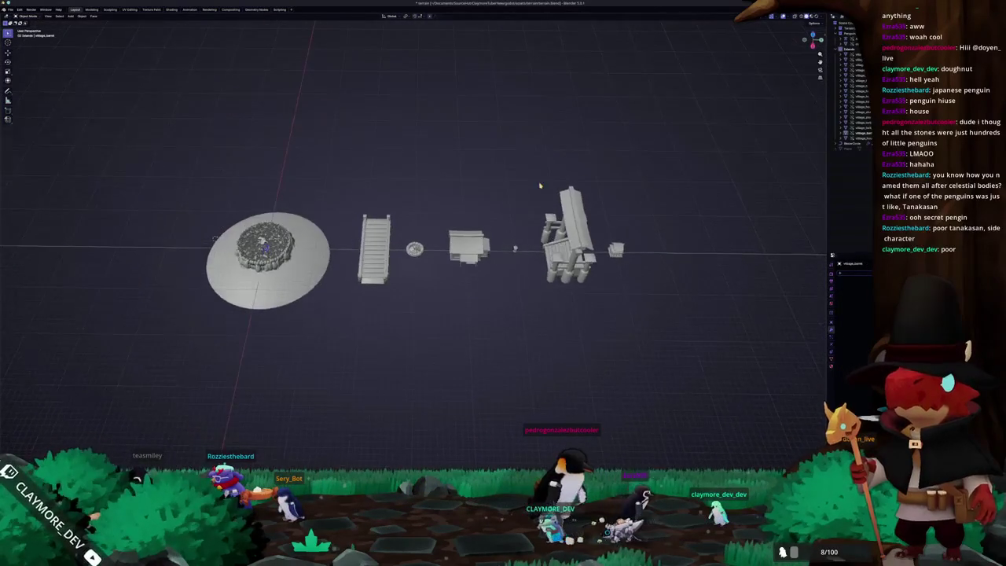
key(KP_7)
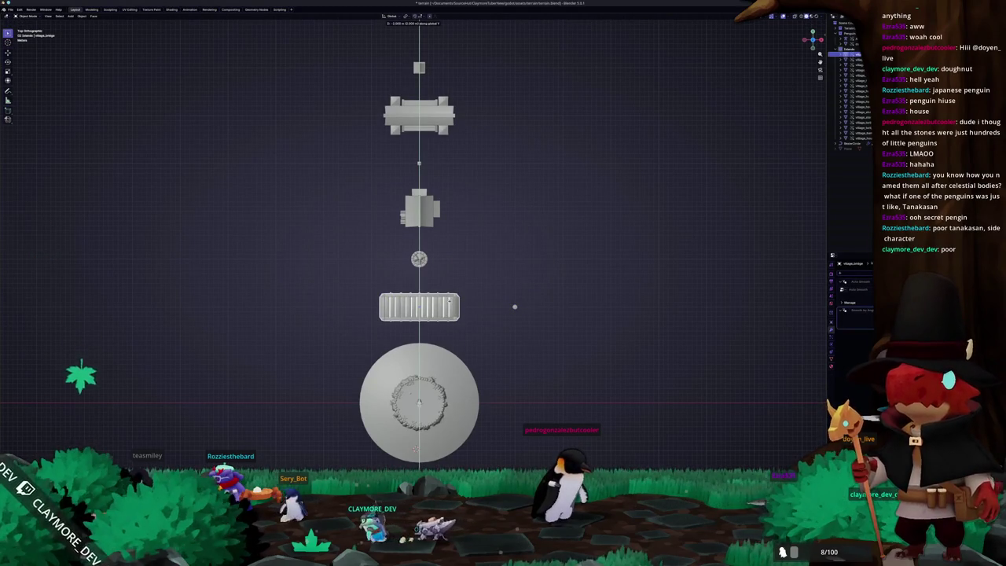
- Link the village_pot object from village_pot.blend into the scene
mouse_move(514, 306)
middle_down()
mouse_move(466, 244)
mouse_move(430, 253)
middle_up()
scroll(467, 244, up, 5)
key(alt+Tab)
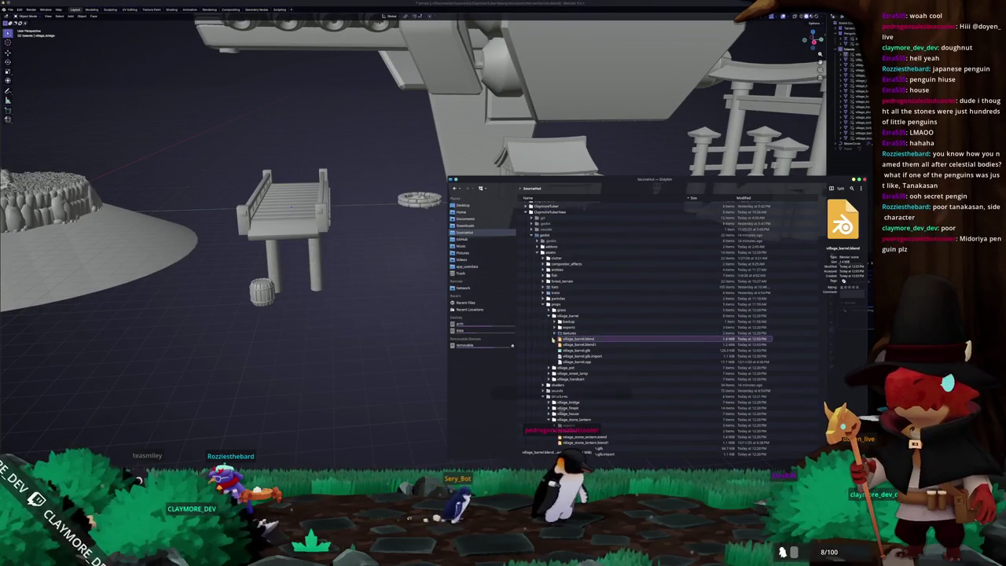
click(549, 367)
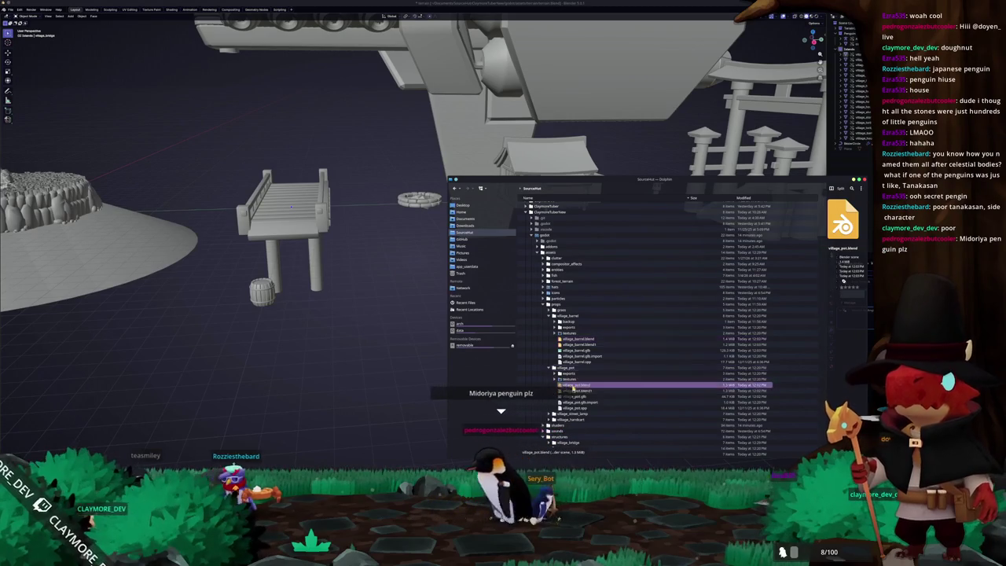
drag(575, 389, 356, 339)
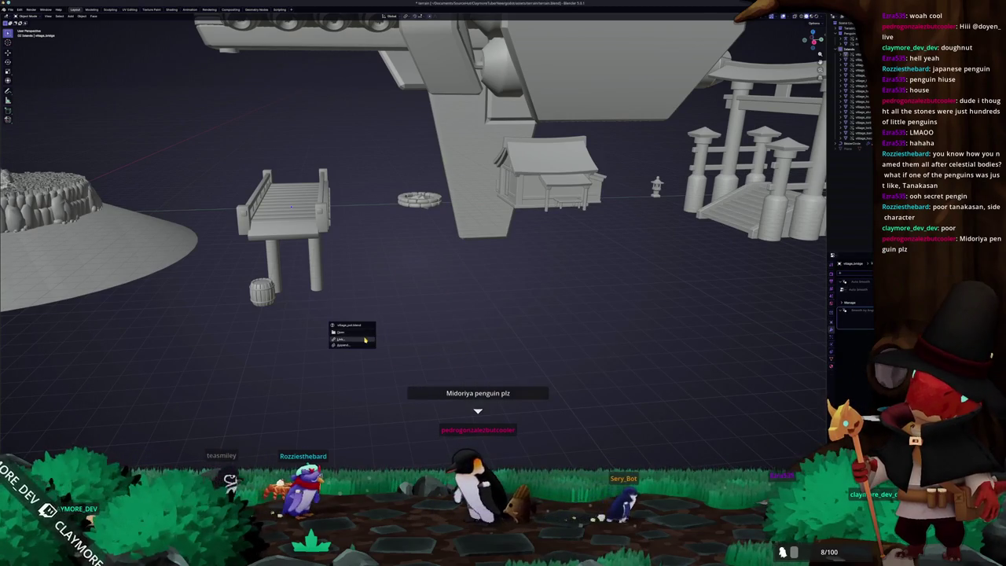
click(350, 338)
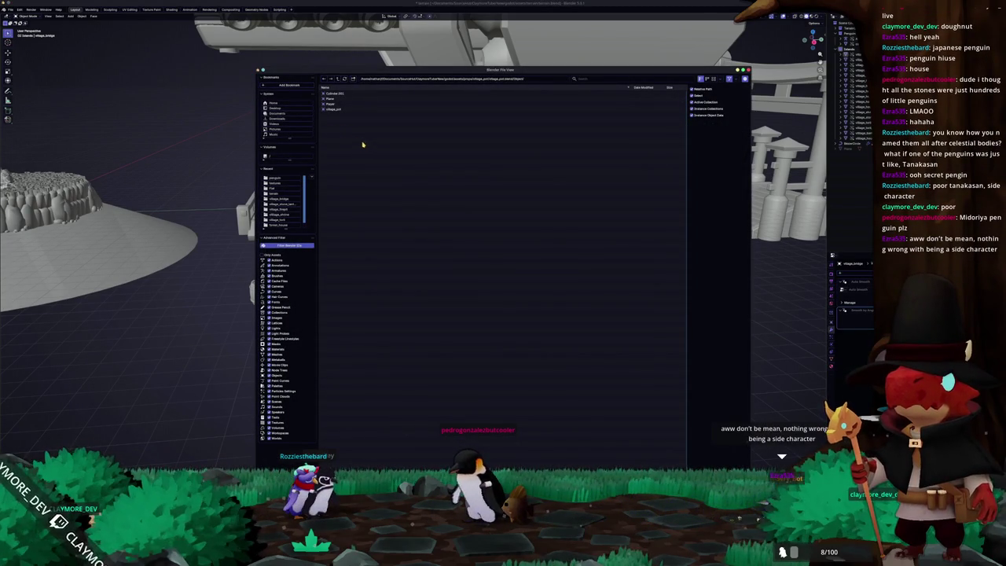
double_click(336, 110)
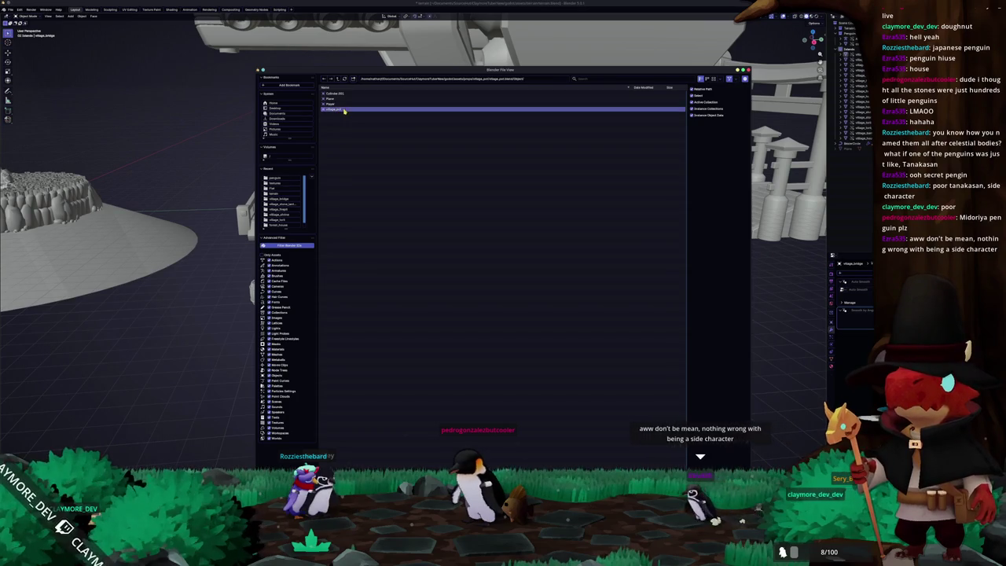
scroll(369, 157, down, 3)
- Move the pot level on the ground, excluding Z, to sit near the barrel
middle_drag(370, 157, 385, 198)
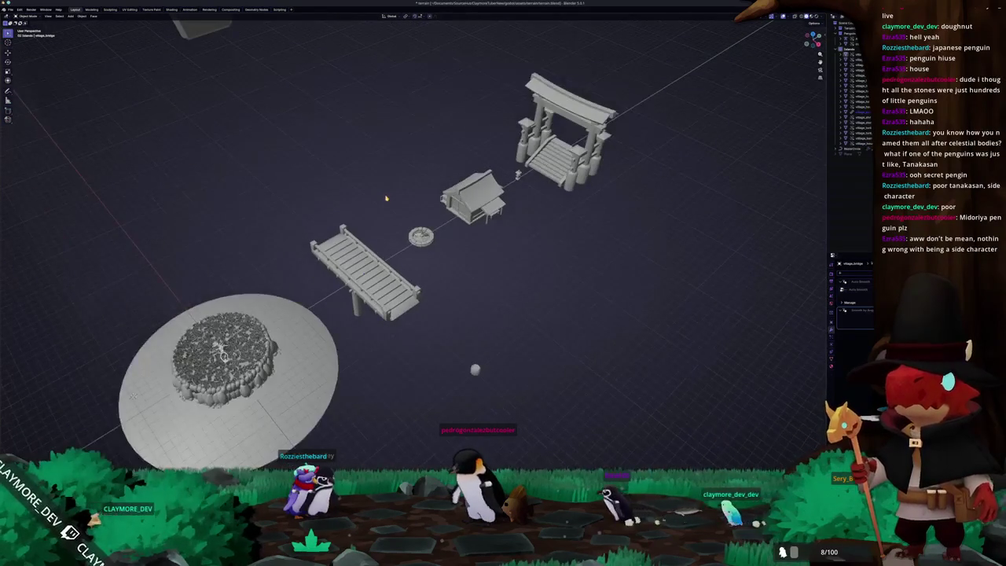
right_click(859, 116)
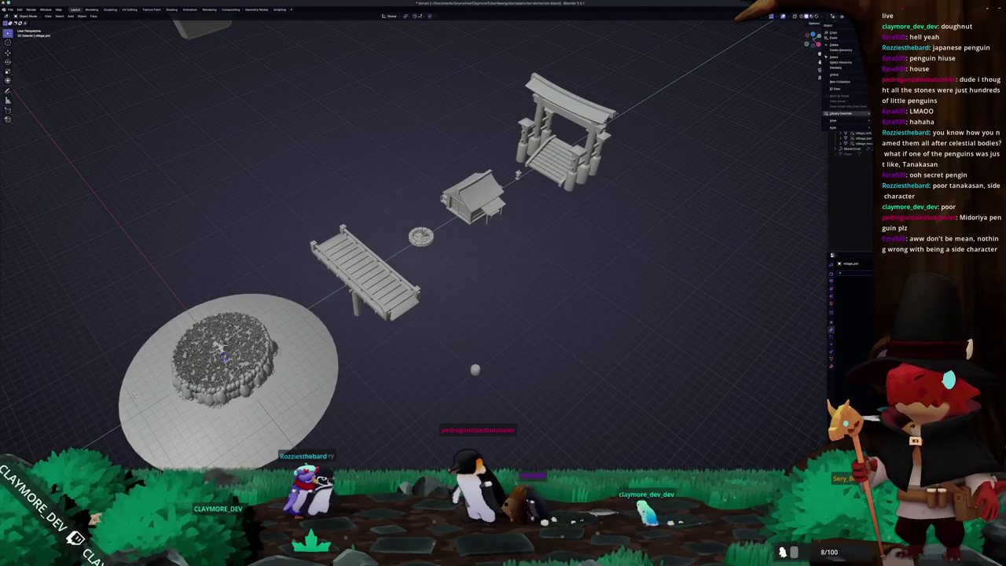
click(841, 114)
key(g)
key(shift+z)
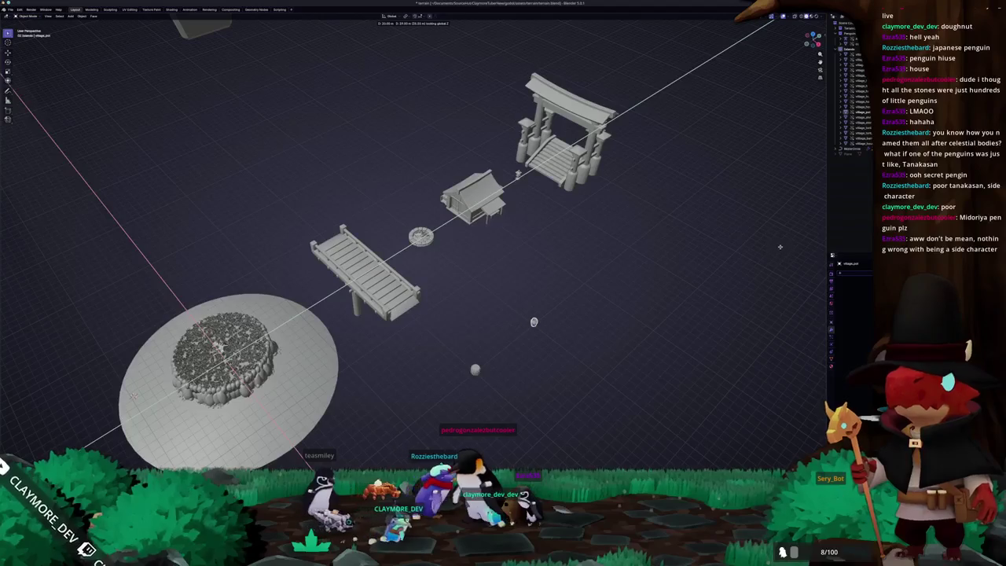
click(726, 275)
middle_drag(726, 275, 620, 311)
scroll(542, 333, up, 3)
scroll(539, 332, up, 2)
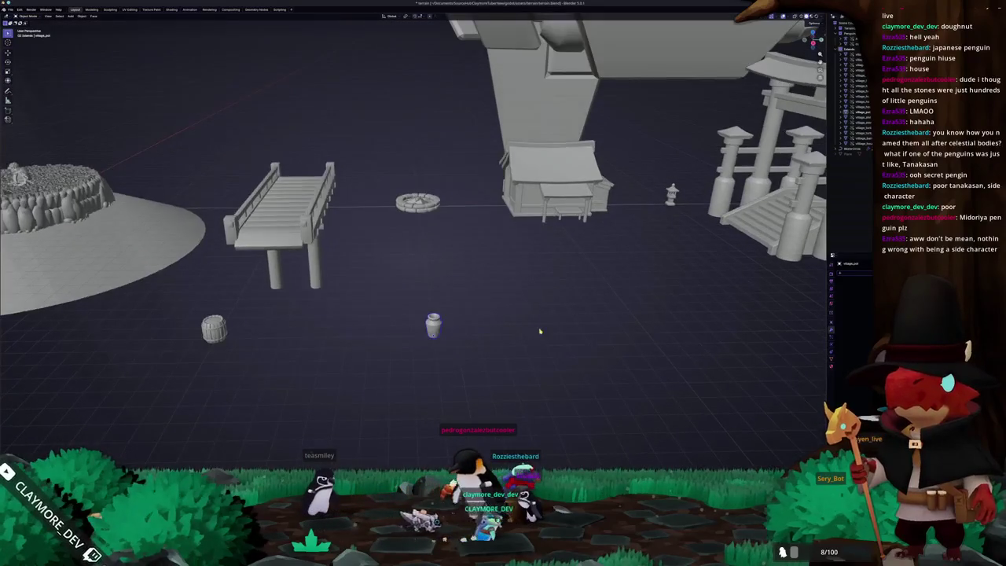
scroll(543, 333, up, 2)
scroll(544, 331, down, 2)
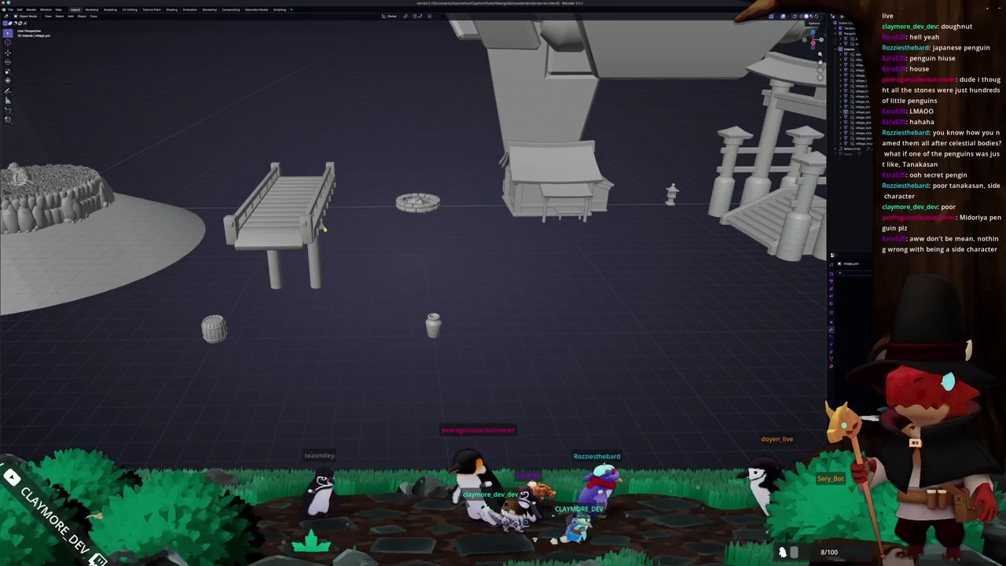
- Link the street lamp object from village_street_lamp.blend into the scene via its Object folder
key(alt+Tab)
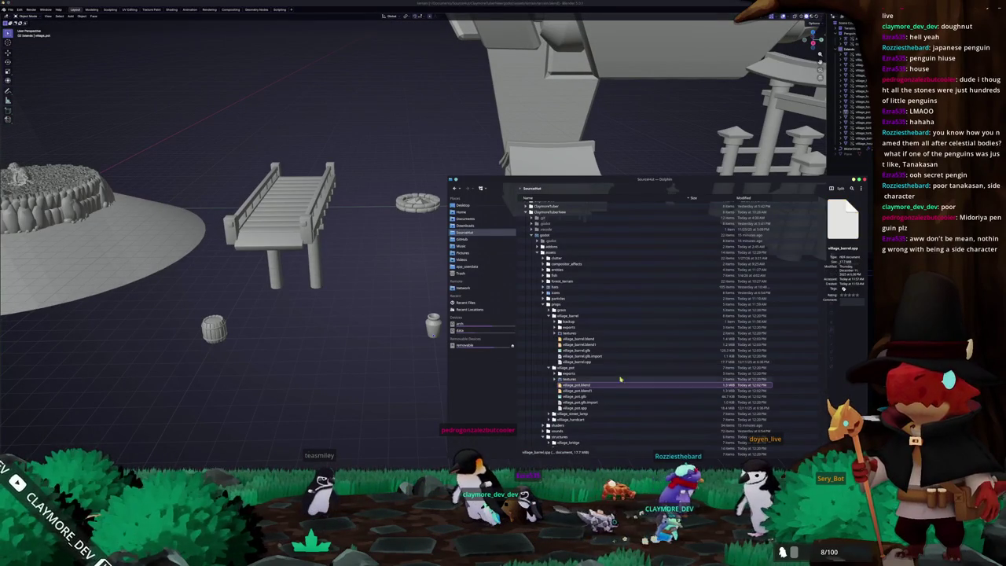
click(554, 414)
mouse_move(583, 402)
mouse_down()
mouse_move(481, 395)
mouse_move(341, 346)
mouse_up()
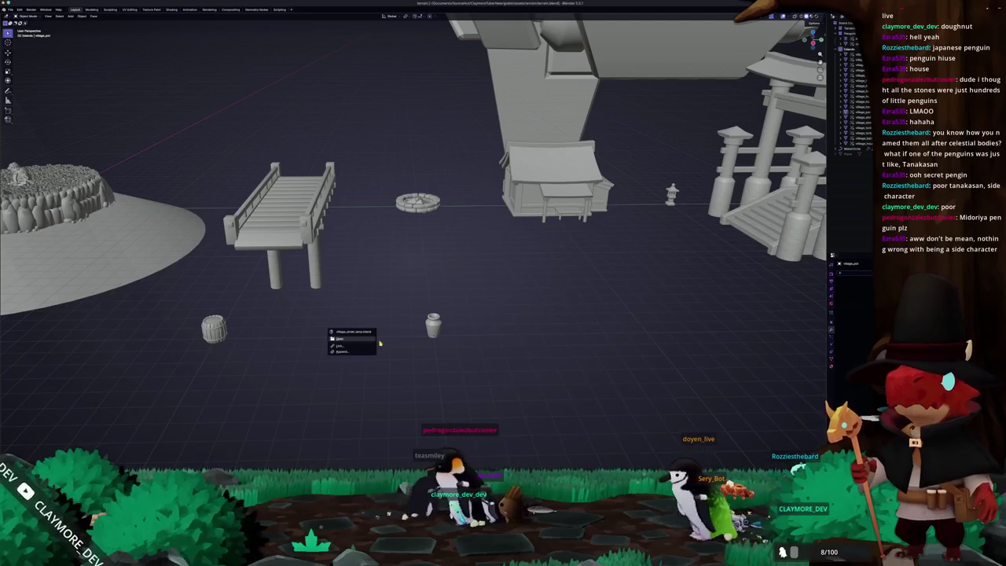
click(339, 346)
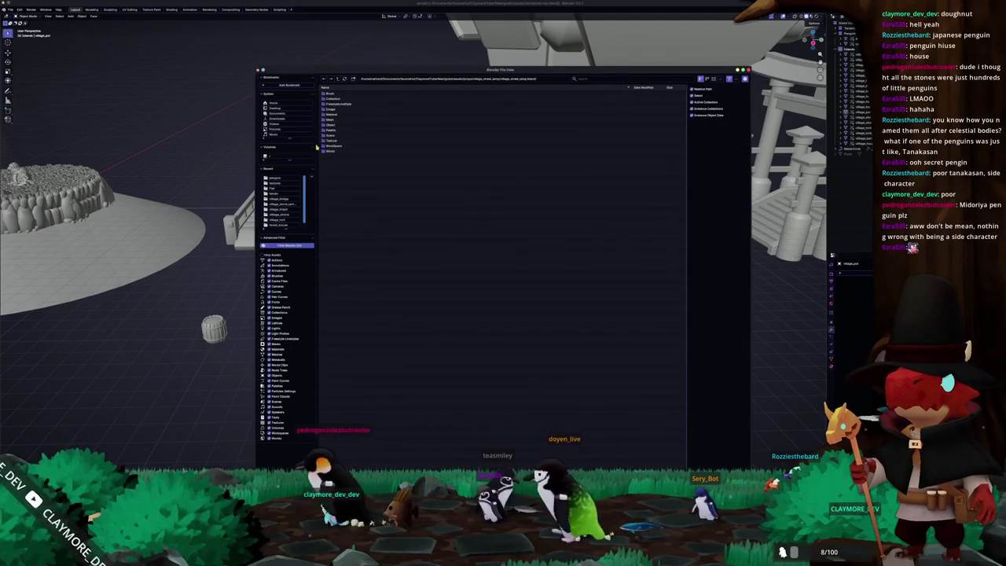
double_click(334, 130)
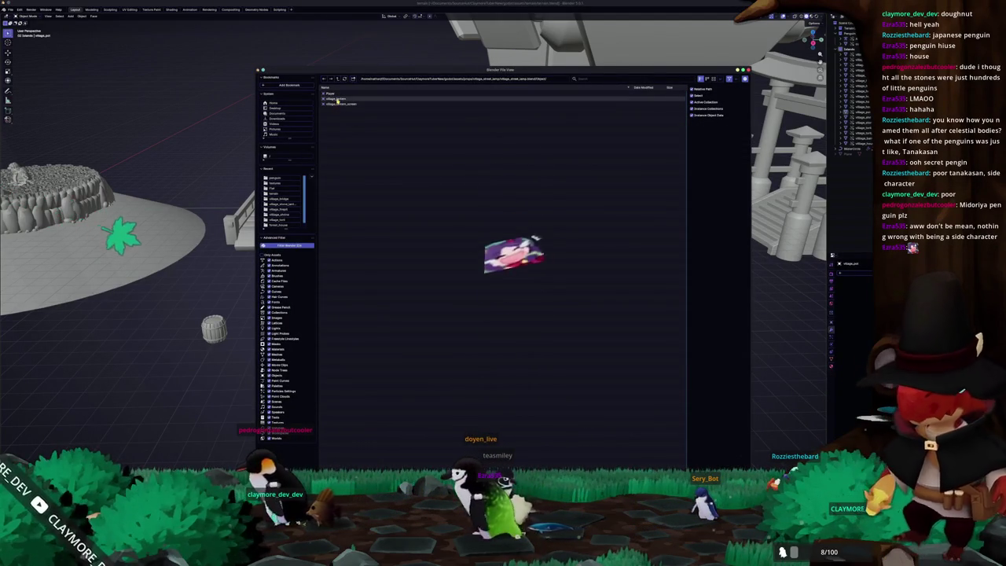
double_click(337, 105)
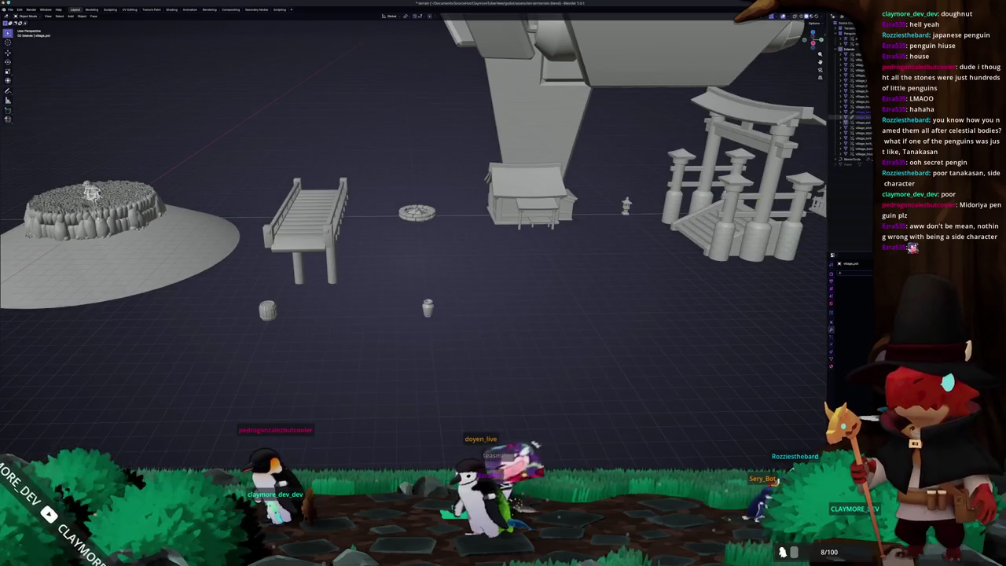
right_click(864, 113)
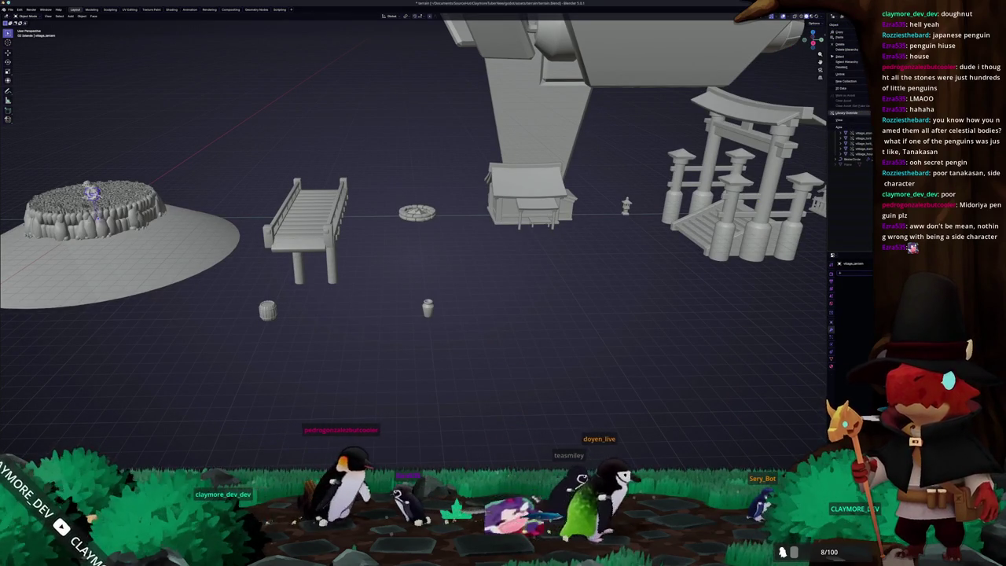
- Frame the village objects and adjust the selected object's position along Z and Y
click(847, 62)
key(KP_Decimal)
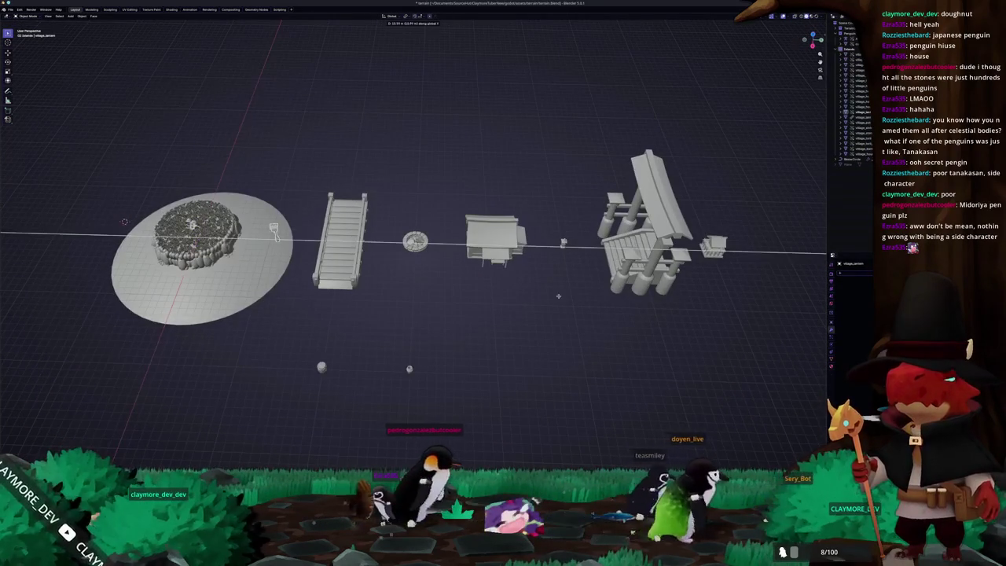
shift+middle_drag(752, 315, 576, 300)
key(z)
middle_drag(510, 414, 366, 263)
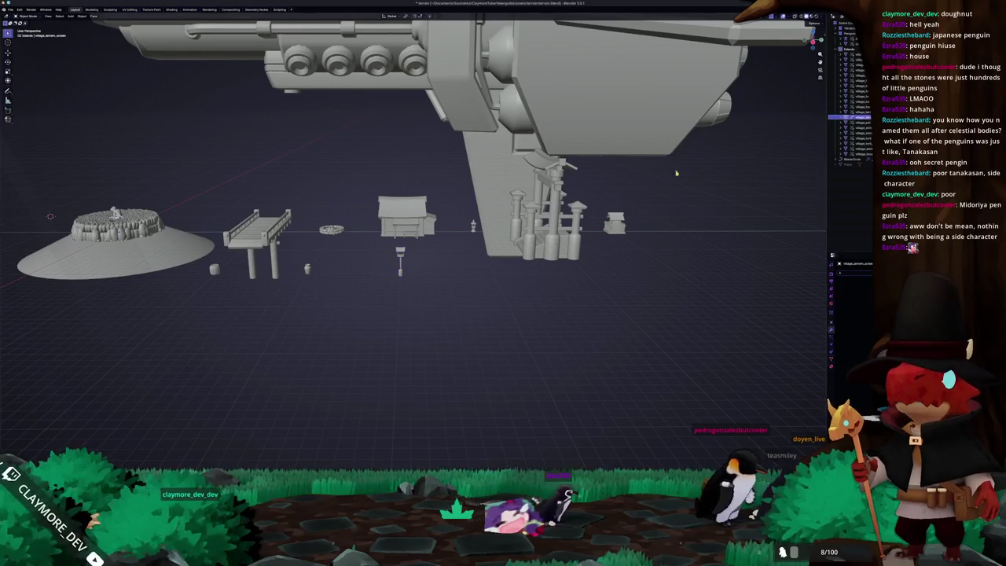
key(y)
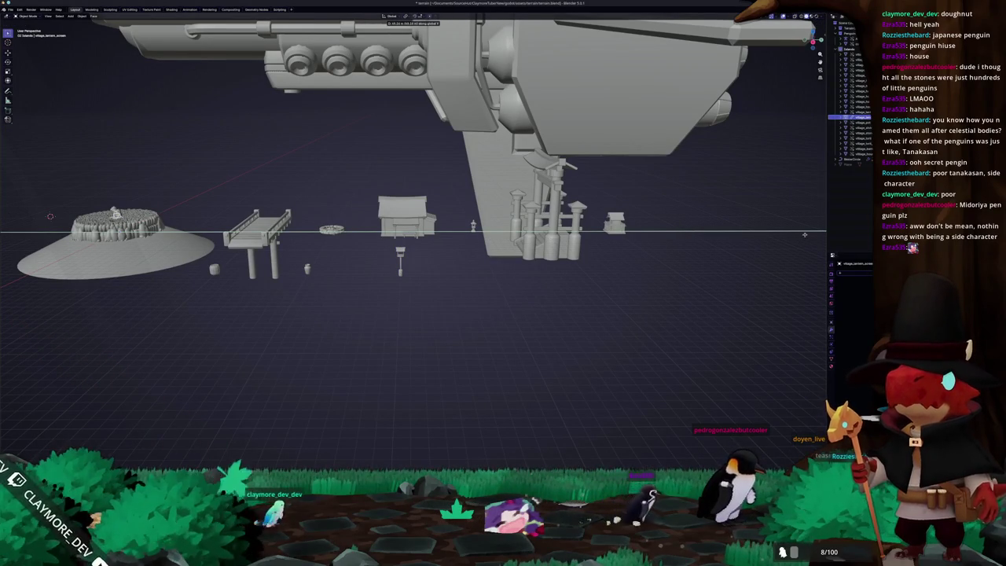
click(757, 234)
- Place the street lamp in front of the house beside the pot and barrel
right_click(868, 124)
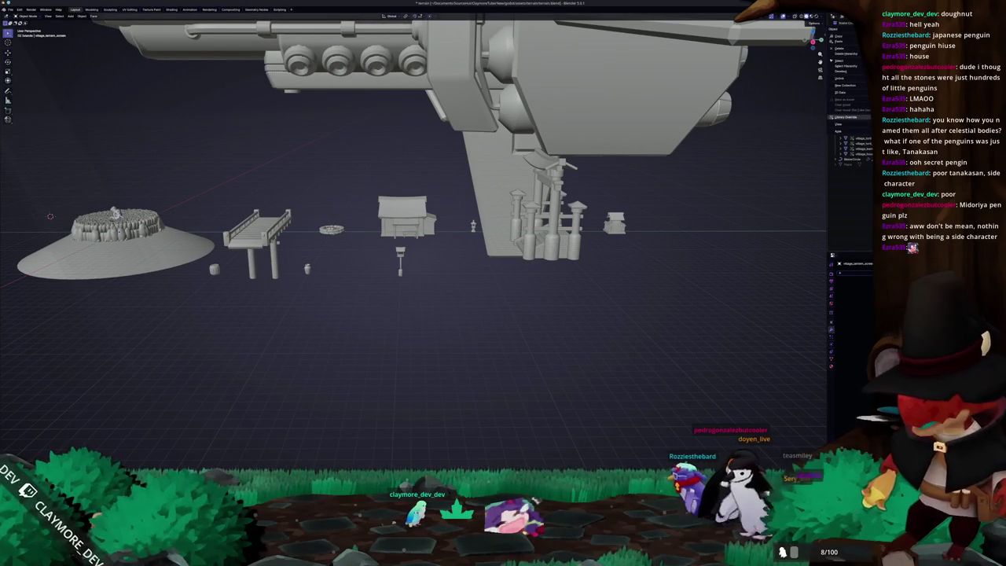
click(844, 104)
middle_drag(583, 215, 583, 235)
key(g)
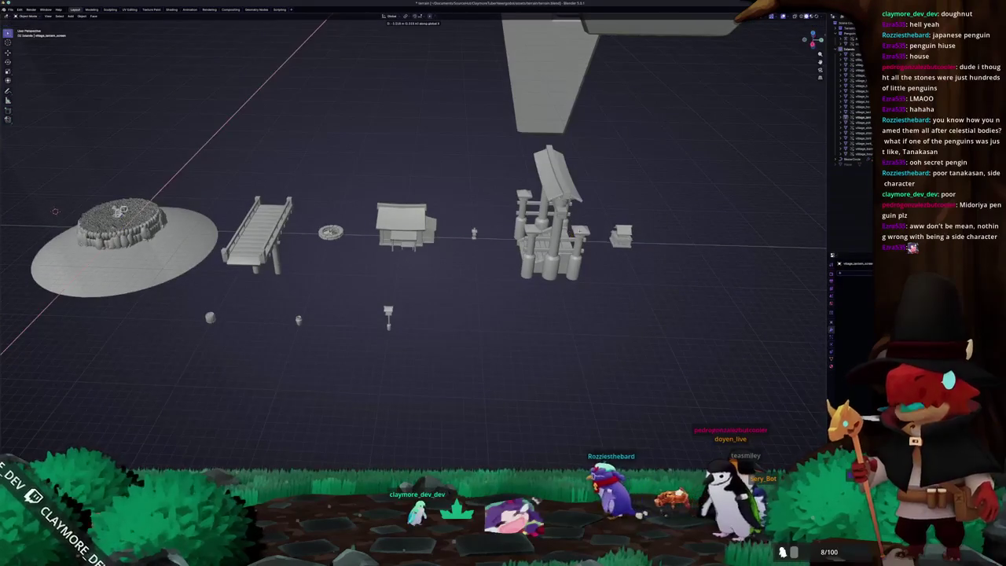
key(y)
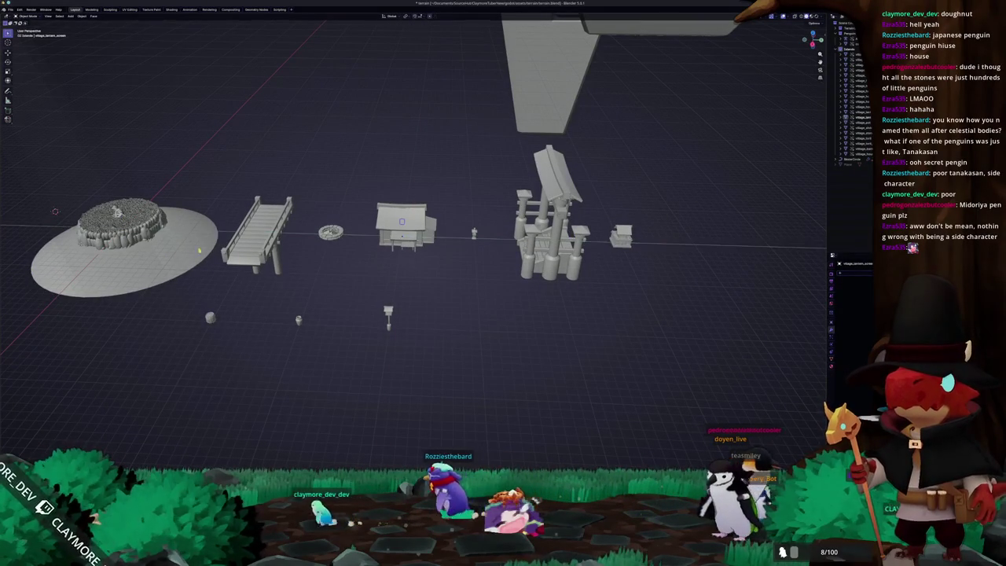
key(z)
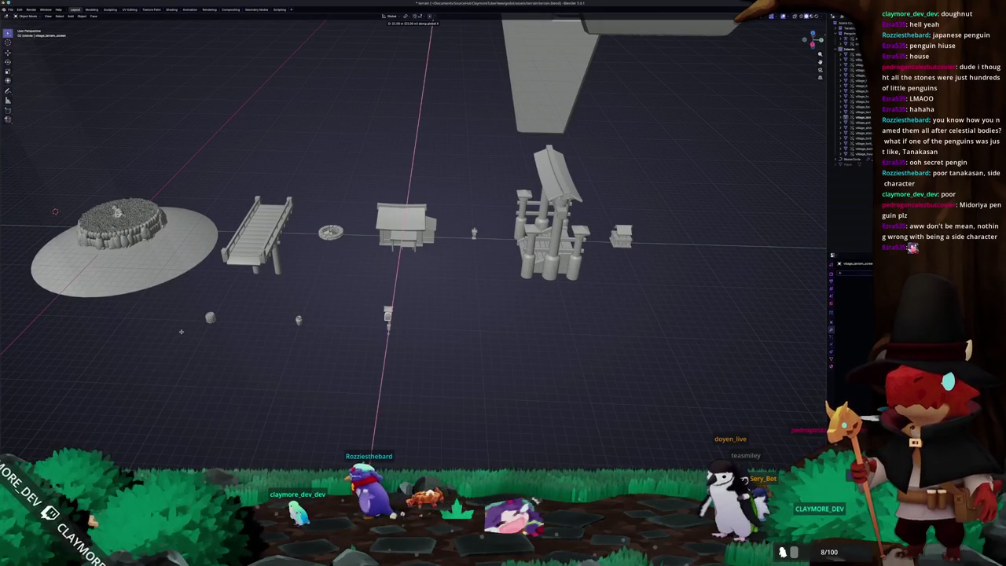
scroll(320, 358, up, 1)
scroll(330, 361, up, 2)
scroll(329, 346, up, 2)
scroll(324, 322, up, 2)
mouse_move(311, 322)
middle_down()
mouse_move(274, 322)
mouse_move(359, 324)
middle_up()
key(alt+Tab)
scroll(553, 386, down, 1)
scroll(553, 387, down, 2)
- Link the village_handcart object from village_handcart.blend into the scene
scroll(550, 378, down, 2)
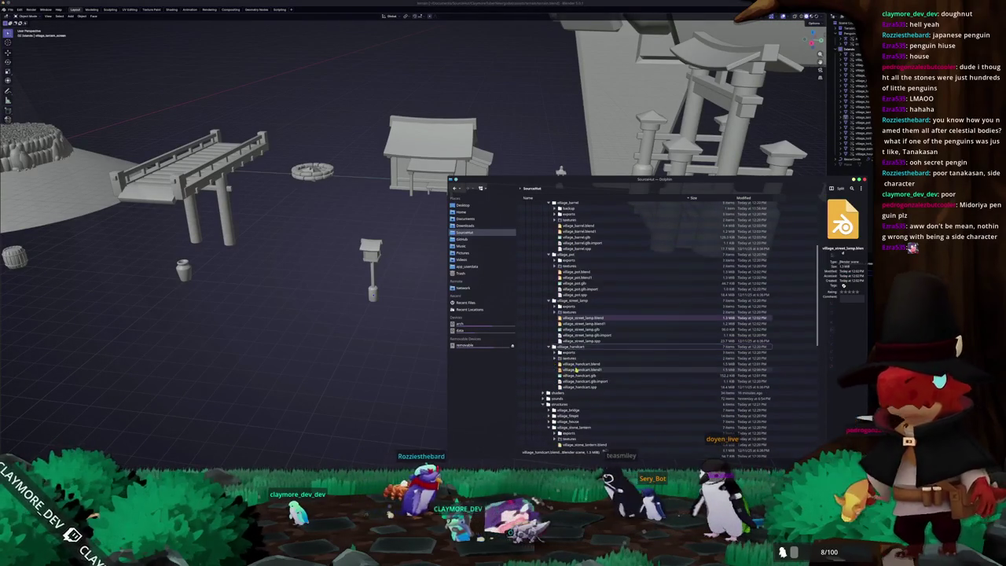
drag(577, 366, 382, 354)
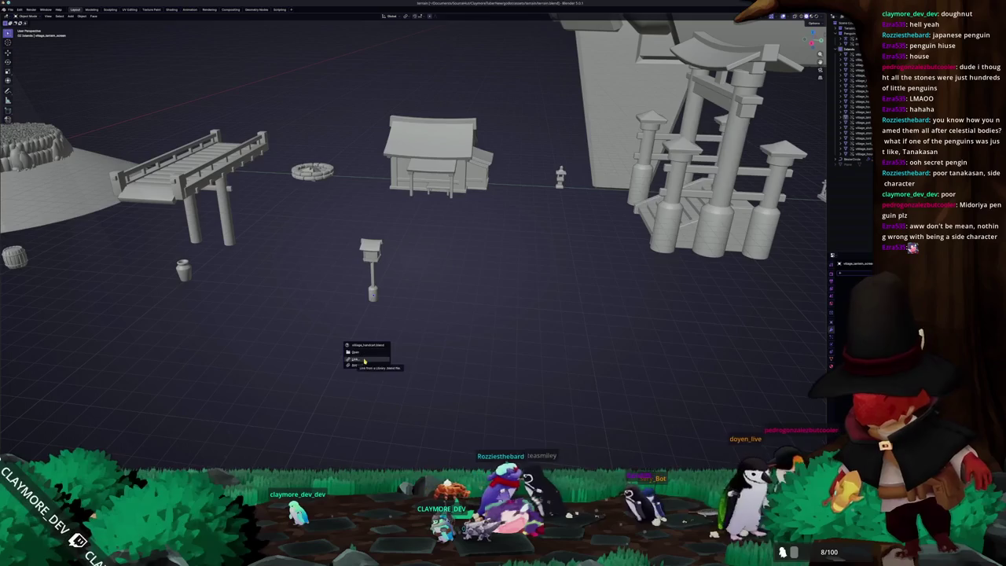
click(355, 359)
double_click(330, 130)
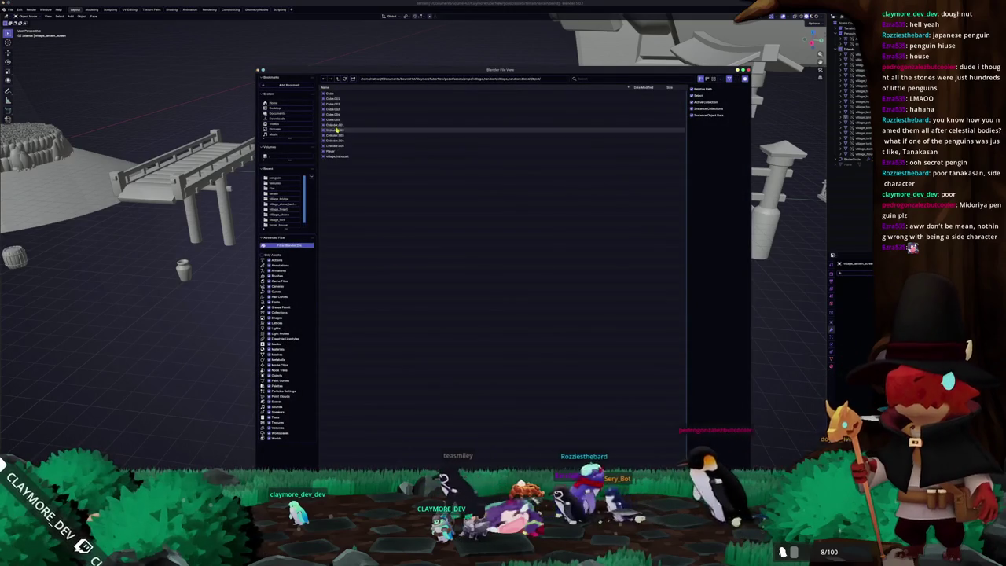
double_click(335, 157)
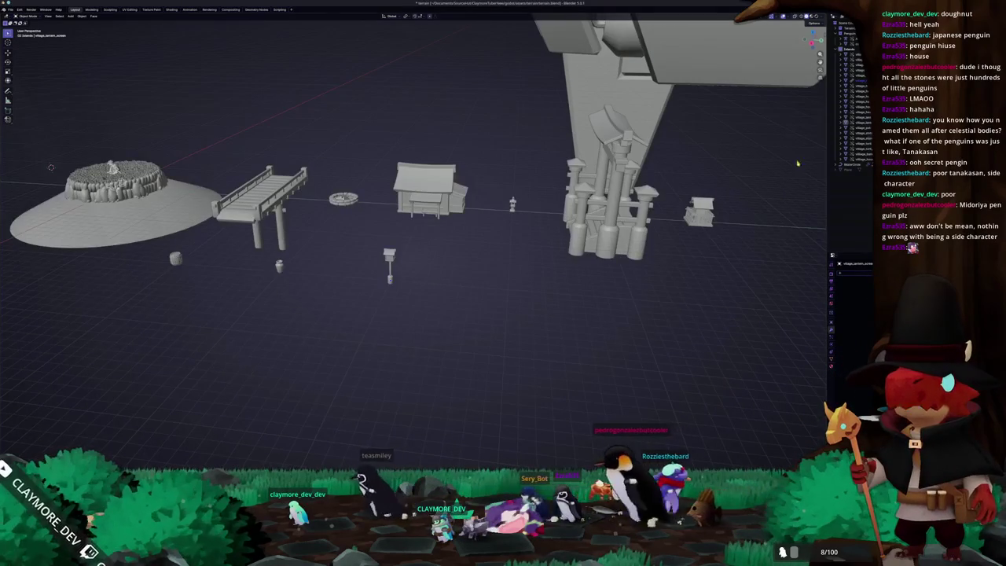
right_click(853, 81)
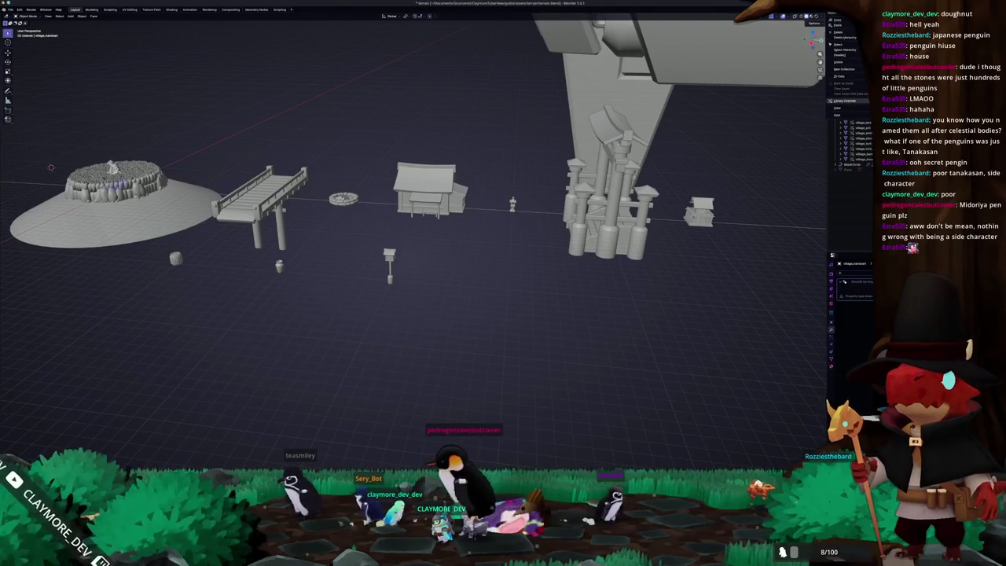
- Check the asset row from the top view, then orbit back to a perspective view
key(KP_7)
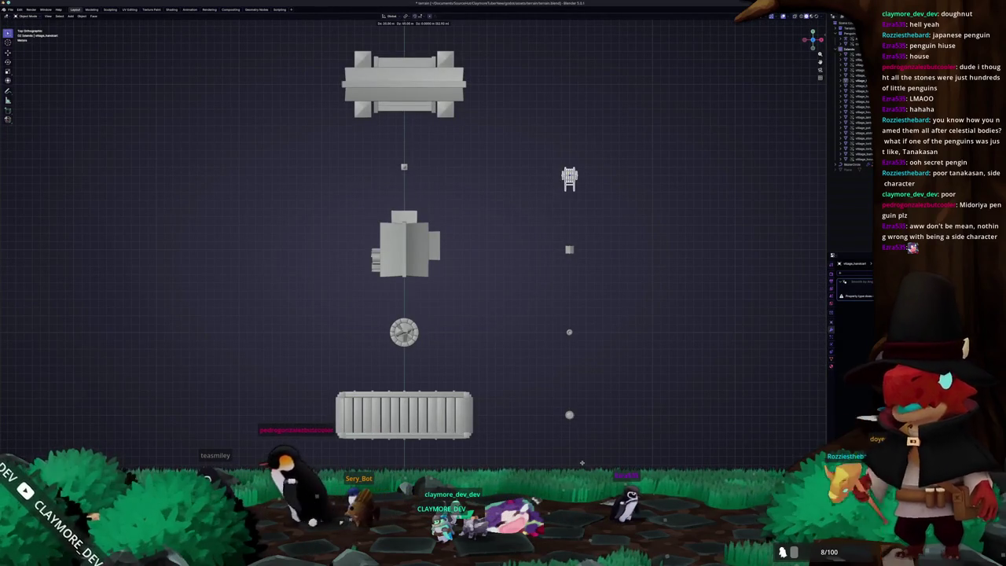
mouse_move(471, 440)
middle_down()
mouse_move(497, 452)
mouse_move(477, 457)
middle_up()
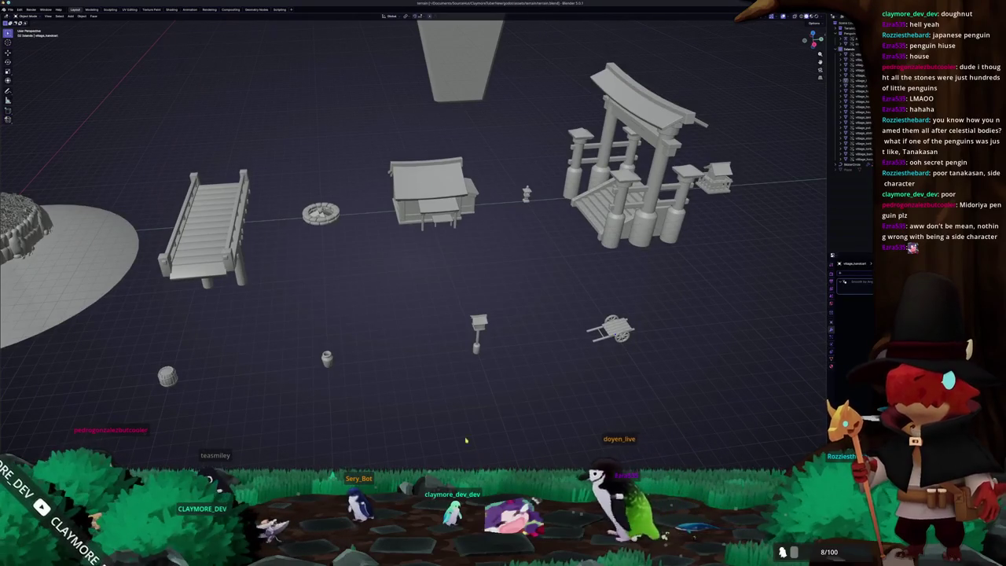
scroll(471, 446, down, 3)
middle_drag(436, 408, 440, 403)
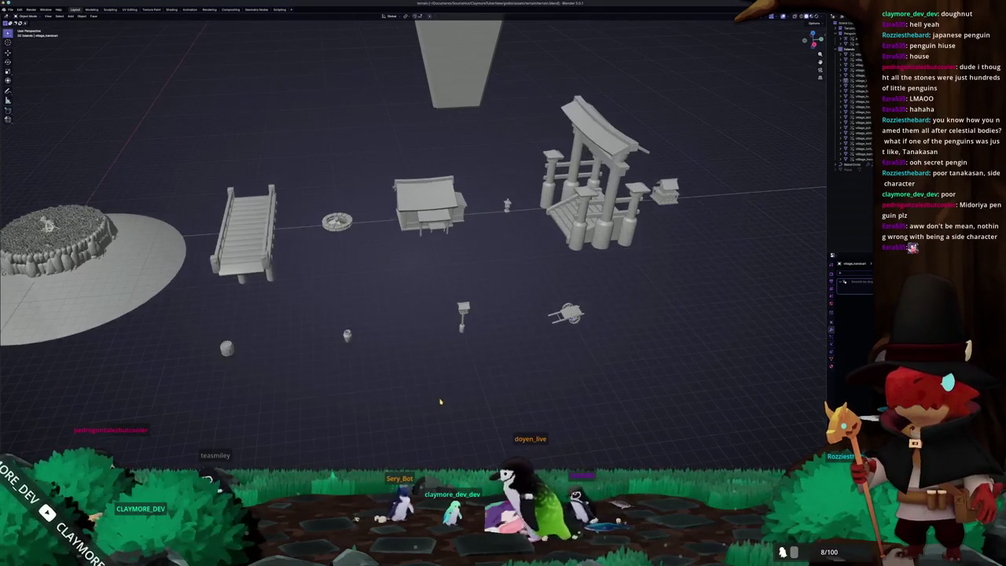
key(alt+Tab)
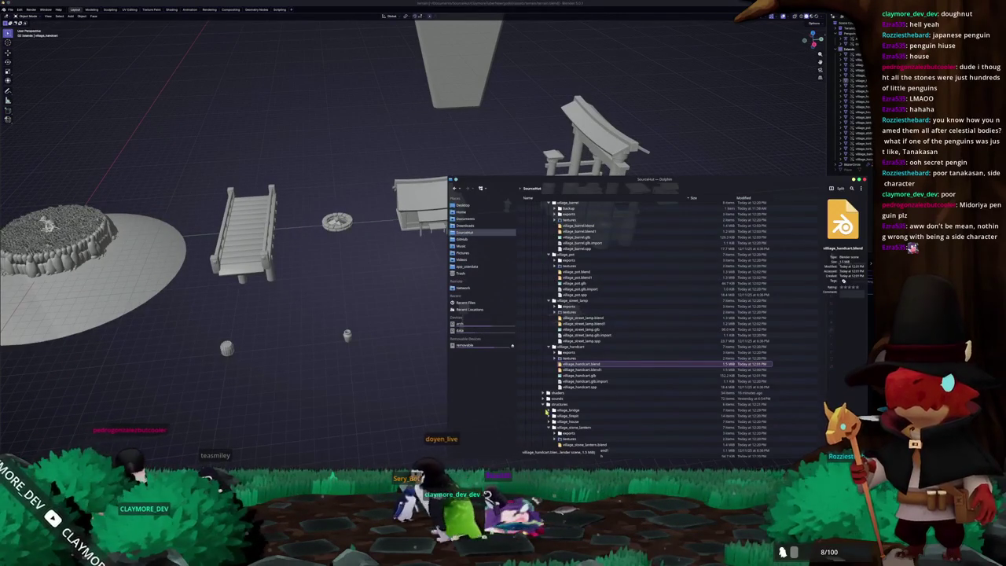
- Collapse the village_torii, structures, village_handcart and village_street_lamp folders, then return to Blender
scroll(548, 409, down, 1)
scroll(550, 404, down, 1)
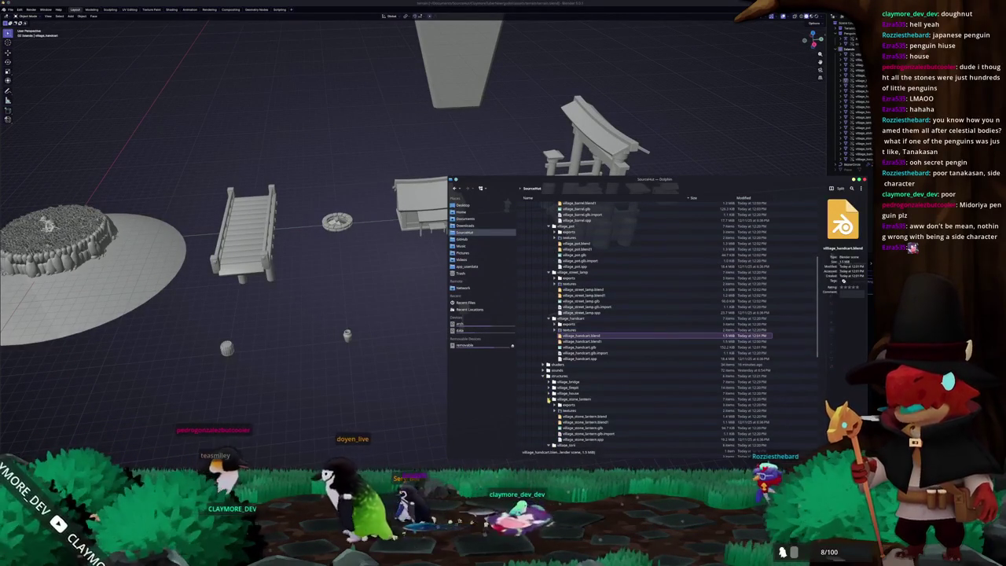
click(549, 406)
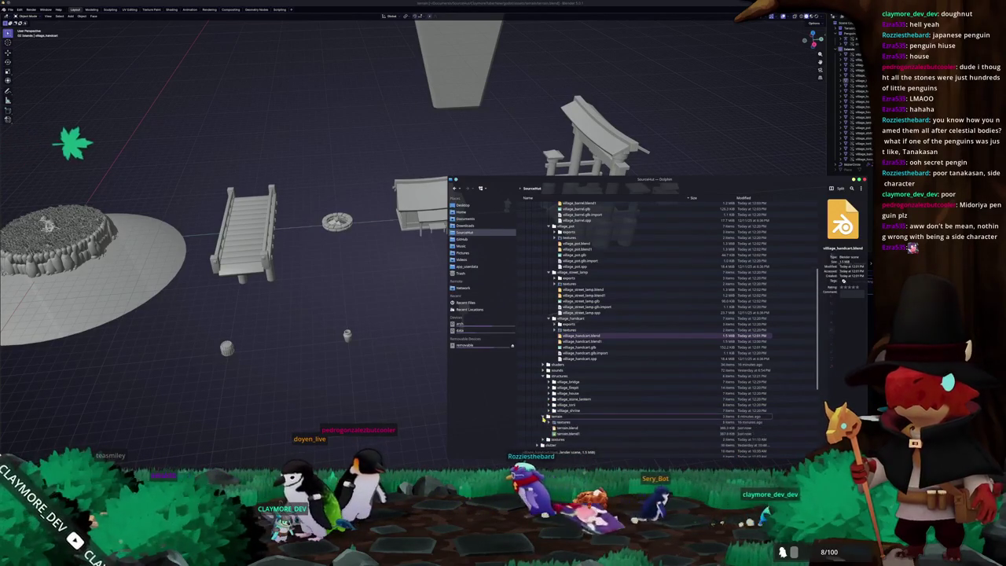
click(546, 379)
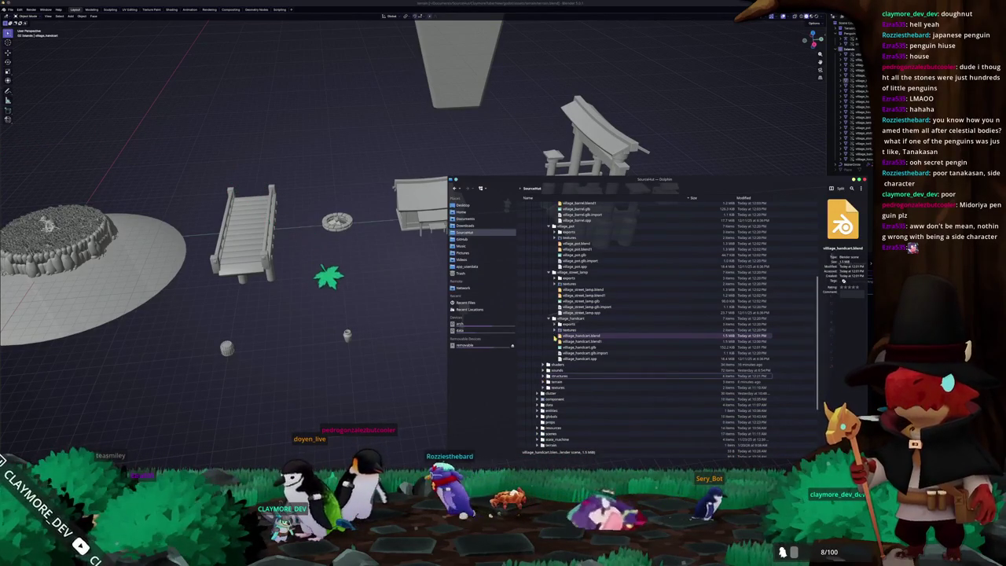
click(550, 319)
click(548, 272)
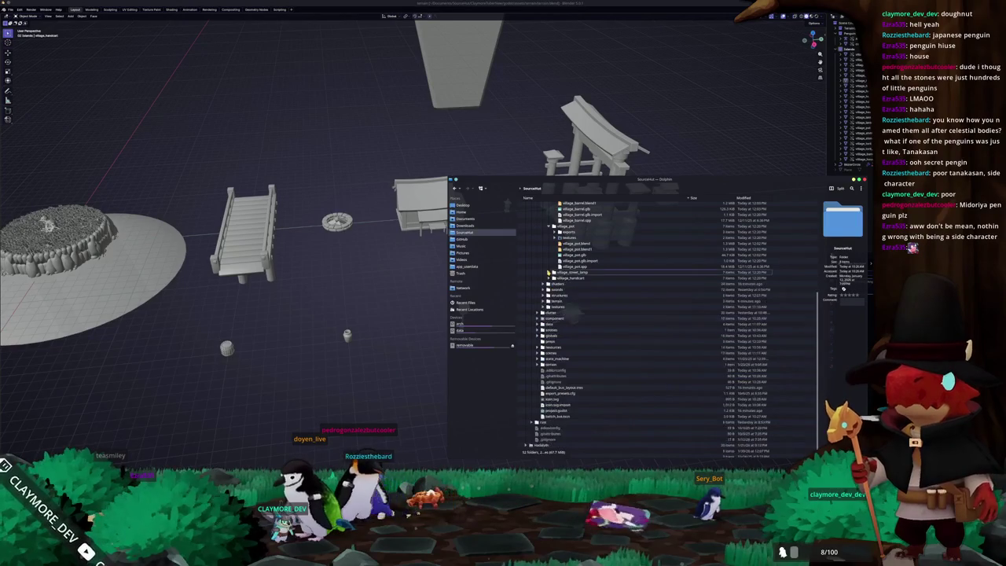
key(alt+Tab)
scroll(341, 301, down, 5)
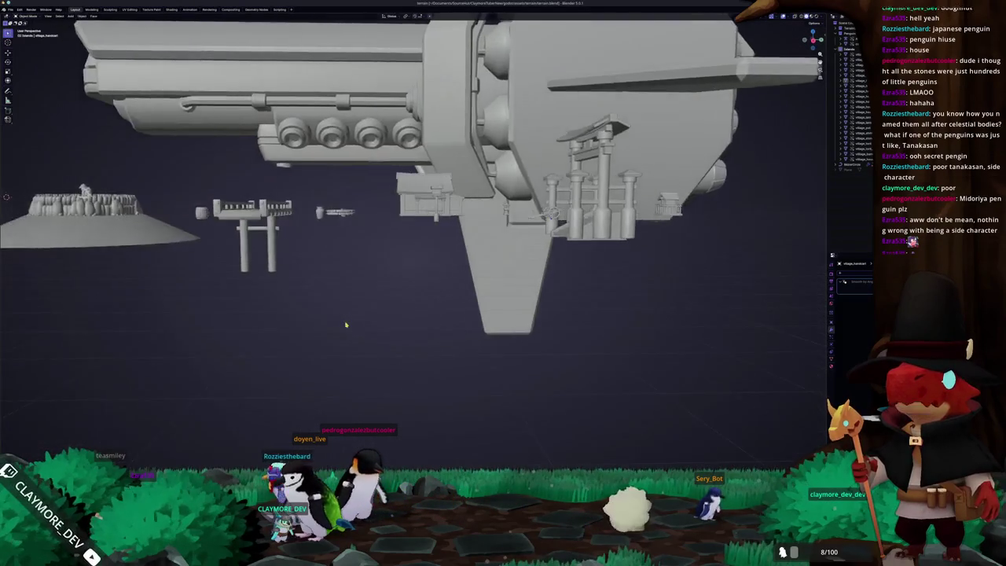
- In Edit Mode from top view, scale the water disc outward with proportional editing
middle_drag(340, 301, 466, 334)
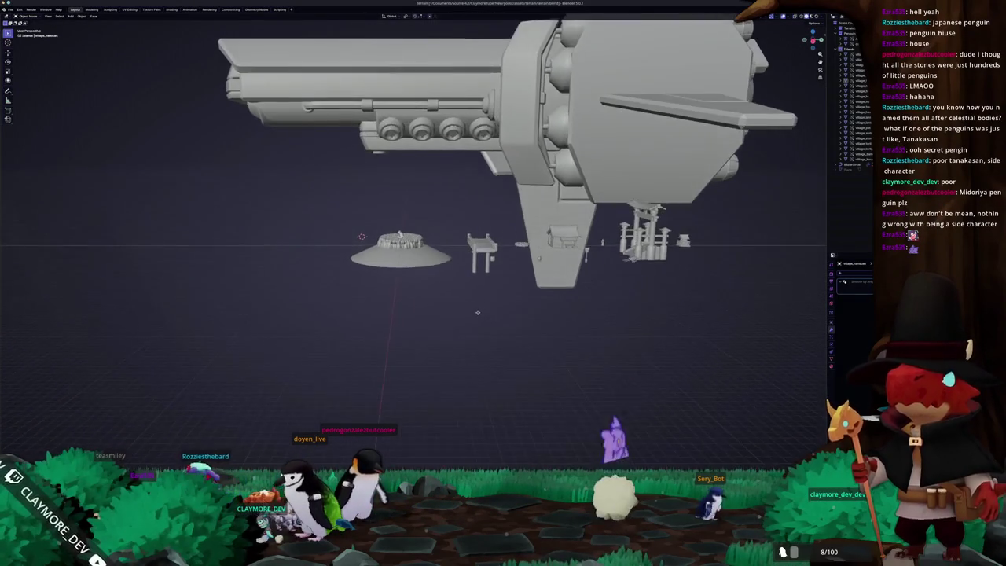
scroll(467, 334, up, 2)
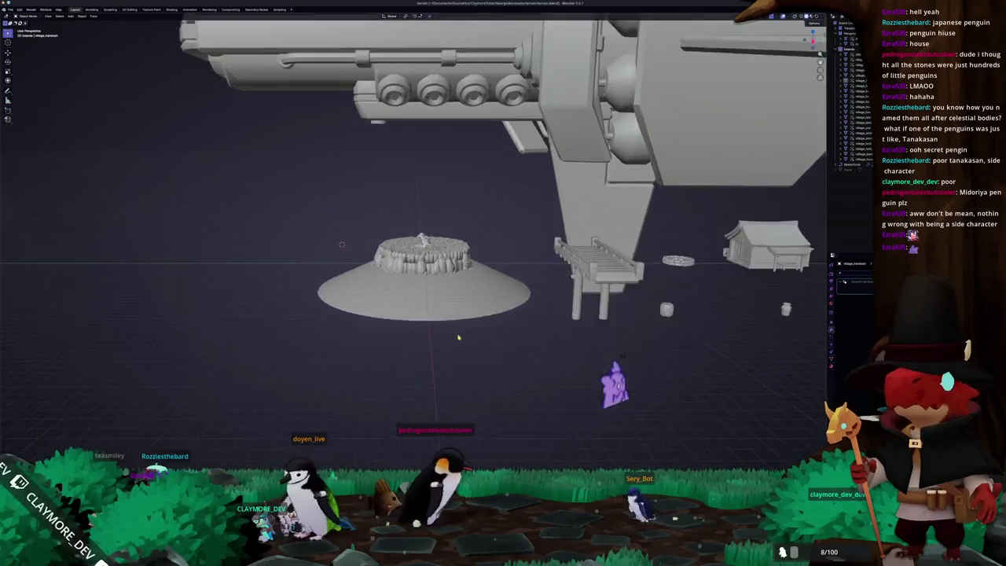
scroll(456, 326, up, 6)
scroll(352, 250, down, 5)
middle_drag(352, 250, 353, 250)
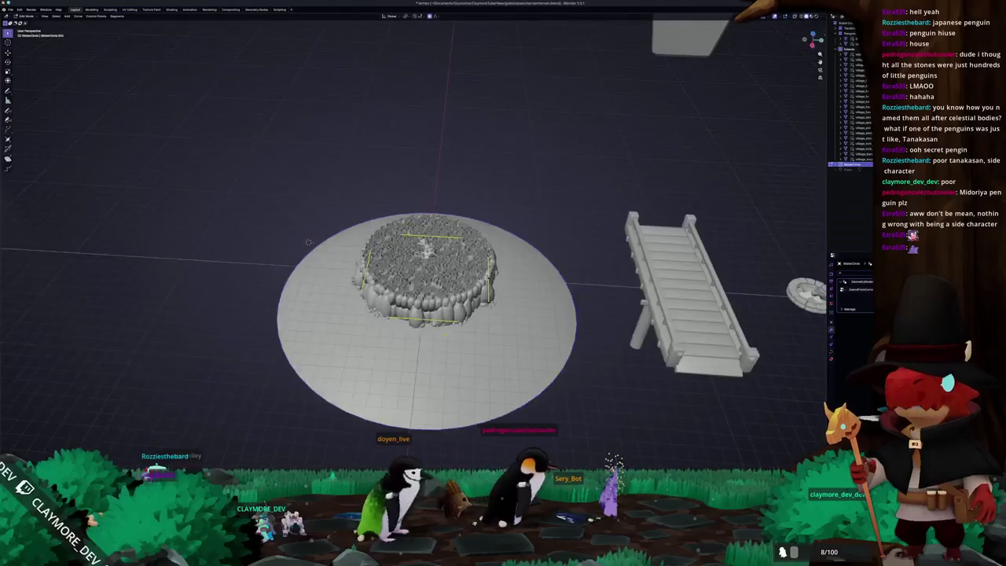
key(Tab)
key(KP_7)
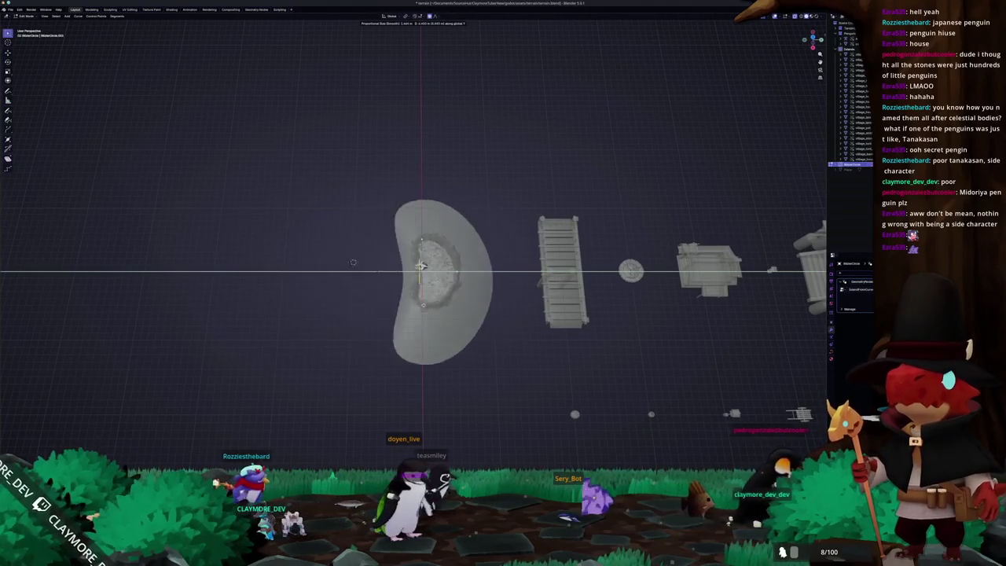
key(s)
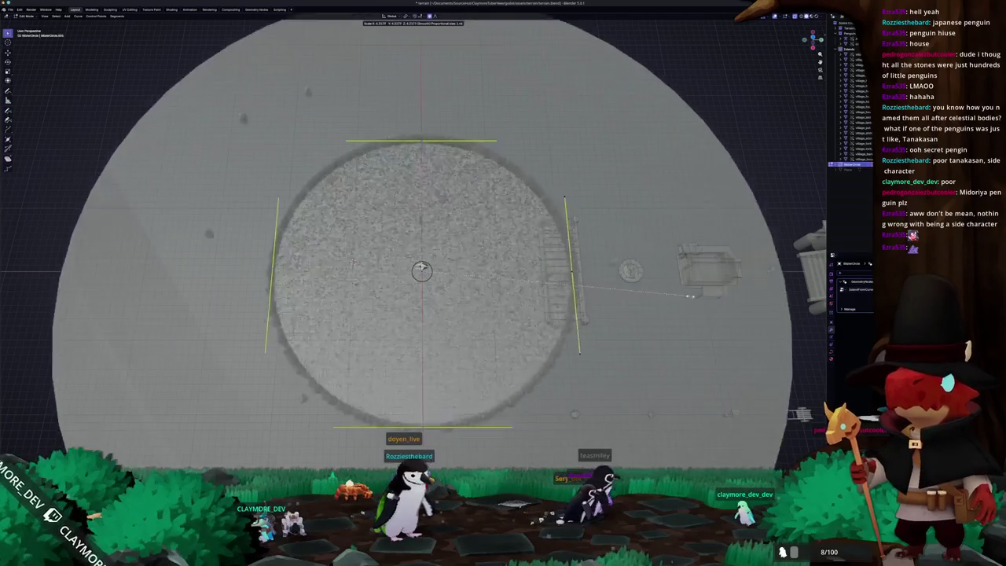
click(557, 325)
key(Tab)
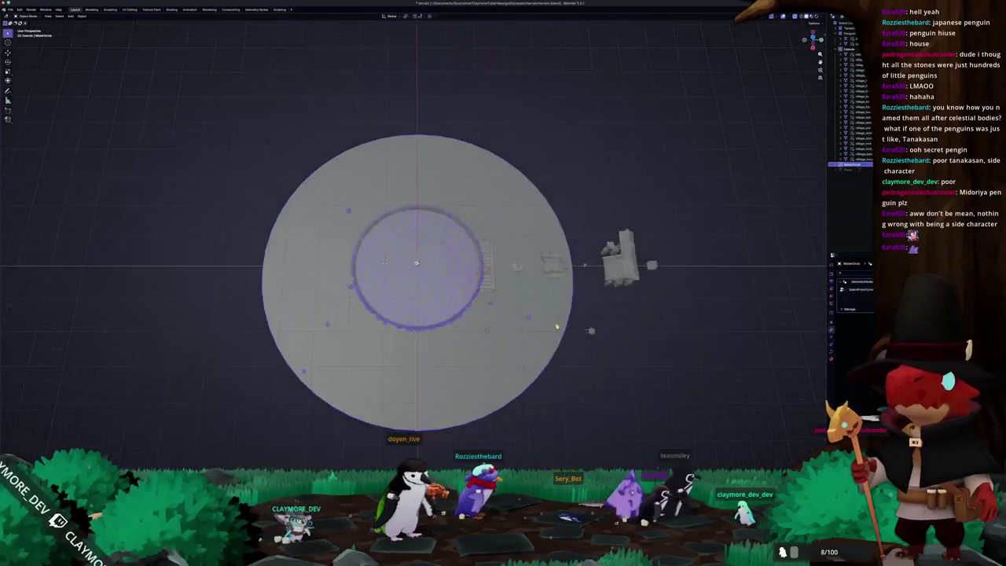
- Recheck the flat disc in top view, cancelling a trial move, and return to Object Mode
mouse_move(556, 326)
middle_down()
mouse_move(519, 289)
mouse_move(518, 298)
middle_up()
key(Tab)
key(KP_7)
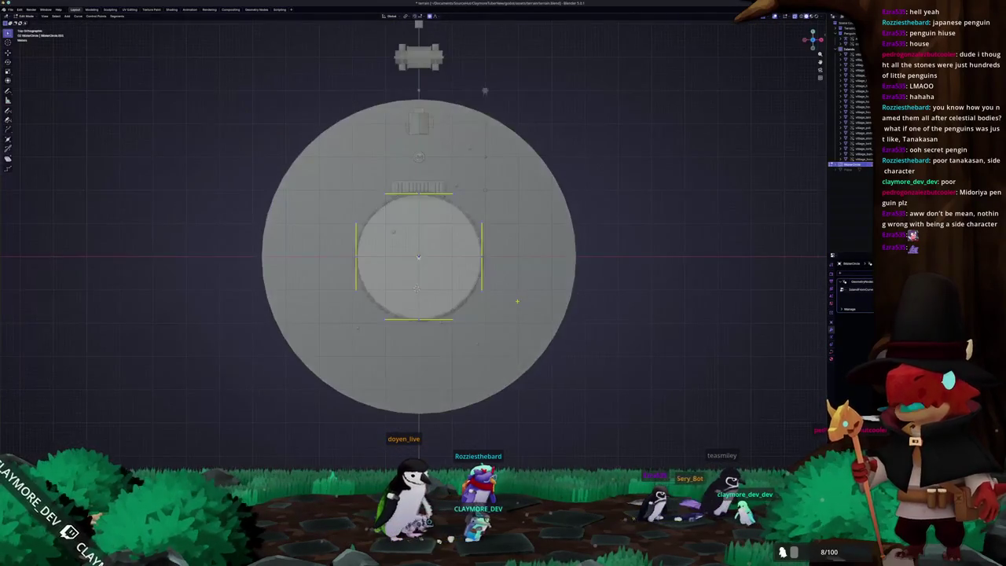
scroll(472, 292, up, 3)
key(g)
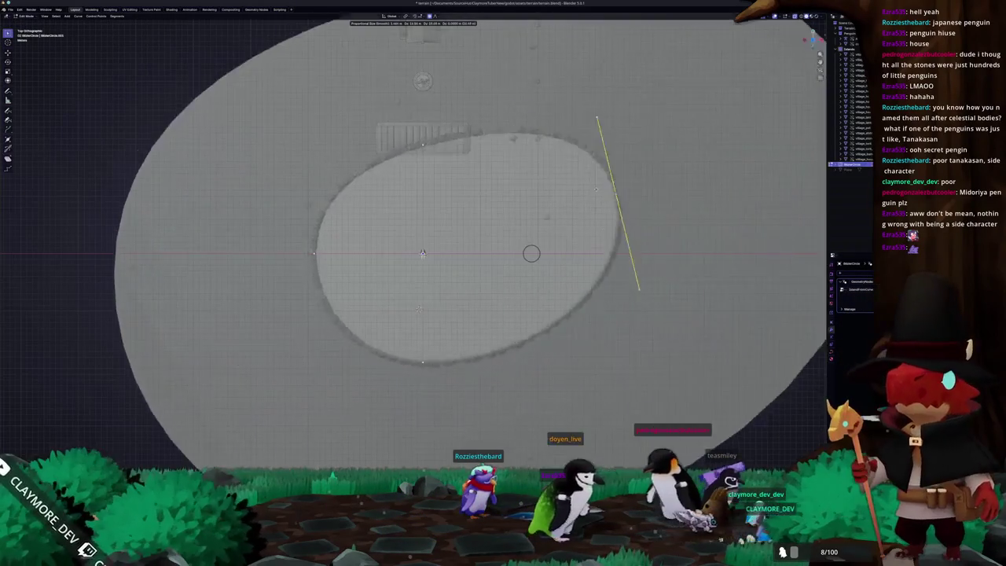
key(Escape)
mouse_move(343, 400)
middle_down()
mouse_move(440, 299)
mouse_move(544, 248)
middle_up()
key(Tab)
- Cancel the extra scale, undo the last disc change, and inspect the island from a low side angle
key(s)
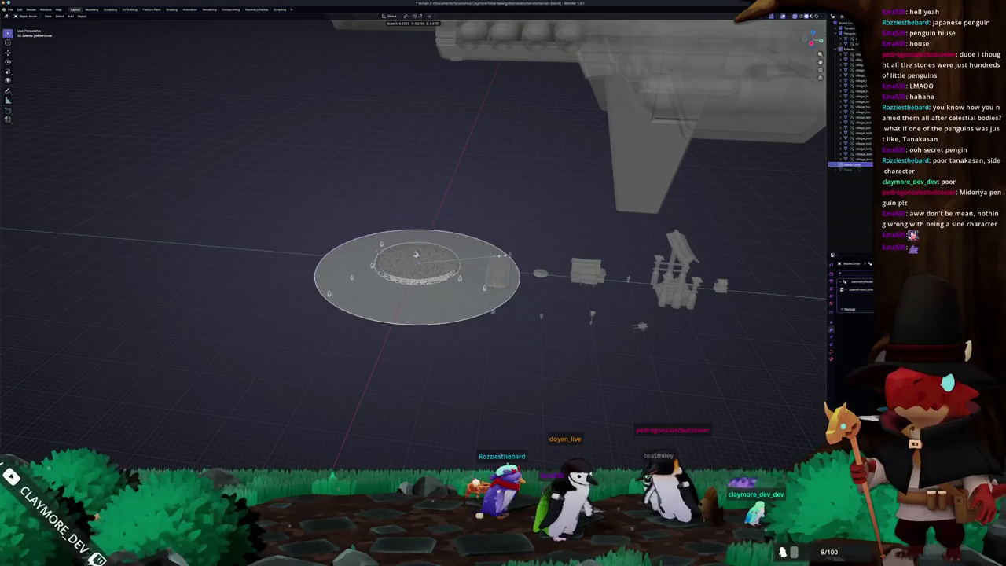
key(Escape)
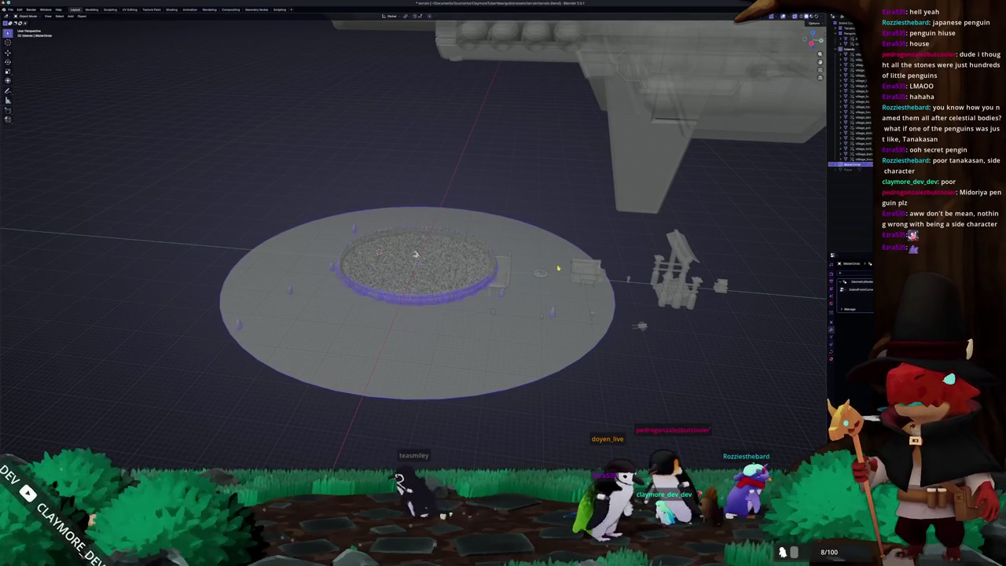
key(ctrl+z)
key(Tab)
middle_drag(475, 308, 480, 311)
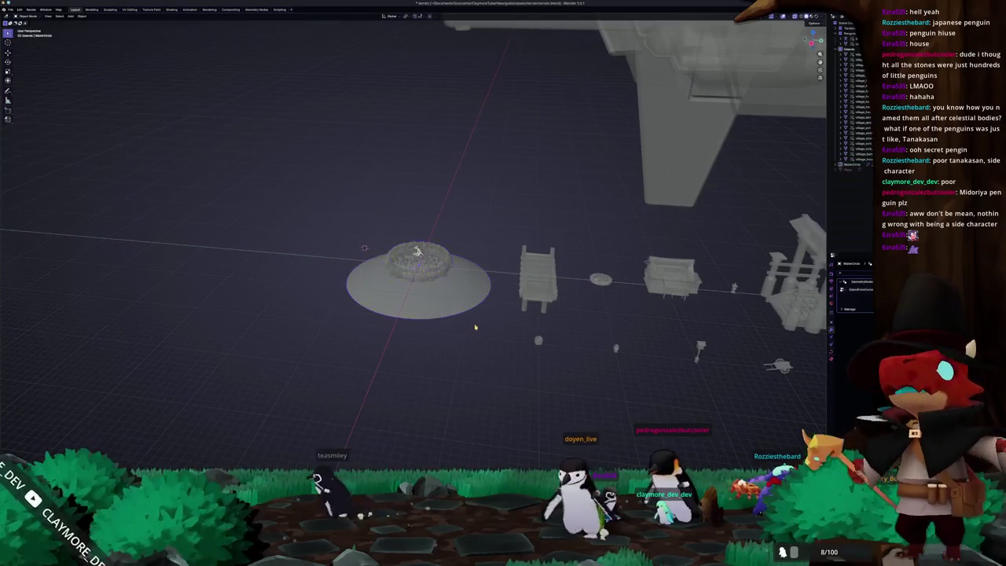
scroll(480, 311, up, 3)
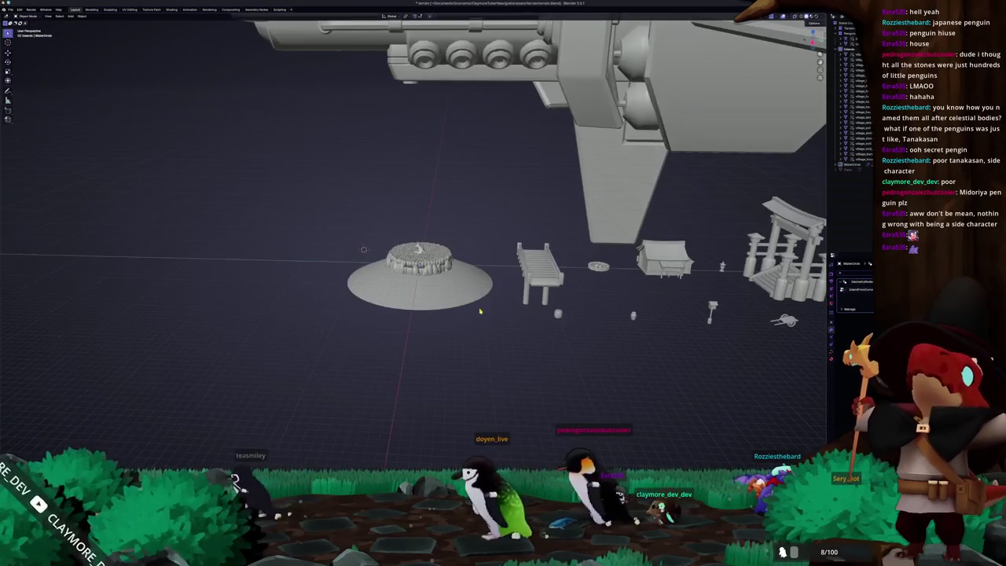
scroll(481, 311, up, 3)
scroll(434, 308, up, 3)
middle_drag(433, 308, 205, 325)
scroll(424, 308, down, 2)
- Rotate the penguin armature 90° about the Z axis
click(581, 306)
key(r)
key(z)
key(9)
key(0)
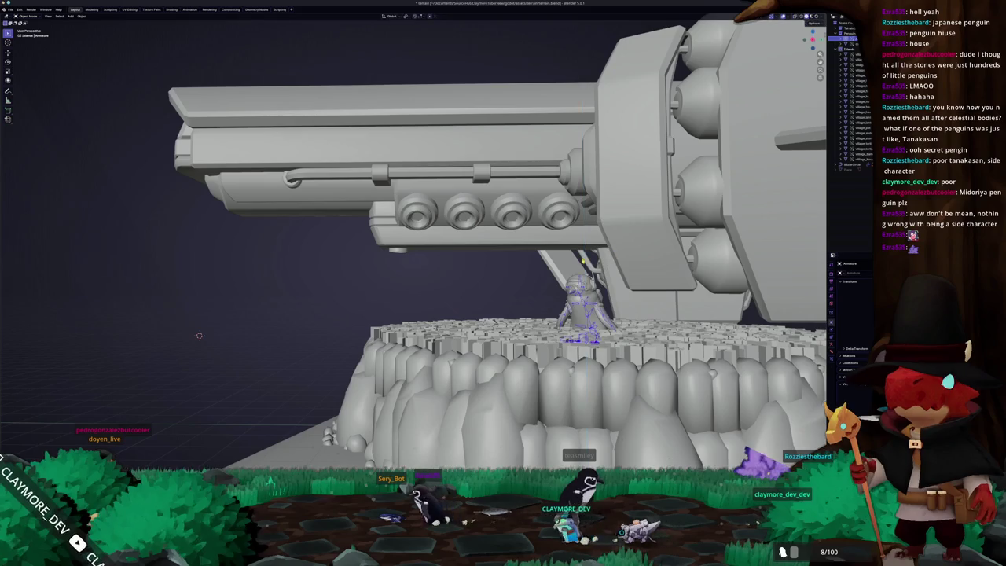
- Pull the view back around the island and bring up the Add menu
middle_drag(500, 285, 485, 284)
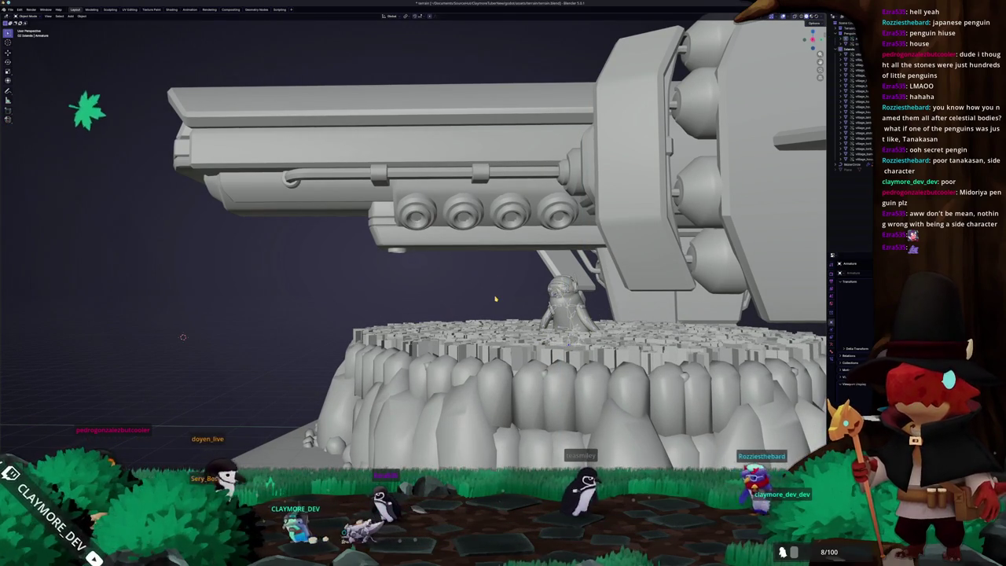
middle_drag(495, 299, 471, 293)
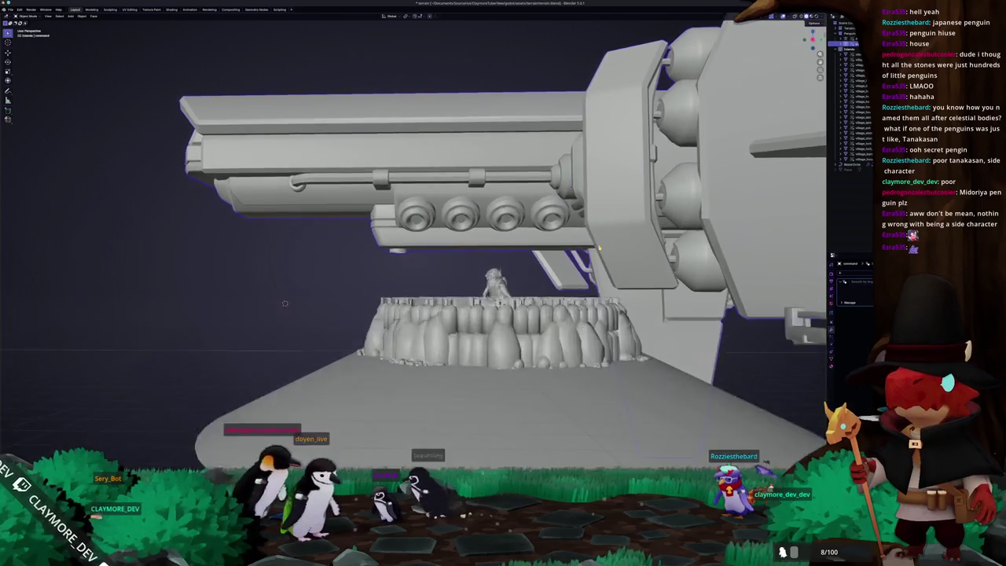
scroll(503, 299, up, 5)
middle_drag(593, 247, 460, 291)
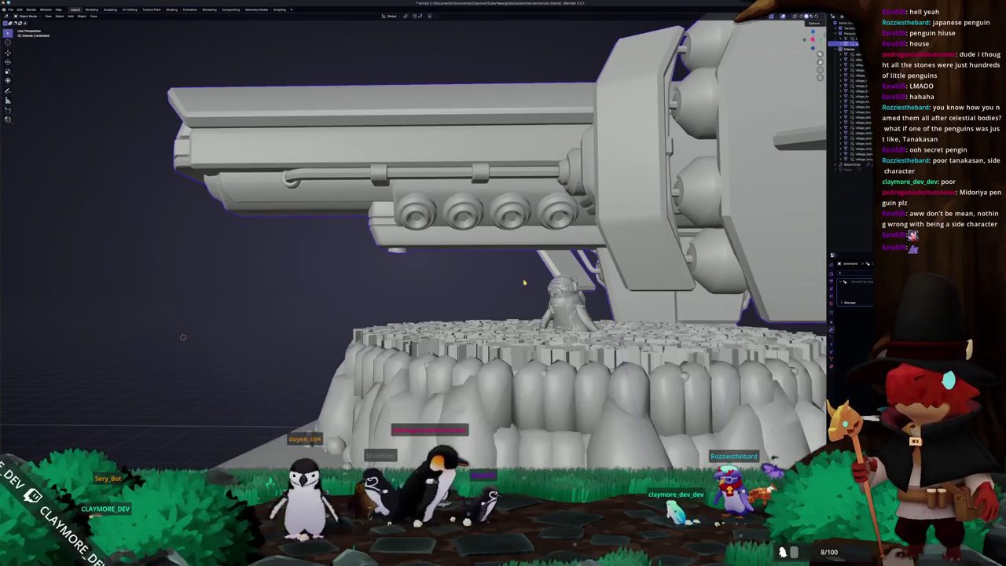
scroll(461, 291, down, 2)
scroll(461, 291, down, 2)
key(shift+a)
mouse_move(422, 269)
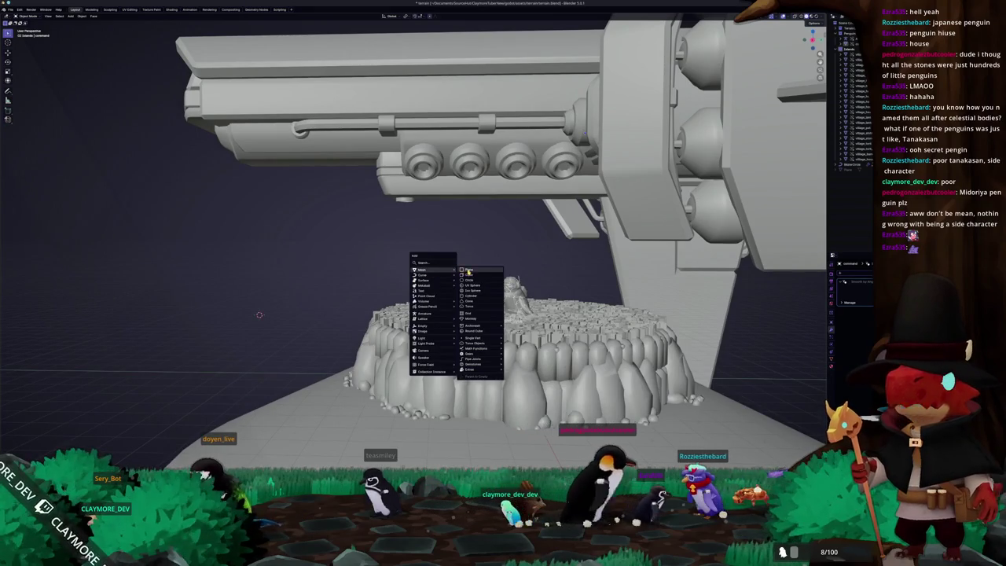
- Add a plane, rotate it 90° upright, and stretch it 20 times along one axis
click(468, 270)
scroll(460, 275, down, 1)
key(r)
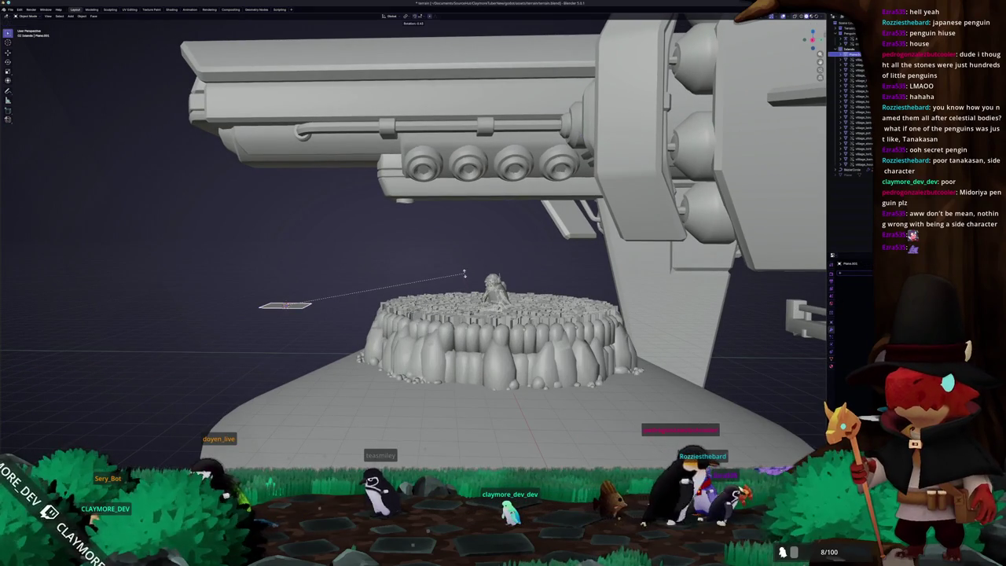
text(90)
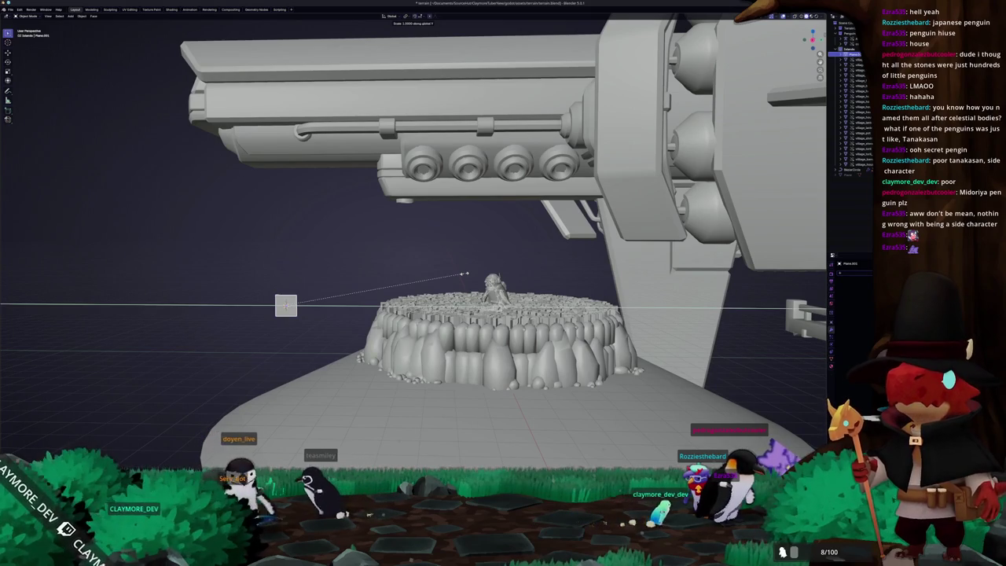
text(20)
key(Return)
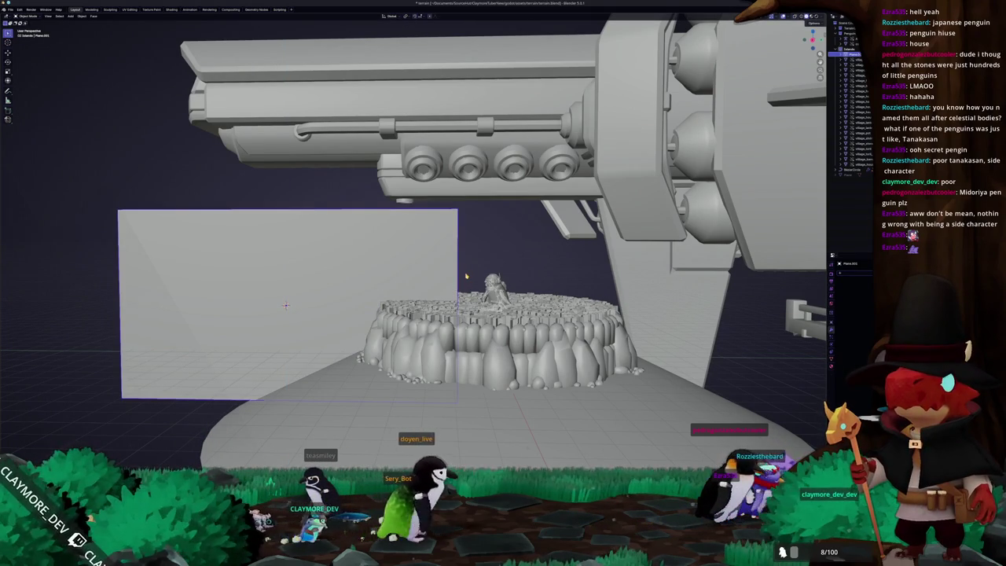
- Apply the plane's scale and raise it along Z beside the island
key(ctrl+a)
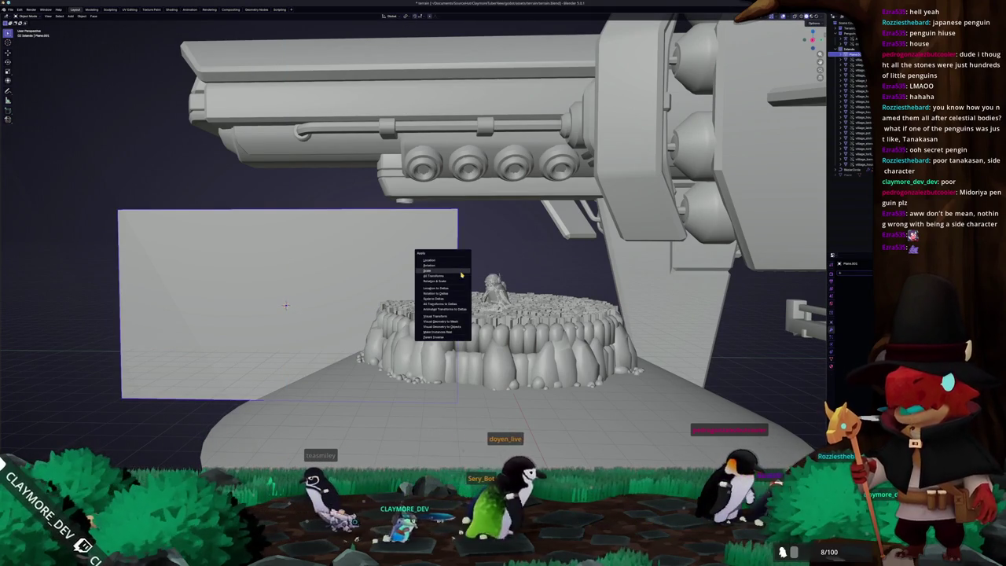
click(460, 276)
key(g)
click(465, 260)
mouse_move(465, 260)
middle_down()
mouse_move(394, 248)
mouse_move(430, 296)
middle_up()
scroll(394, 248, down, 3)
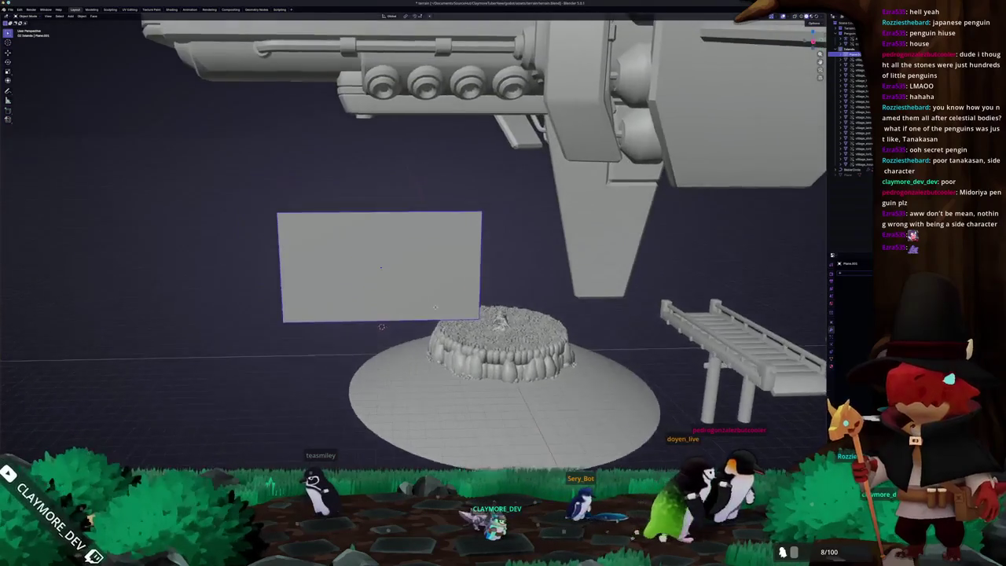
scroll(430, 296, up, 3)
scroll(431, 296, up, 1)
scroll(431, 296, up, 1)
scroll(472, 286, up, 1)
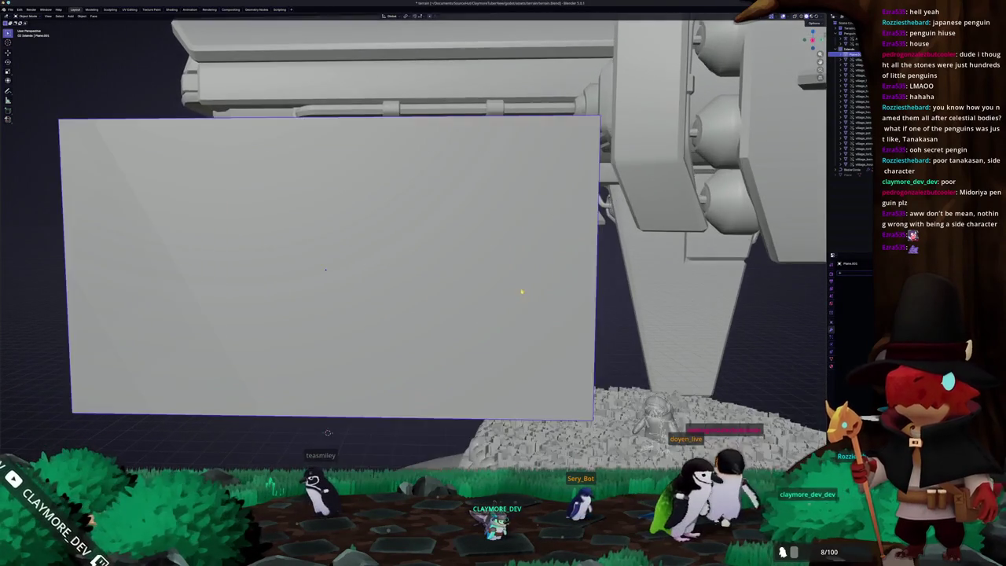